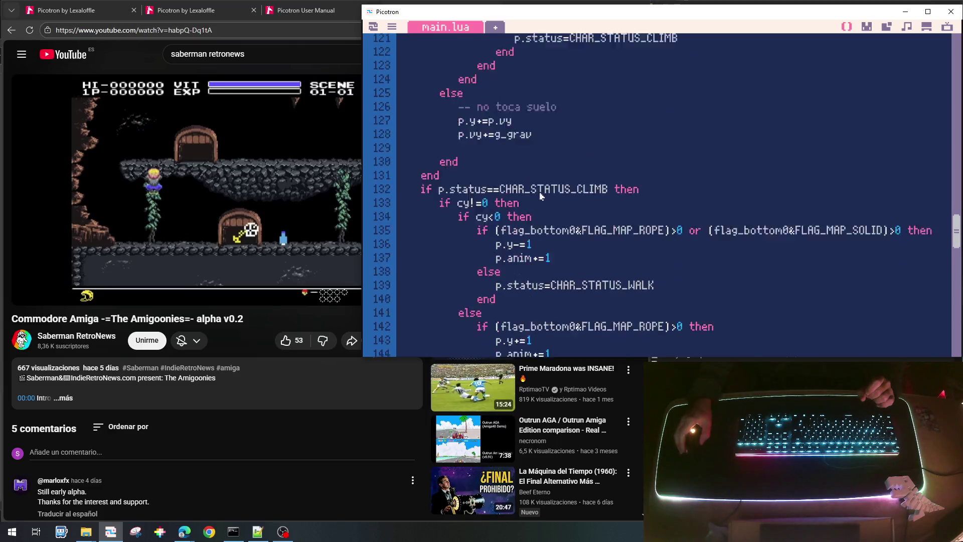
Look over the player code, highlighting the CHAR_STATUS_WALK name on line 93.
scroll(561, 207, up, 2)
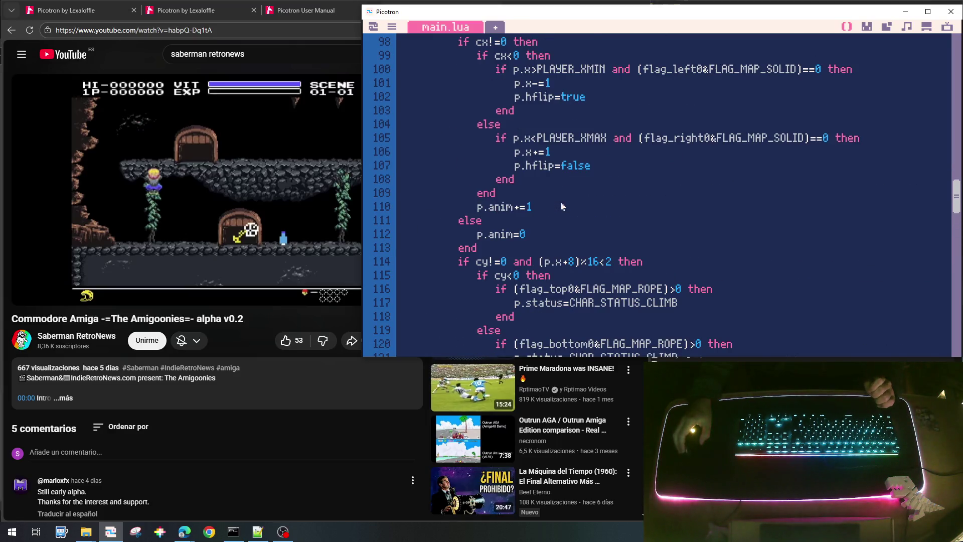
scroll(560, 206, up, 4)
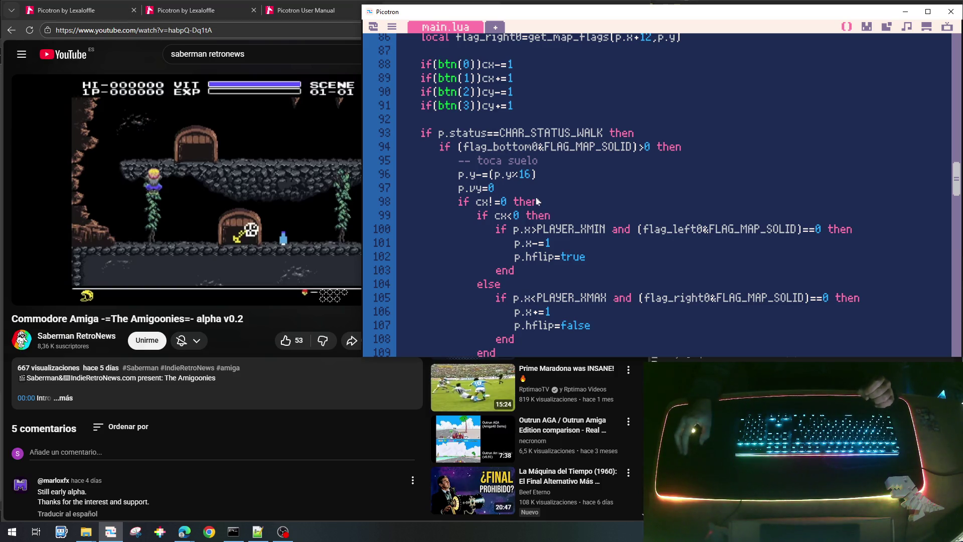
scroll(538, 201, down, 2)
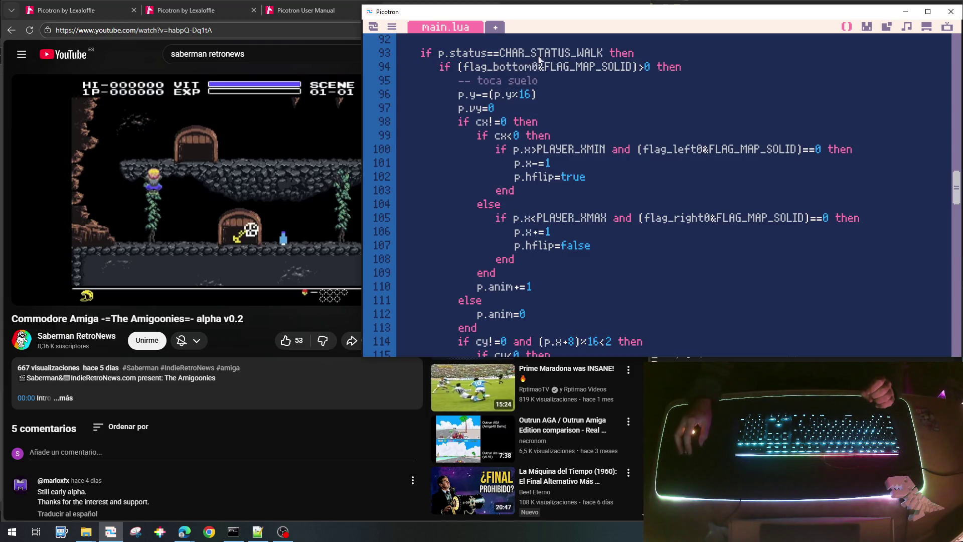
drag(501, 57, 606, 57)
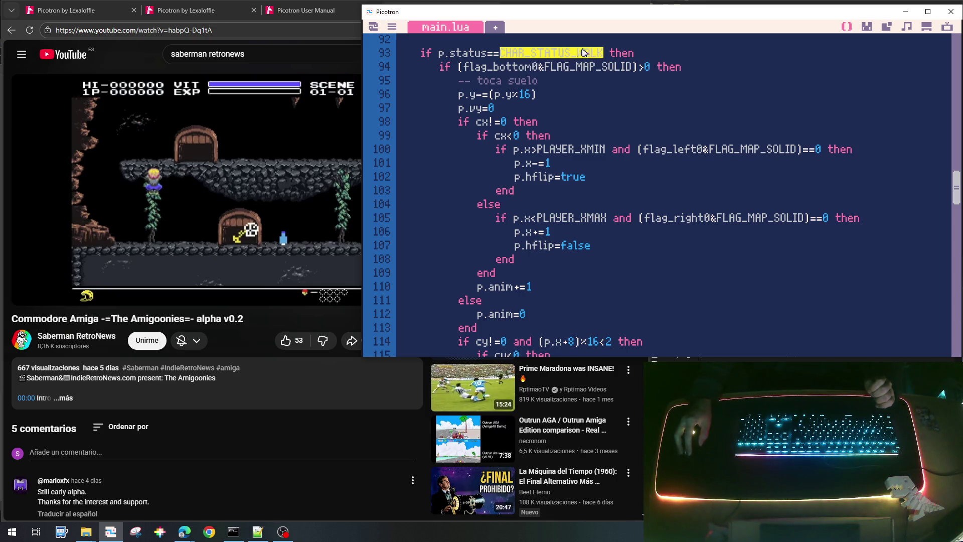
scroll(509, 77, up, 10)
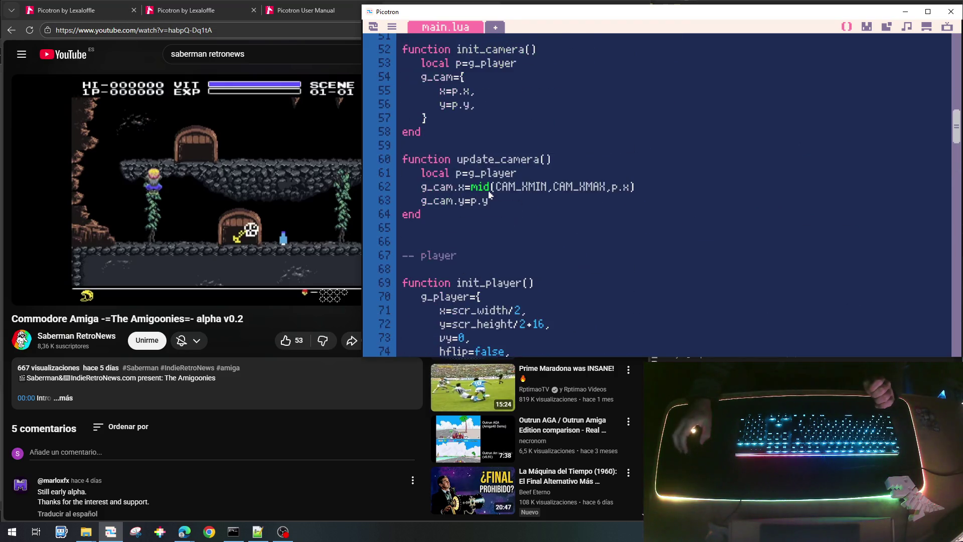
scroll(489, 195, up, 2)
scroll(489, 194, down, 2)
scroll(489, 194, up, 2)
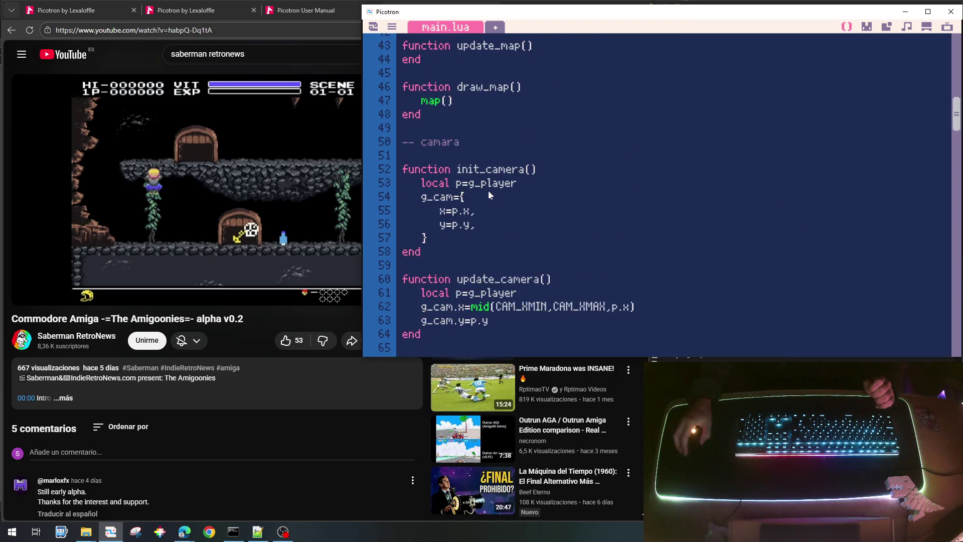
scroll(470, 241, up, 3)
scroll(512, 303, down, 8)
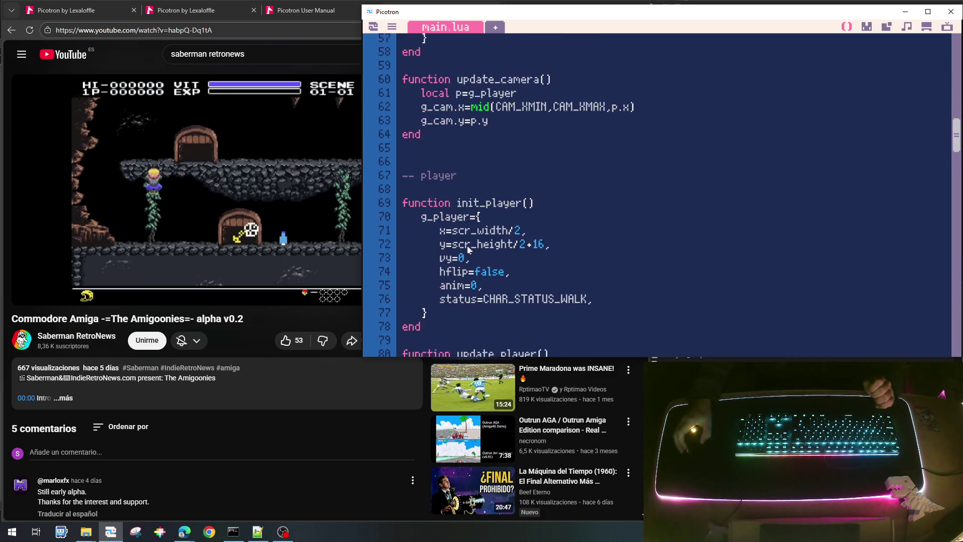
Add 'timer_status=0,' on a new line after line 76 in the g_player table.
click(611, 225)
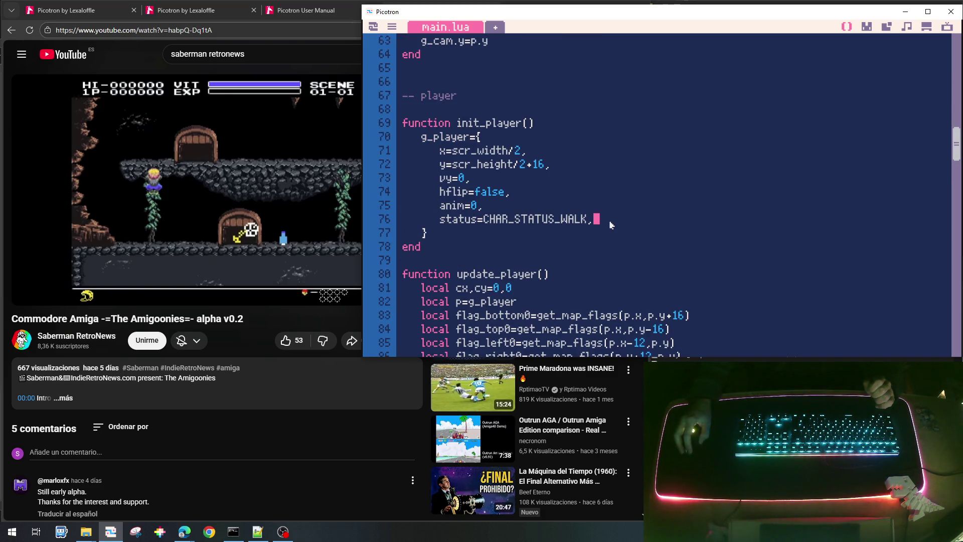
key(Return)
text(timer)
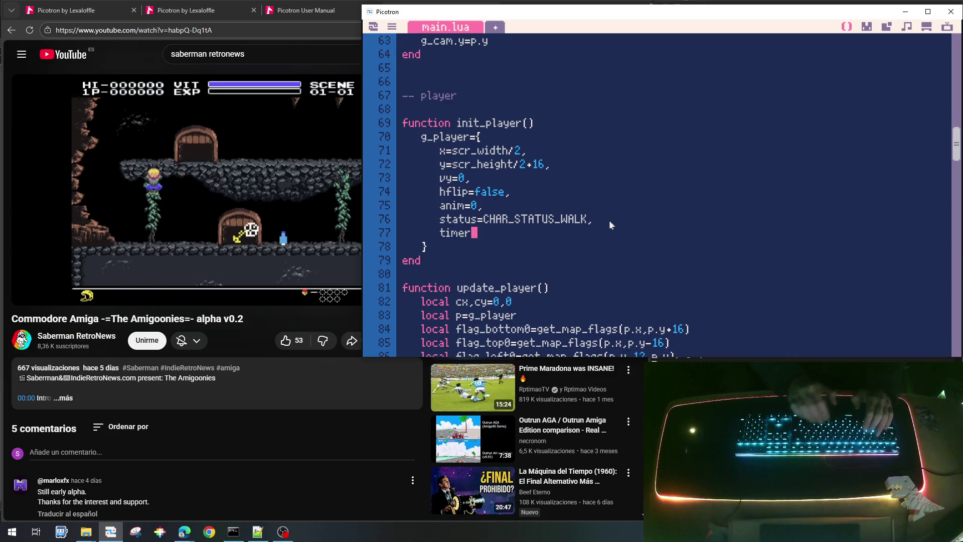
text(_statu)
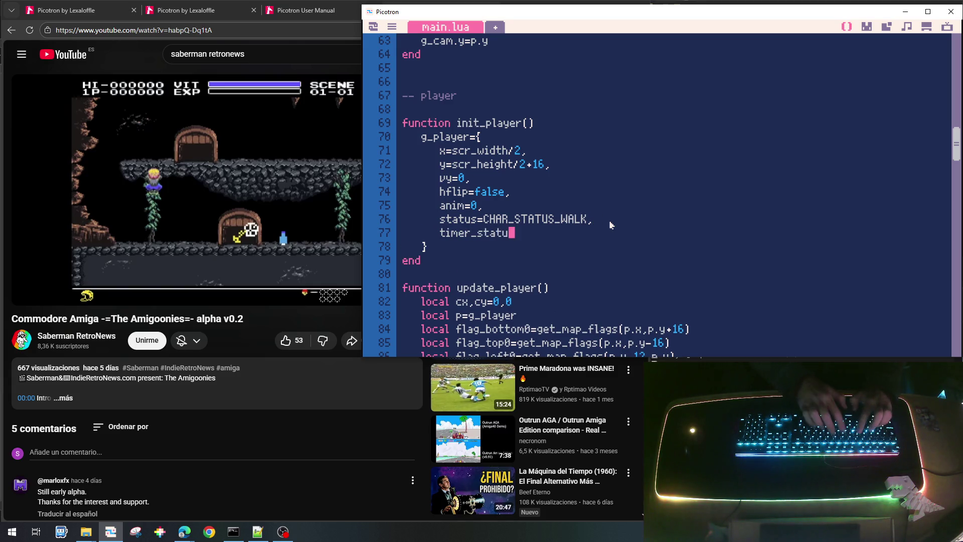
text(s=)
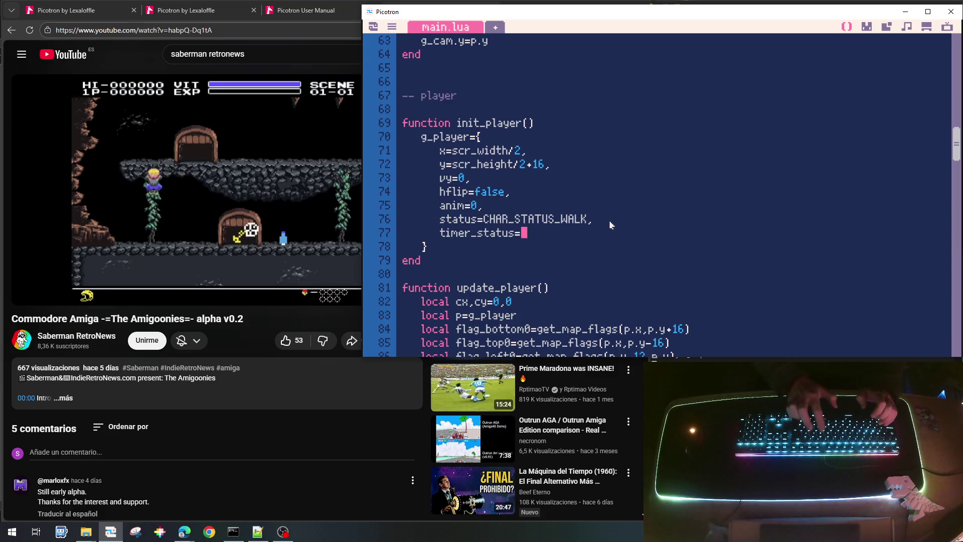
text(0,)
scroll(607, 223, down, 1)
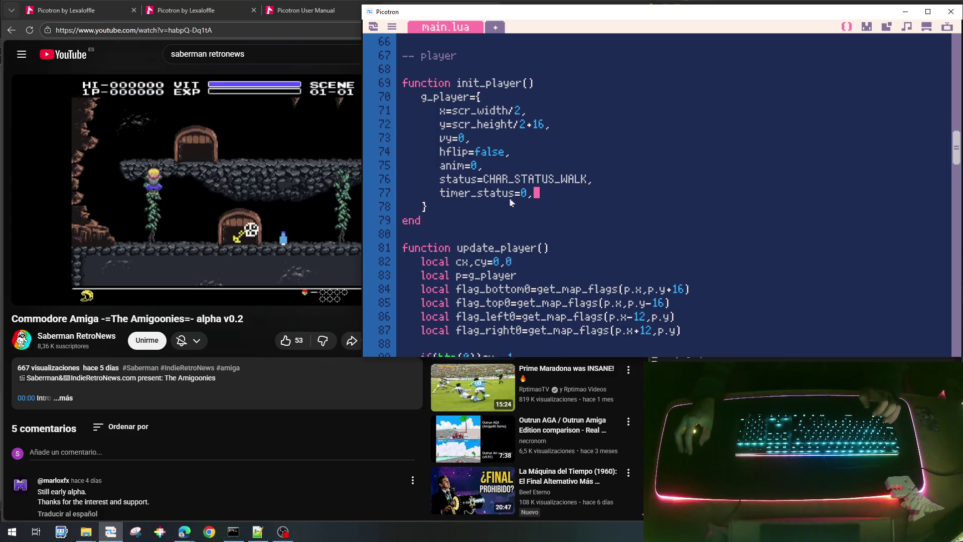
mouse_move(185, 200)
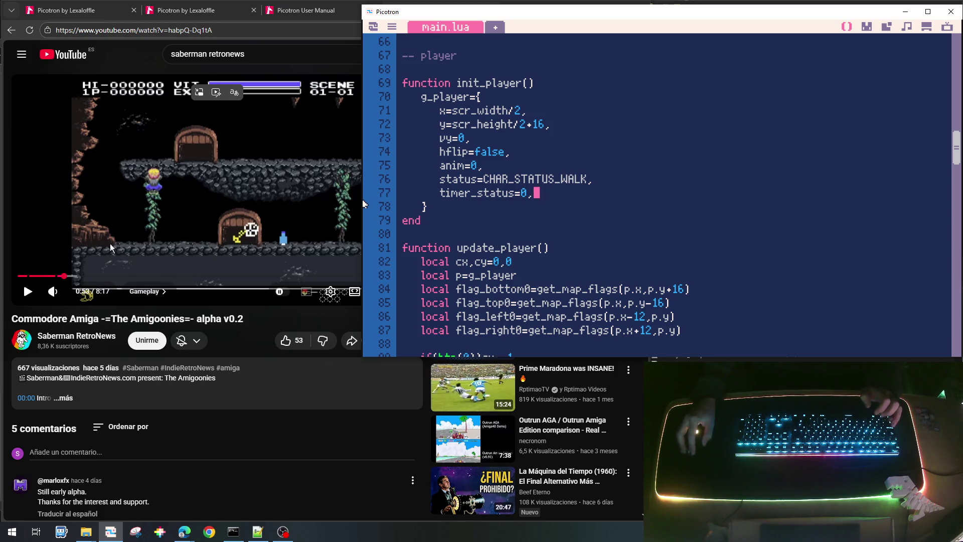
Add a new line after the end on line 125 and start it with 'if'.
scroll(594, 212, down, 5)
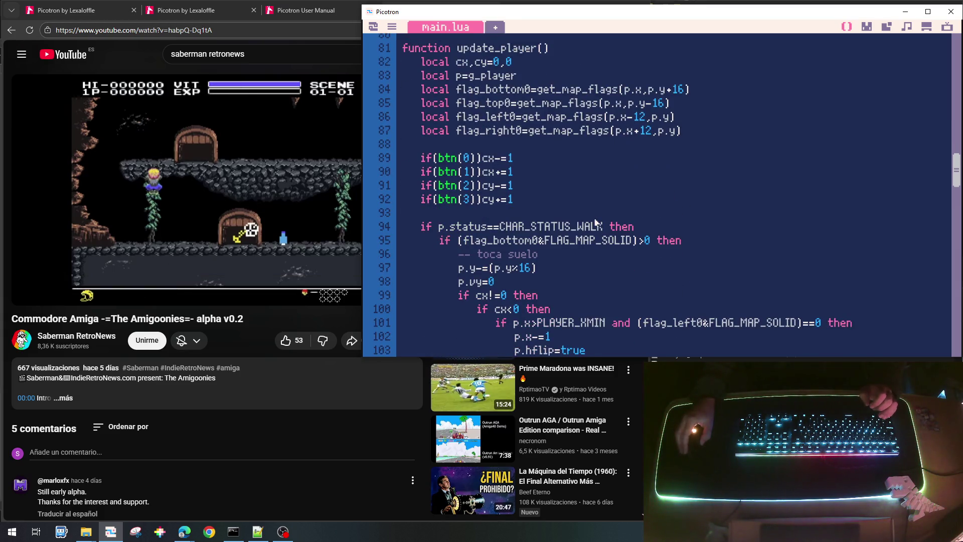
scroll(595, 222, down, 4)
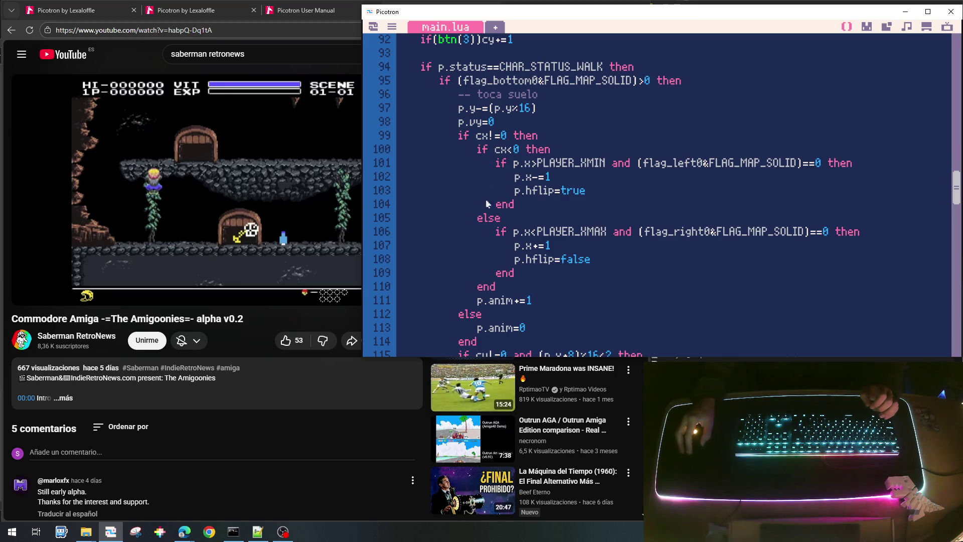
scroll(527, 281, down, 4)
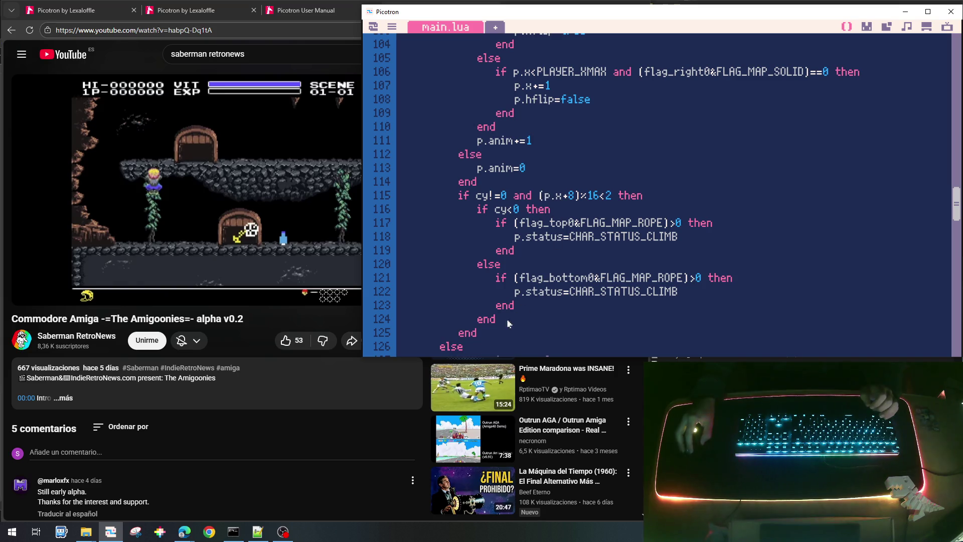
scroll(509, 323, up, 5)
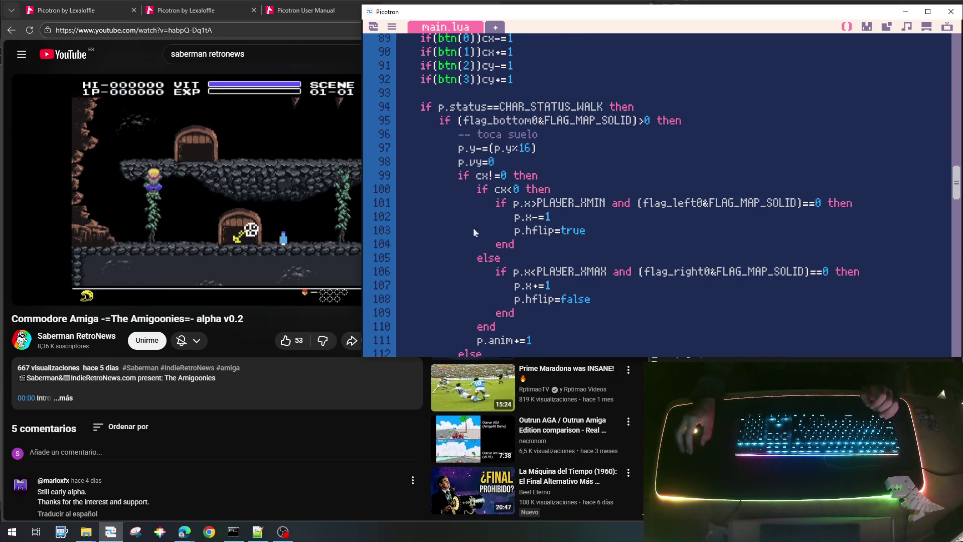
scroll(480, 303, down, 6)
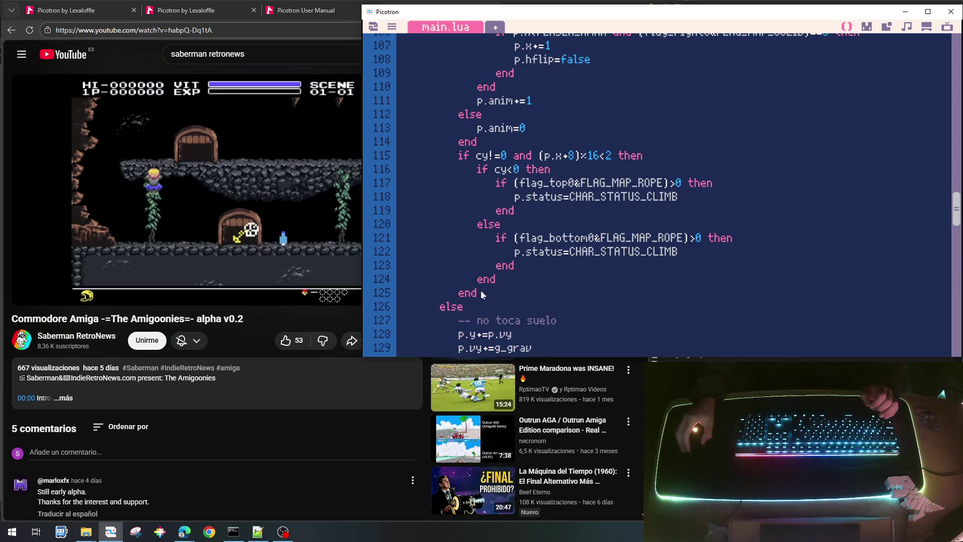
key(Return)
text(if)
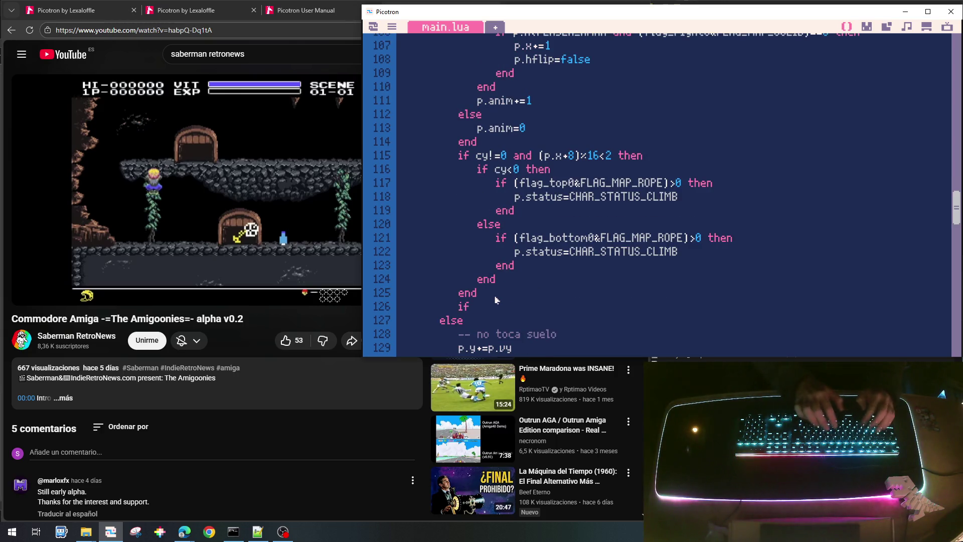
Select the walk-status condition on line 94 for copying.
scroll(496, 300, up, 6)
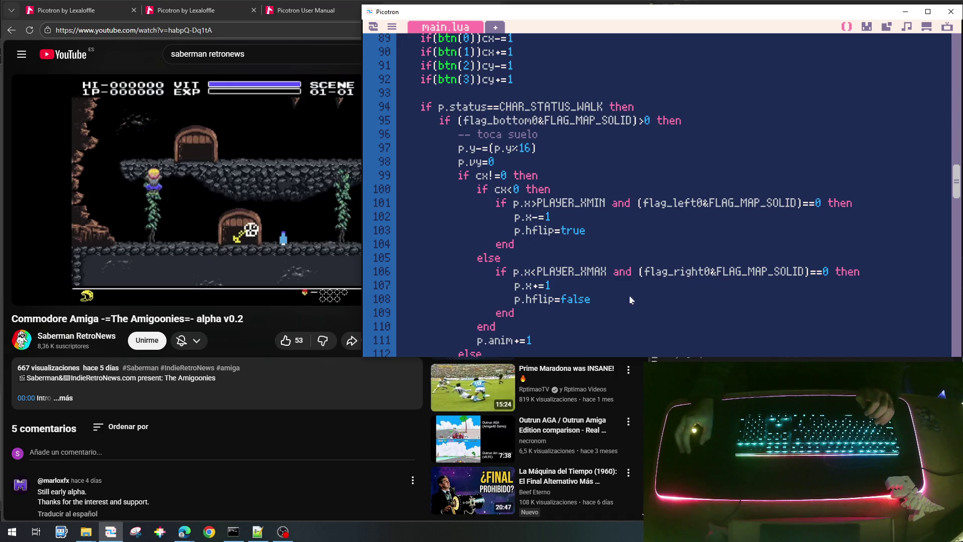
scroll(631, 300, down, 5)
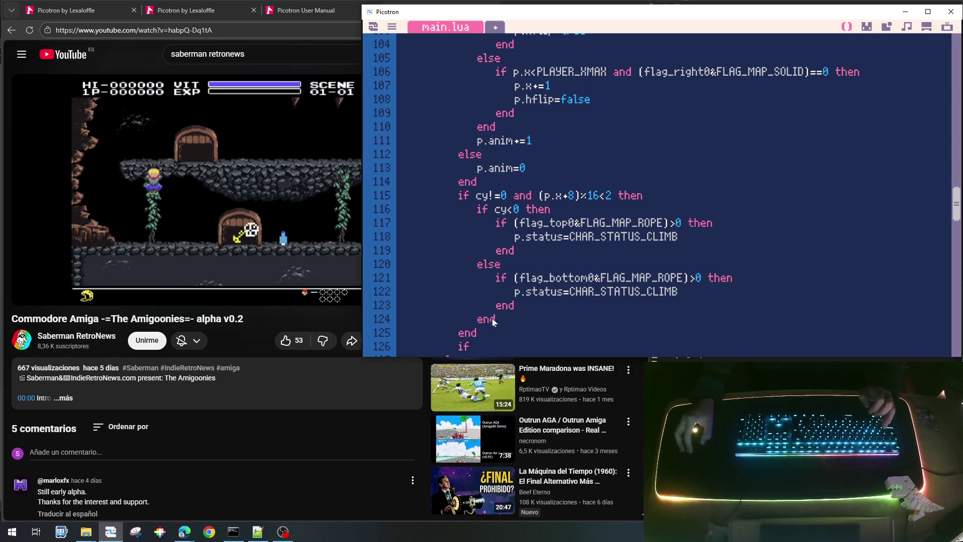
scroll(547, 228, up, 2)
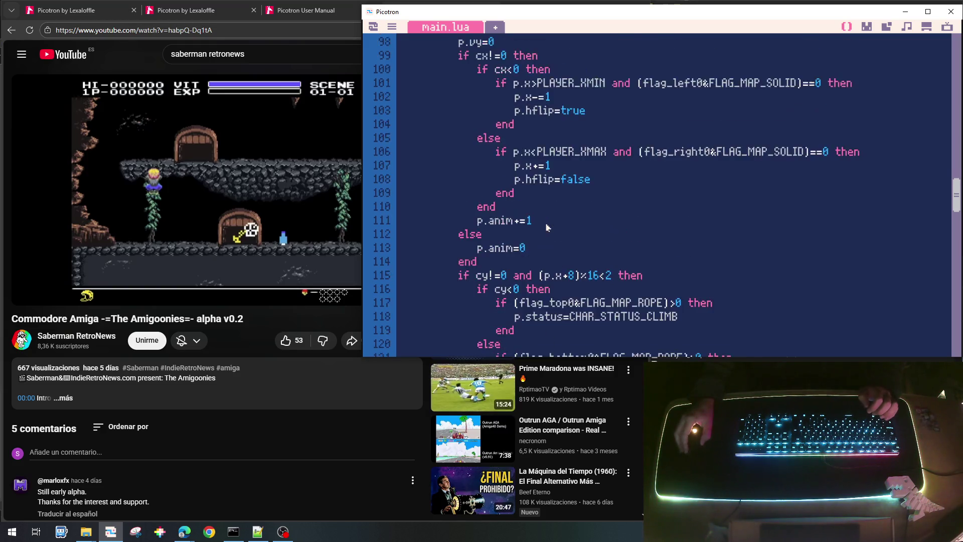
scroll(547, 228, up, 3)
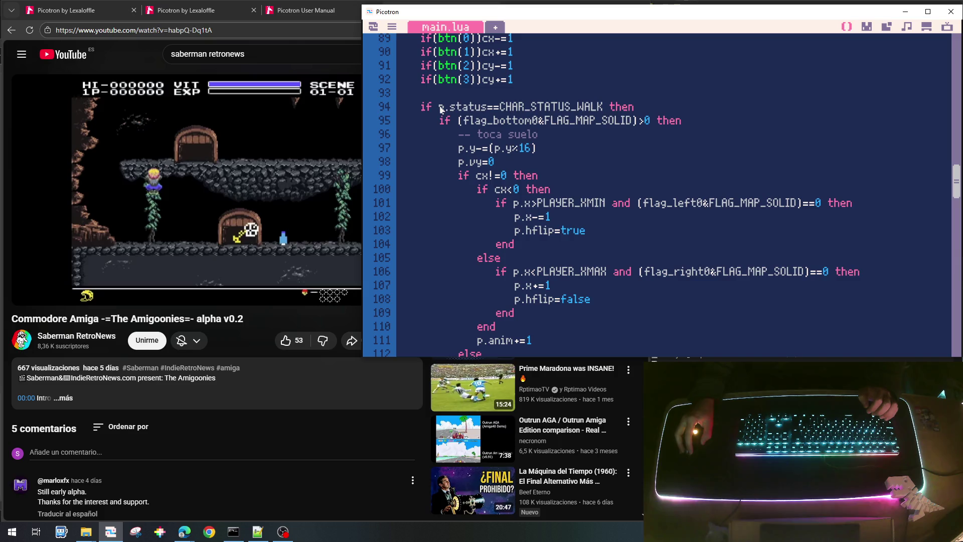
drag(441, 108, 645, 109)
key(ctrl+c)
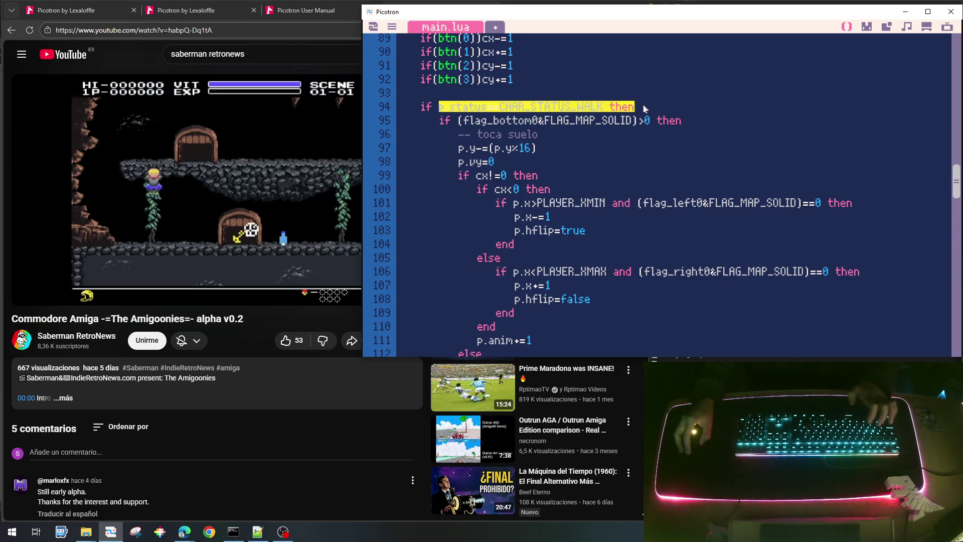
scroll(599, 170, down, 8)
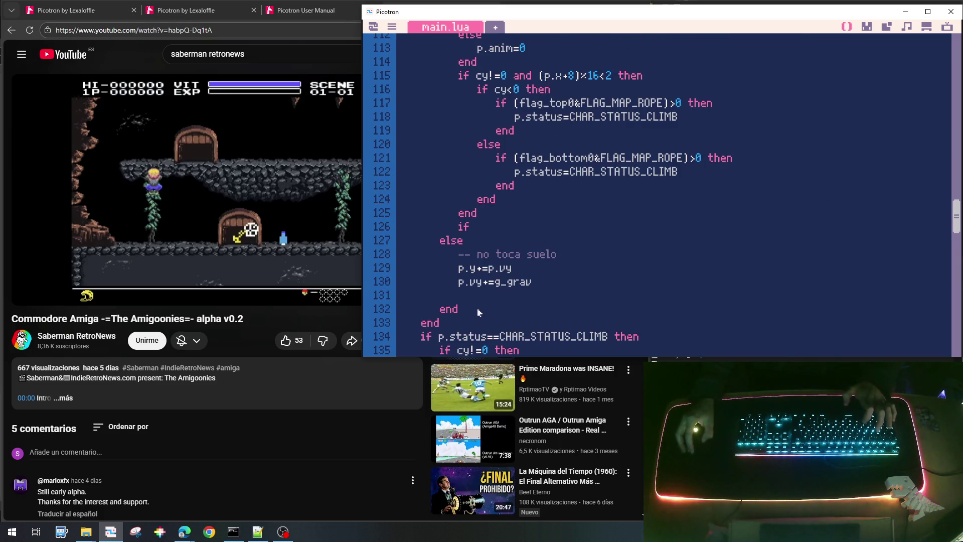
scroll(486, 308, down, 3)
scroll(499, 216, up, 8)
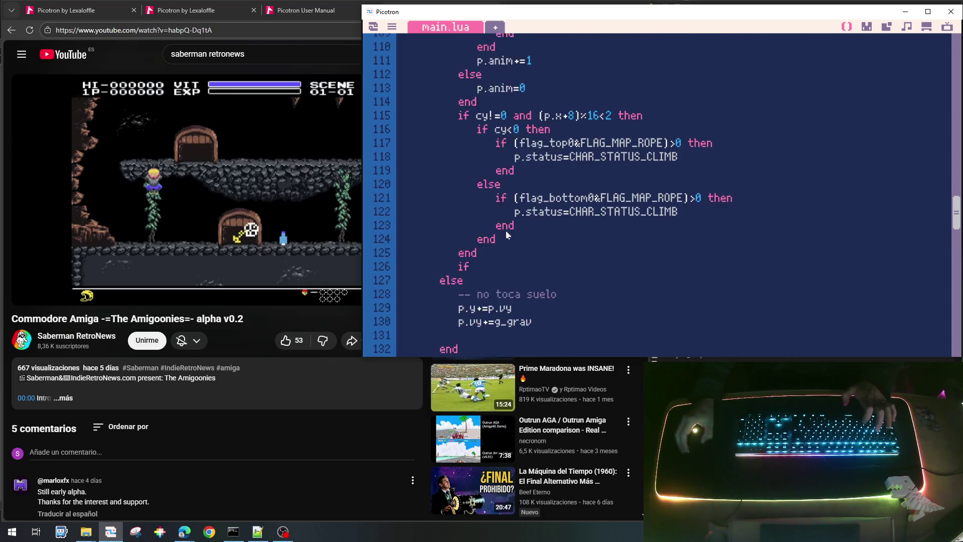
scroll(508, 234, up, 3)
scroll(507, 234, down, 6)
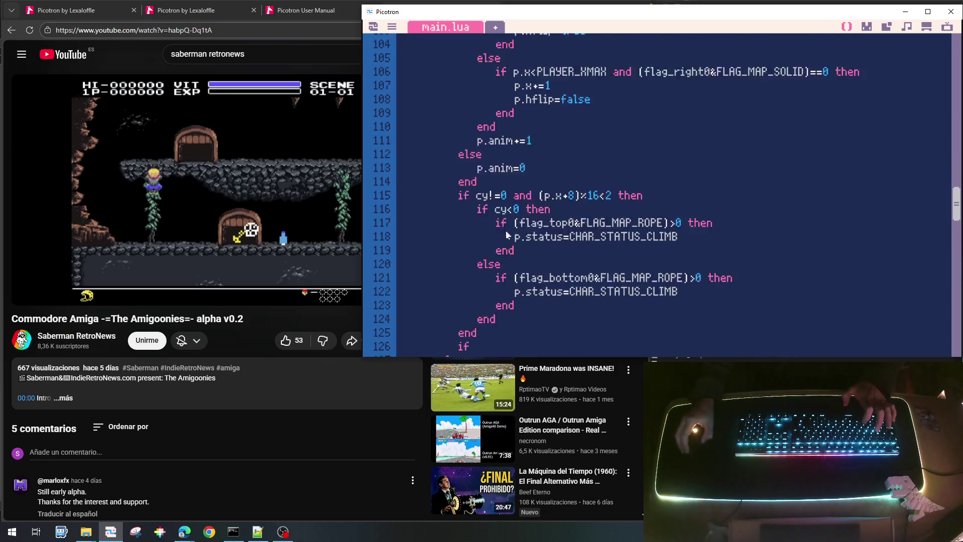
Paste the walk-status condition after the new 'if' and open an indented body line.
click(503, 311)
key(ctrl+v)
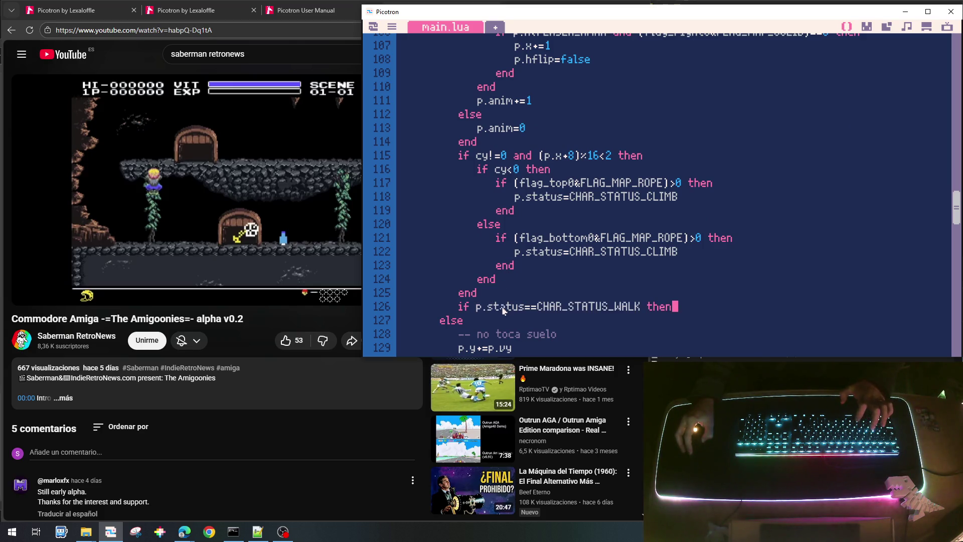
key(Return)
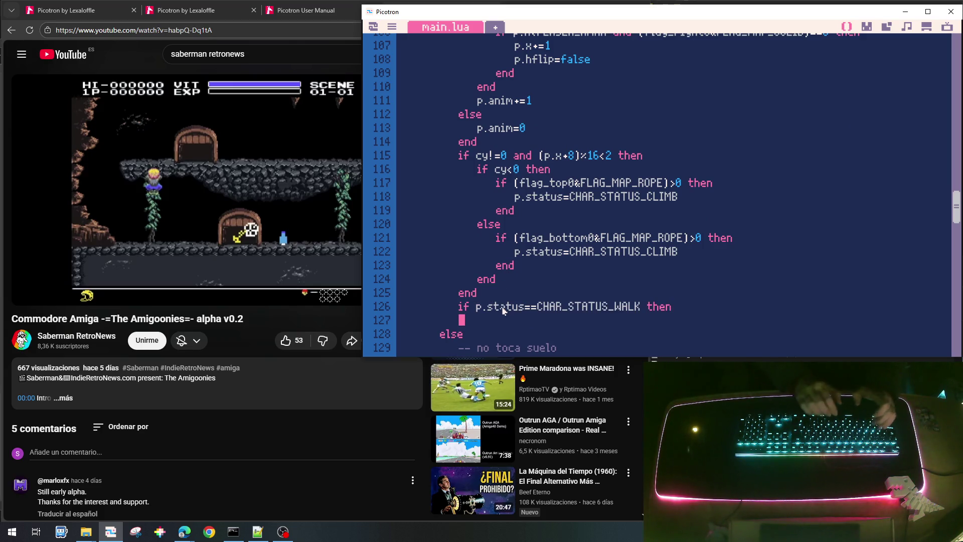
key(Tab)
key(Up)
key(End)
key(Return)
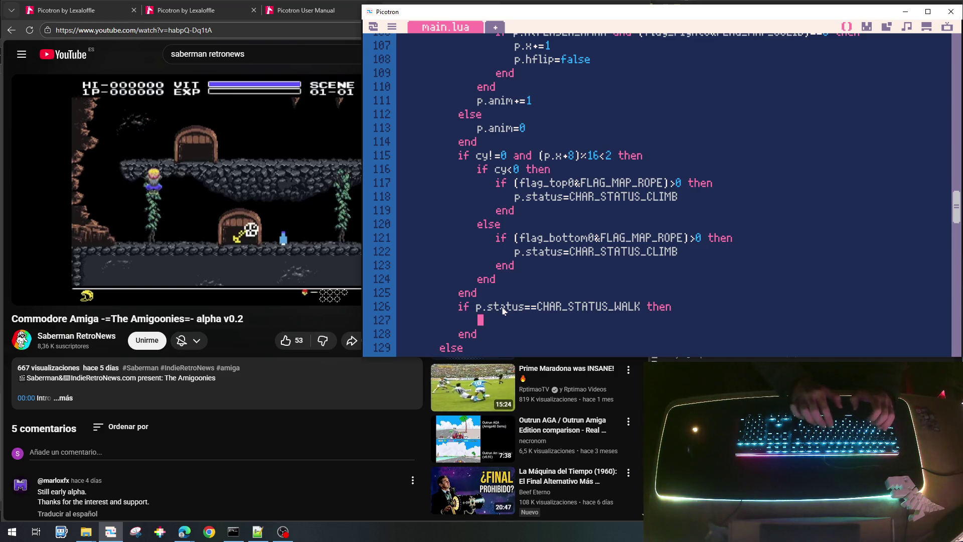
Redo the unfinished 'if' on a new line 126 right after the end on line 125.
text(if)
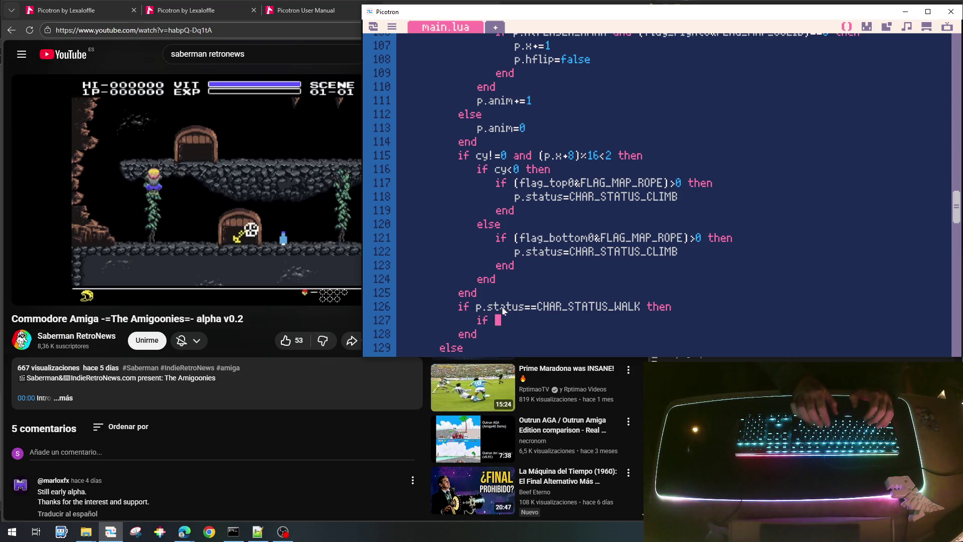
key(BackSpace)
key(BackSpace)
key(BackSpace)
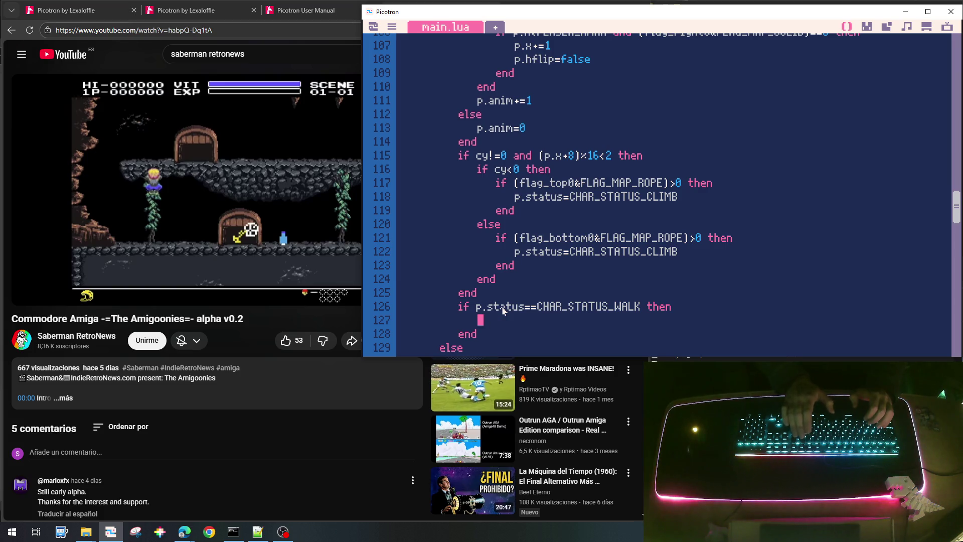
key(Up)
key(Up)
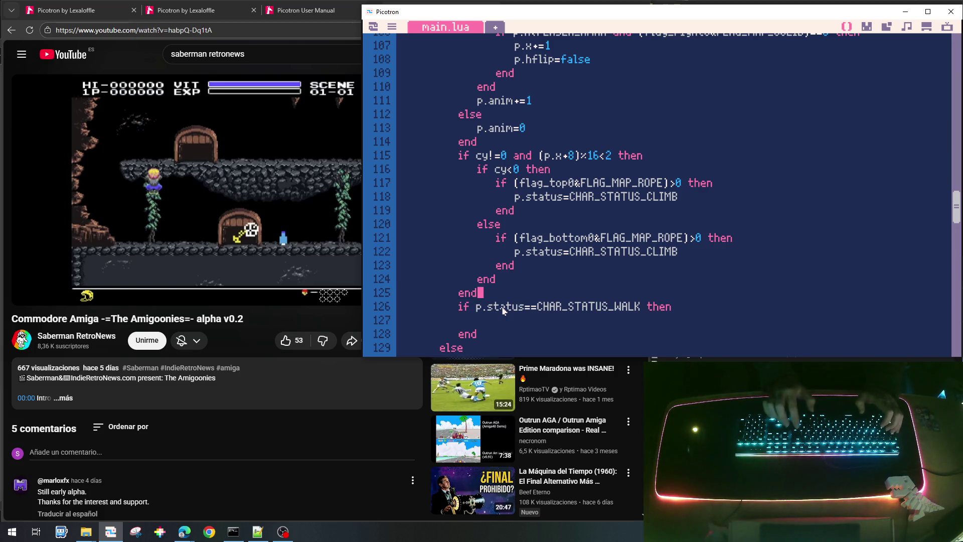
key(Return)
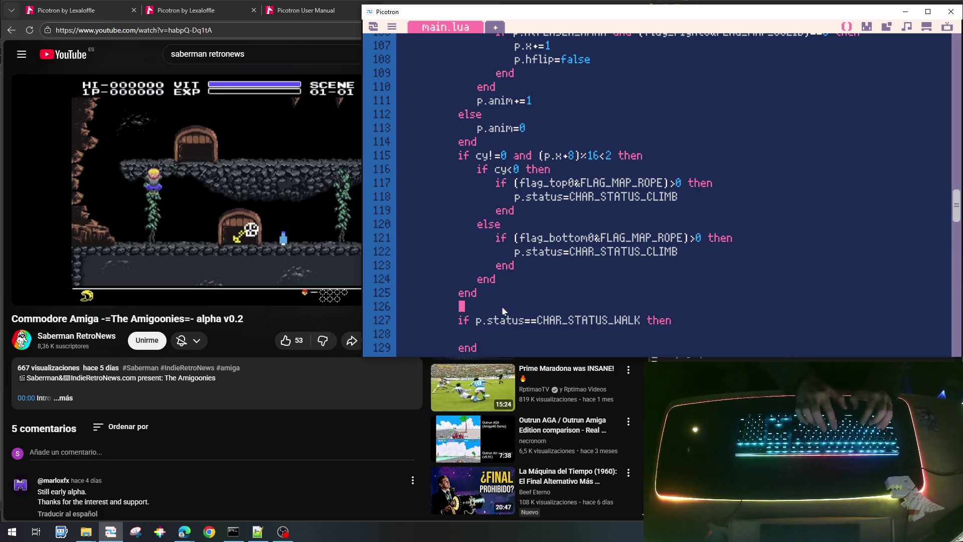
text(if)
key(BackSpace)
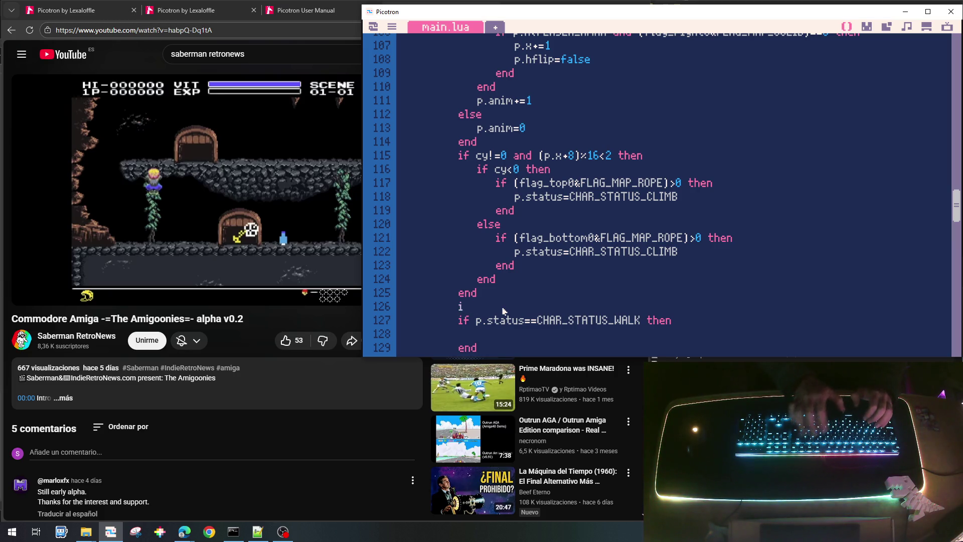
text(if p)
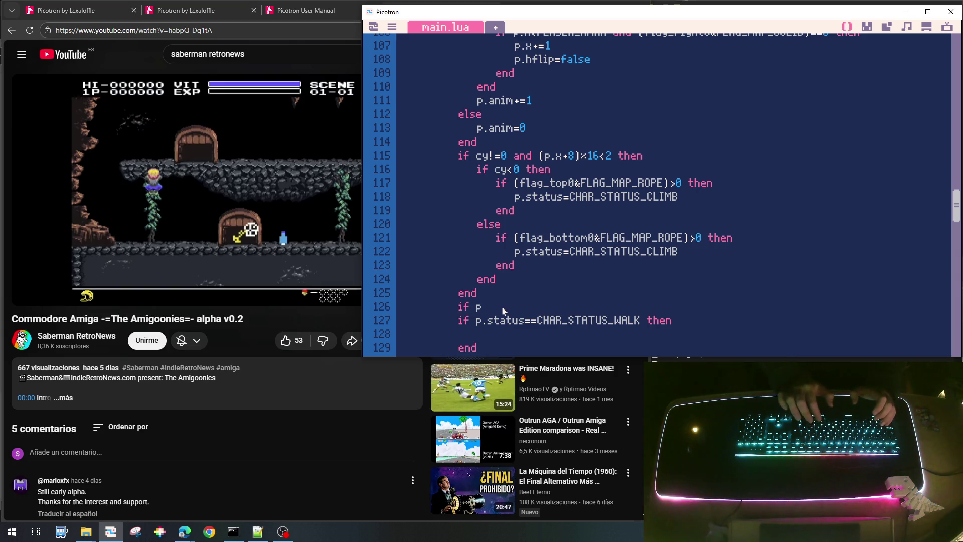
key(BackSpace)
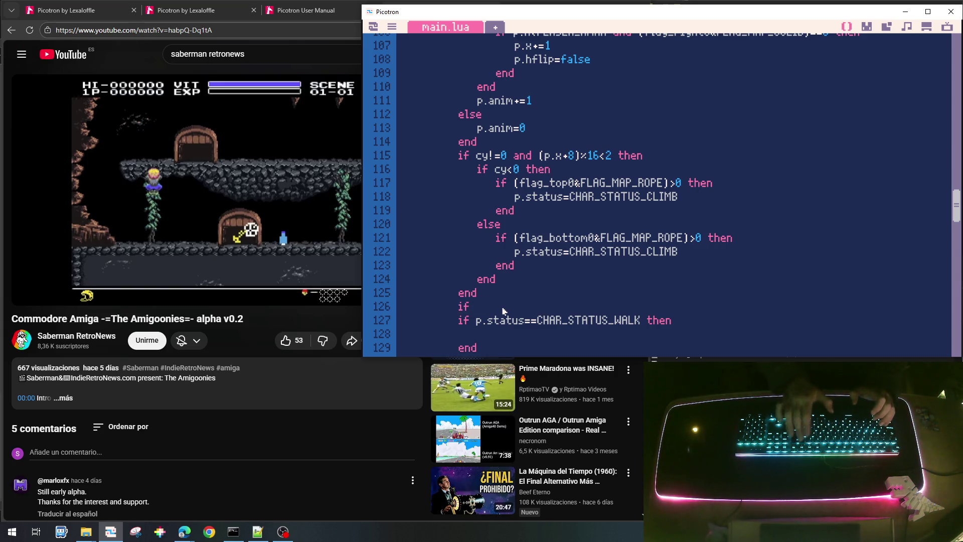
Add 'local bjump=false' on a new line below the cx,cy locals in update_player.
scroll(504, 311, up, 5)
scroll(504, 311, up, 2)
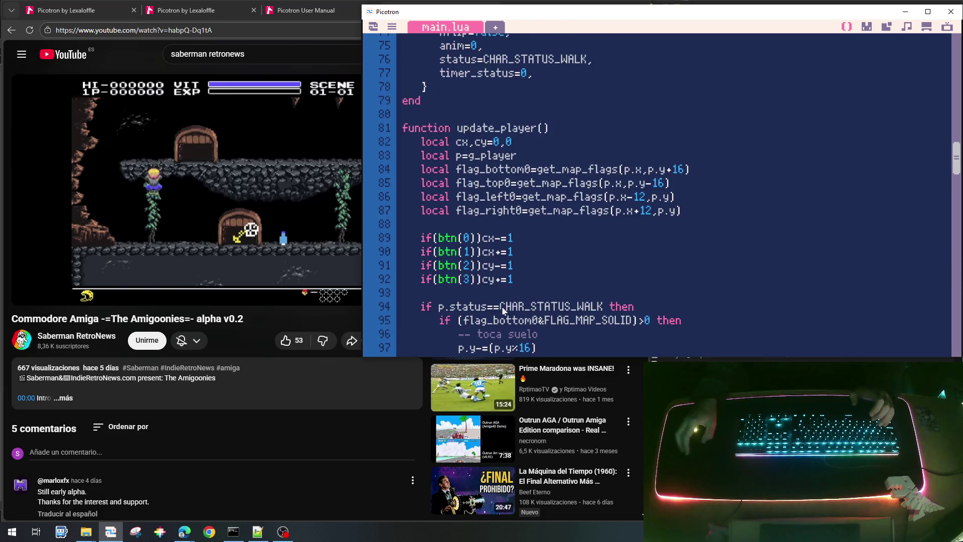
scroll(489, 102, down, 1)
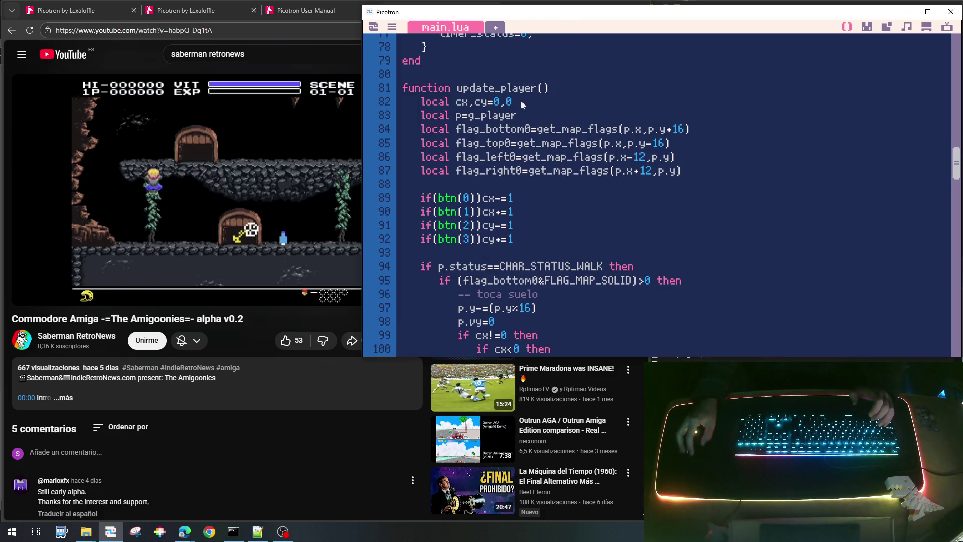
key(Return)
text(local)
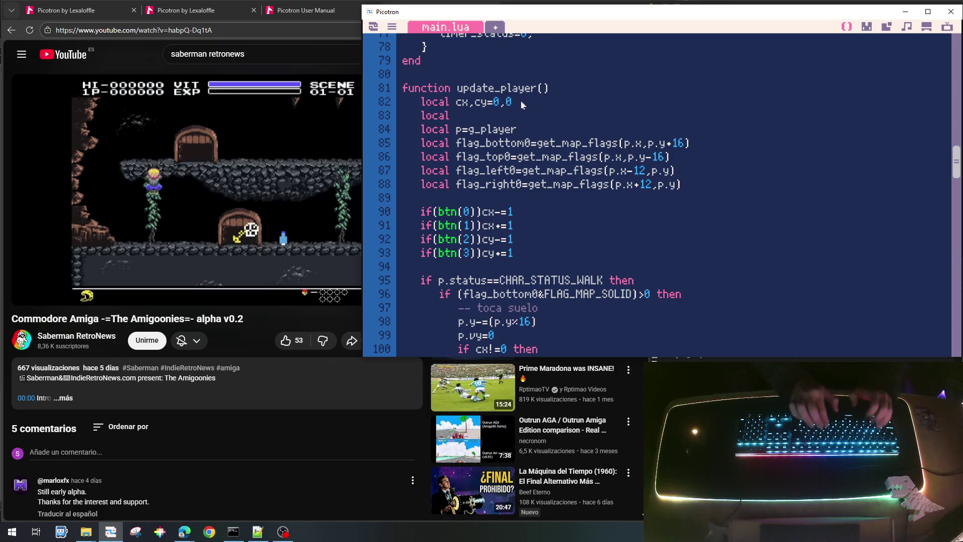
text( b)
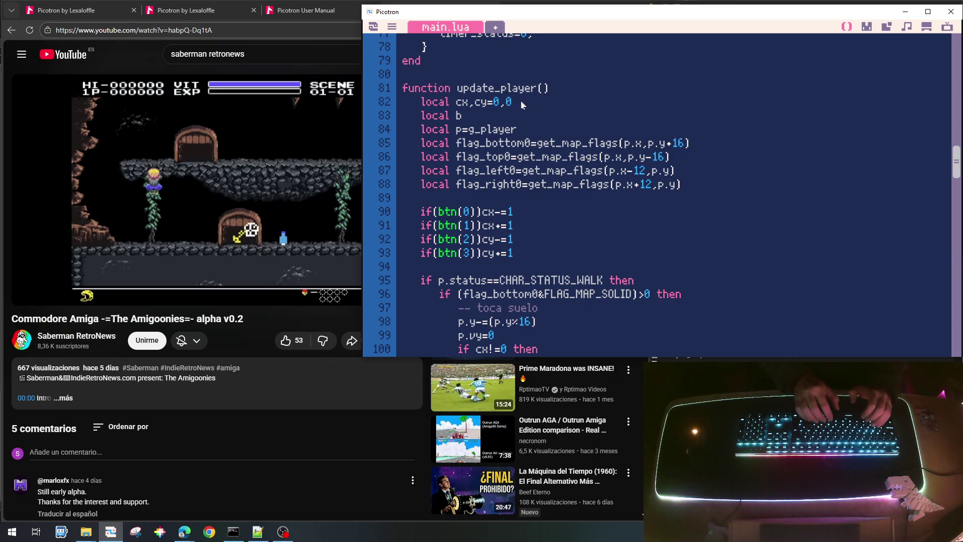
text(jump=false)
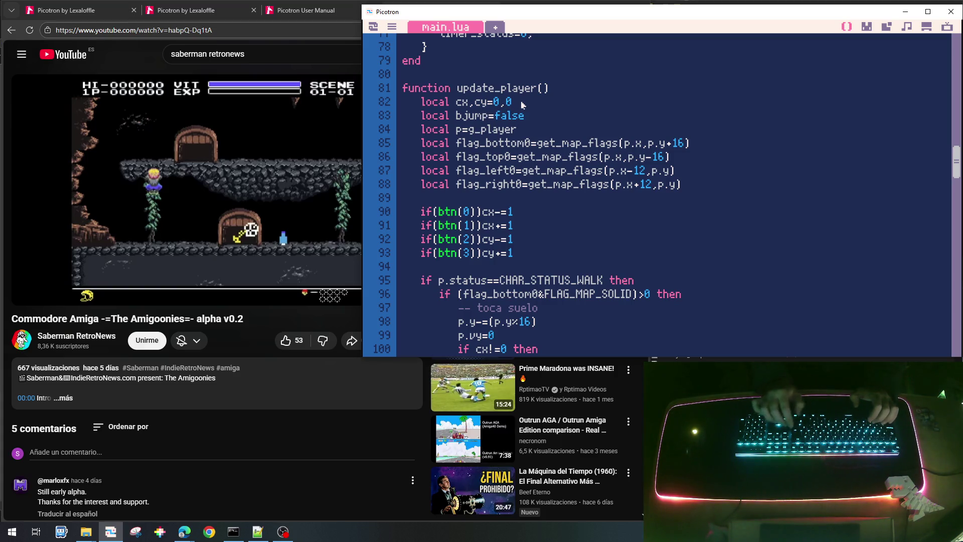
Start a new line below the local bjump=false declaration.
key(Return)
text(local bpun)
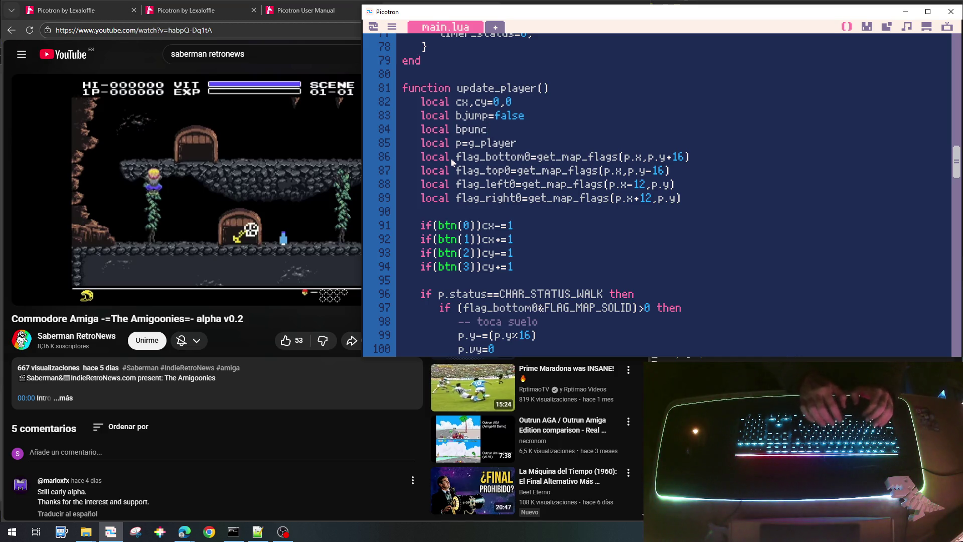
Complete the new declaration as 'local bpunch=false', correcting 'falsa'.
text(ch)
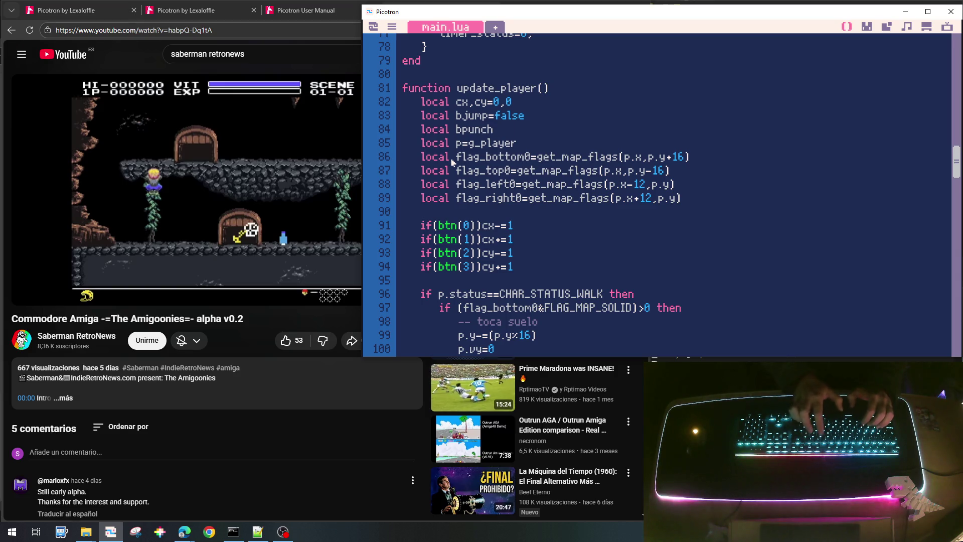
text(=falsa)
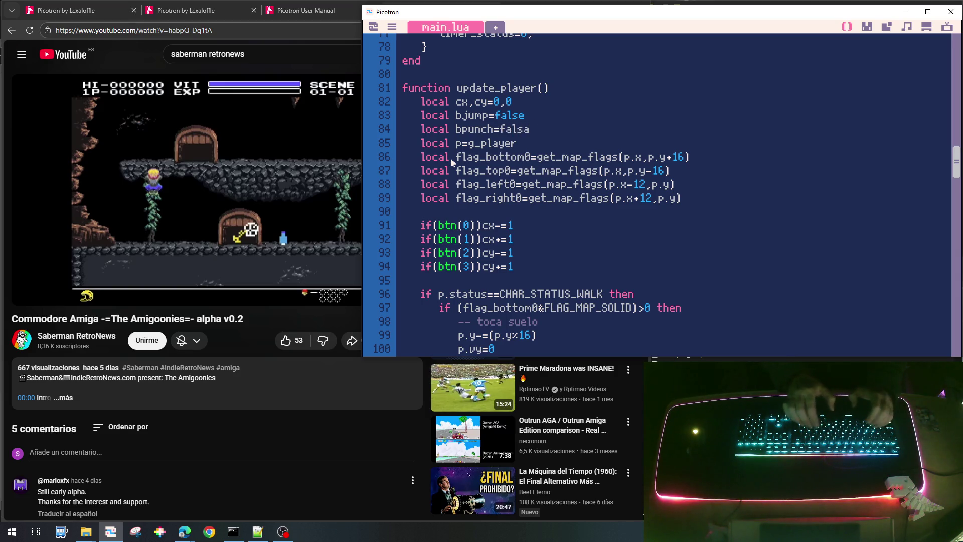
key(BackSpace)
text(e)
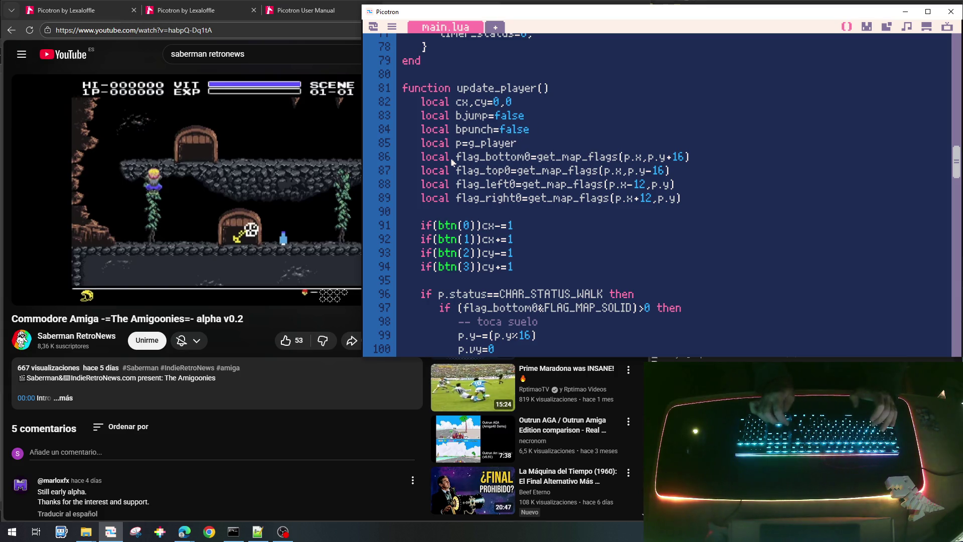
Add 'if(btn(4)) bpunch=true' after the button checks.
key(Return)
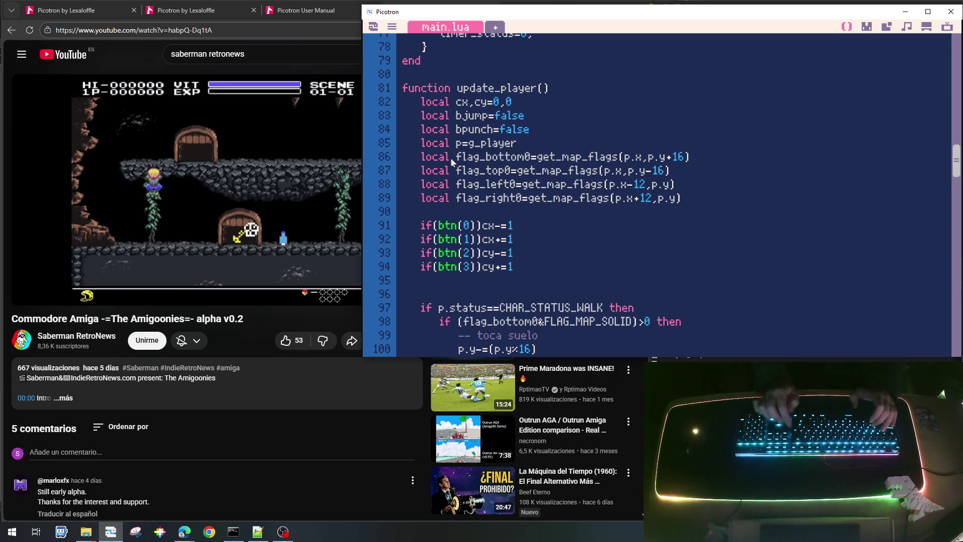
text(if()
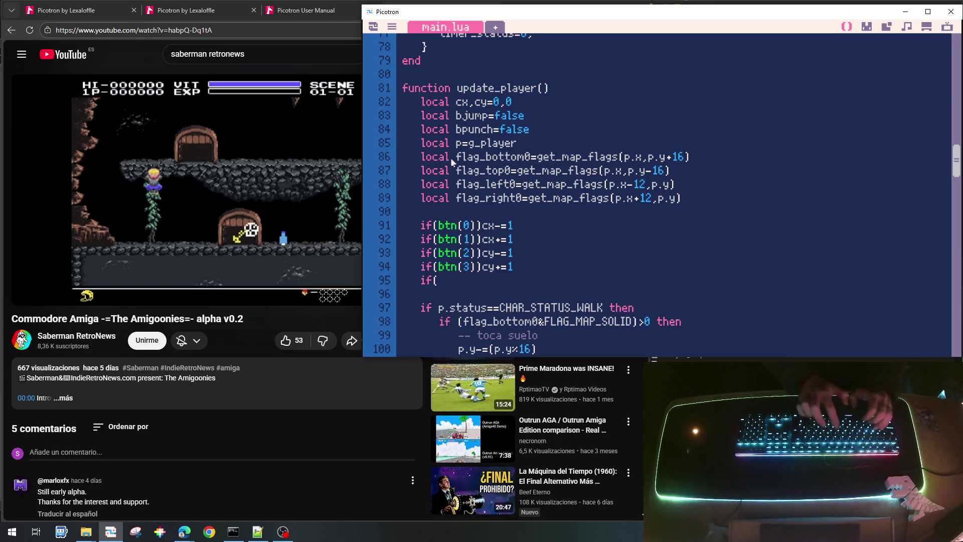
text(btn(4)
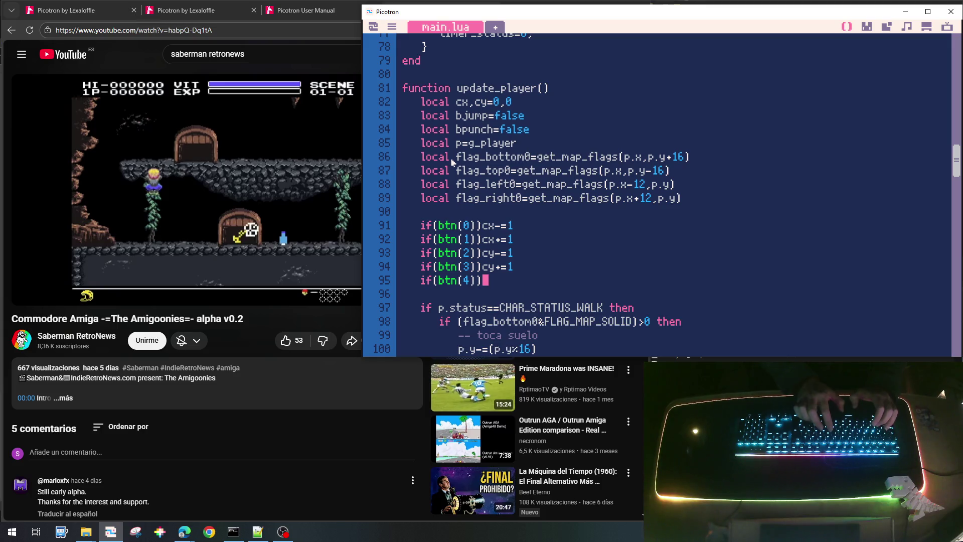
text(b)
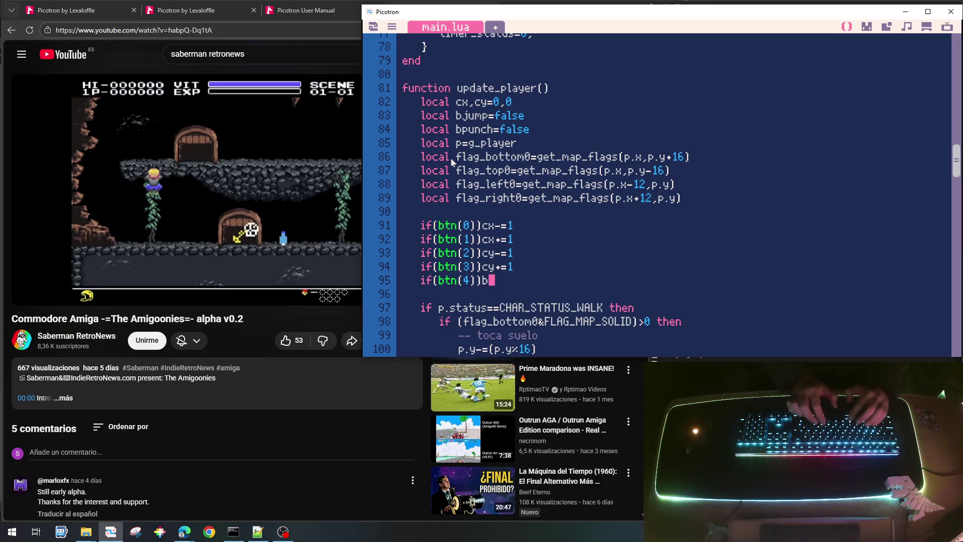
text(pun)
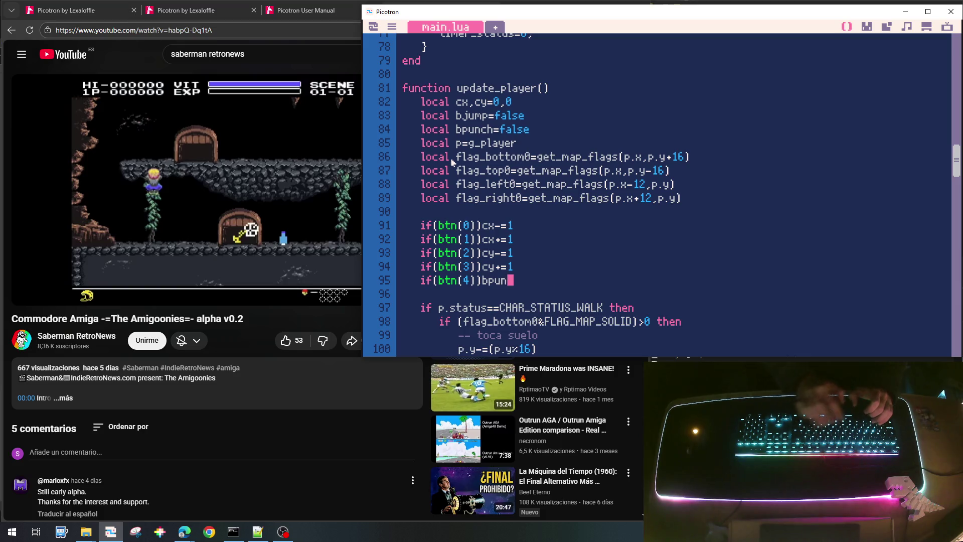
text(ch=)
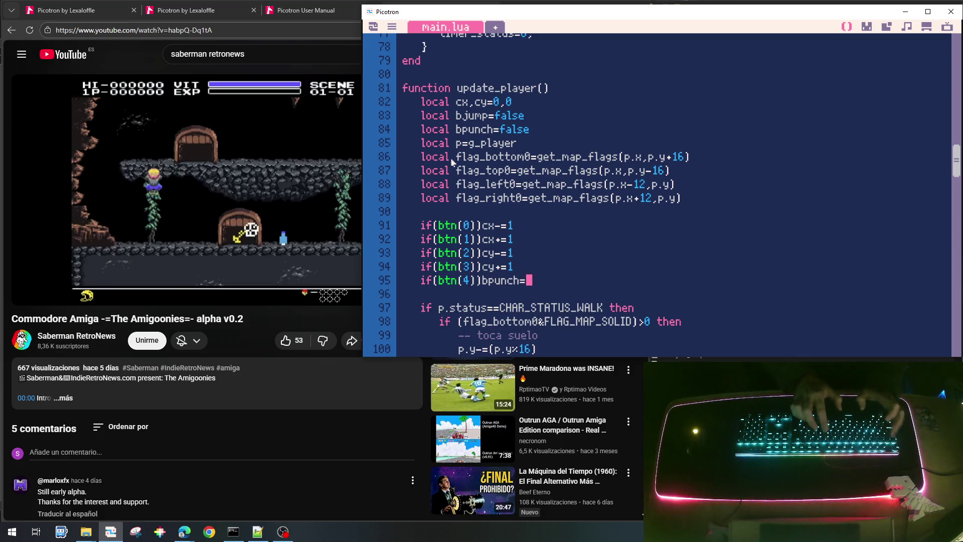
text(true)
Duplicate that line and change the copy to 'if(btn(5)) bjump=true'.
key(Home)
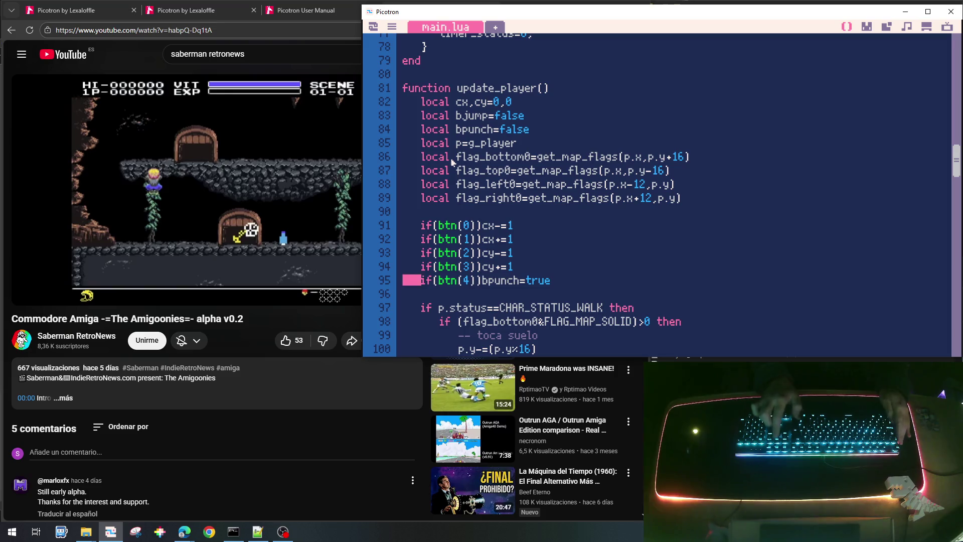
key(shift+Down)
key(ctrl+c)
key(ctrl+v)
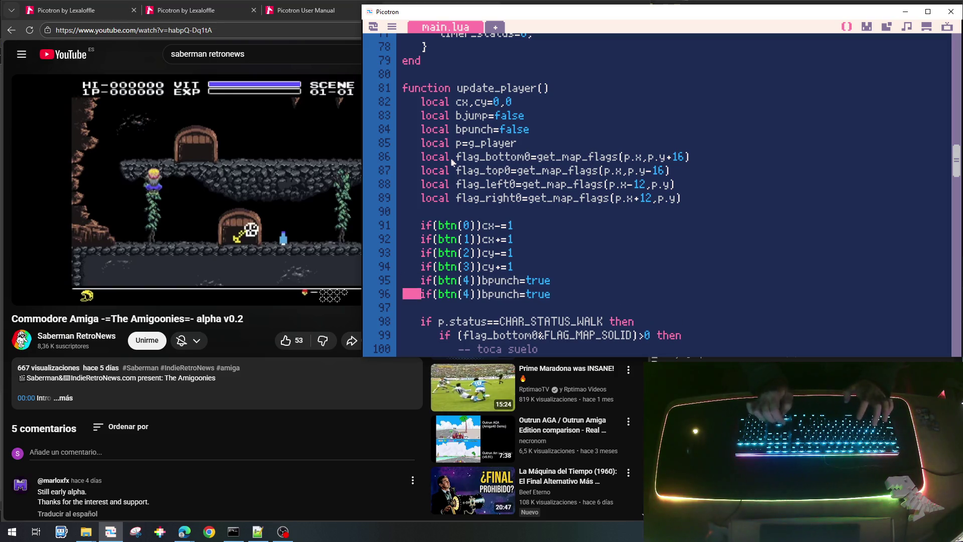
key(Left)
key(Left)
key(Delete)
text(5)
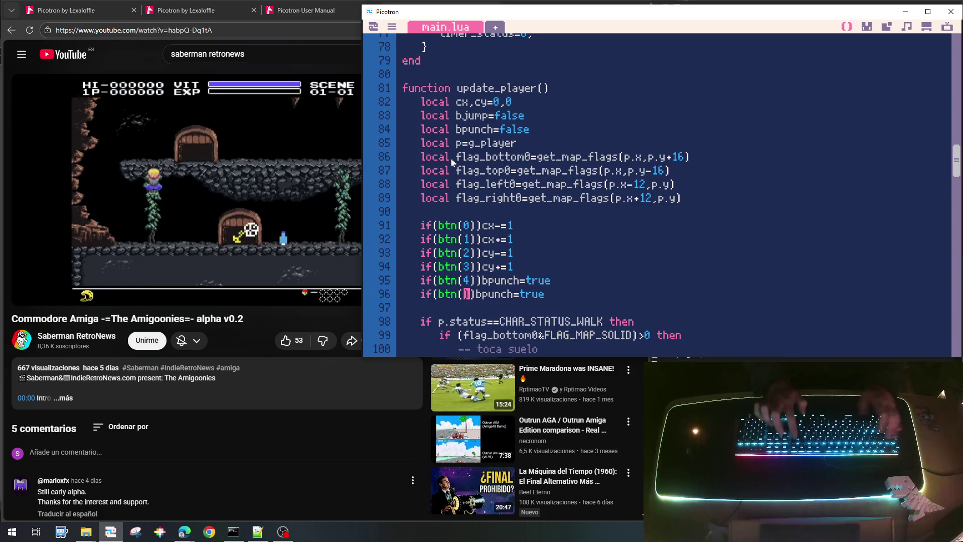
key(Right)
key(Right)
key(Right)
key(BackSpace)
key(shift+Right)
key(shift+Right)
key(shift+Right)
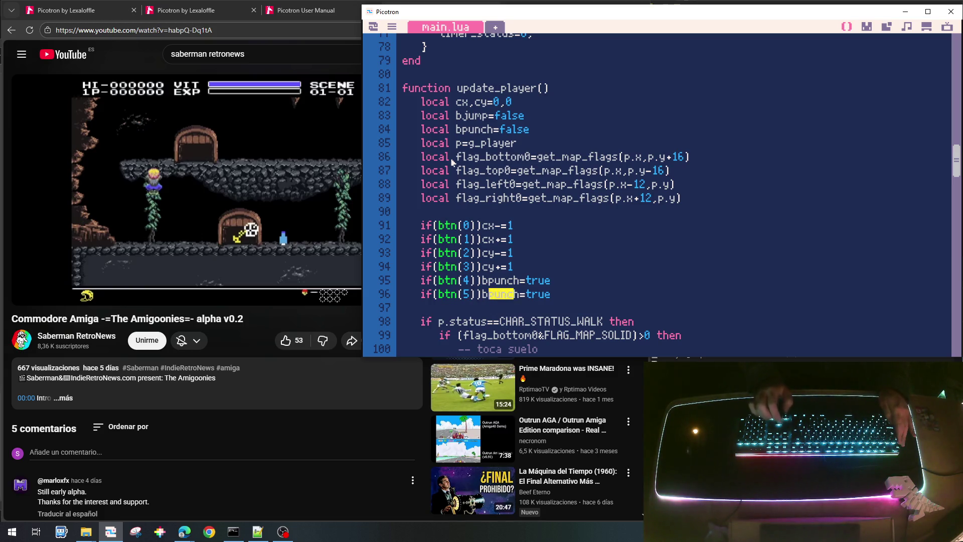
text(jump)
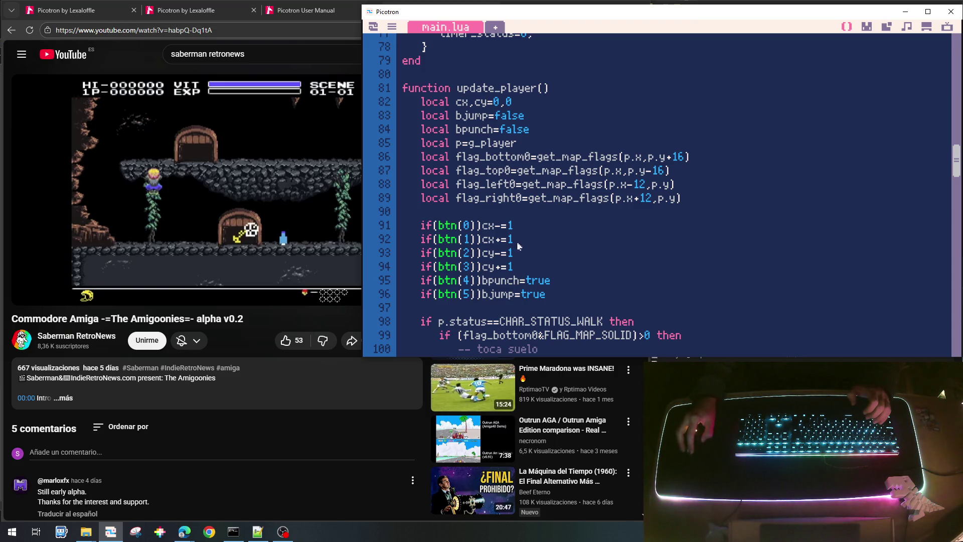
Turn line 130 into 'if bpunch and p.status==CHAR_STATUS_WALK then', leaving an empty body line.
drag(483, 226, 513, 227)
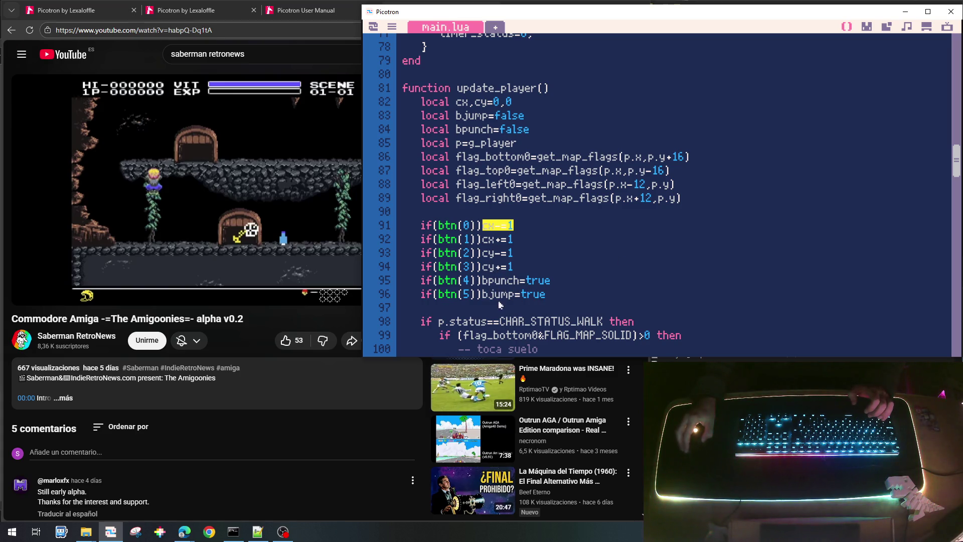
scroll(600, 290, down, 10)
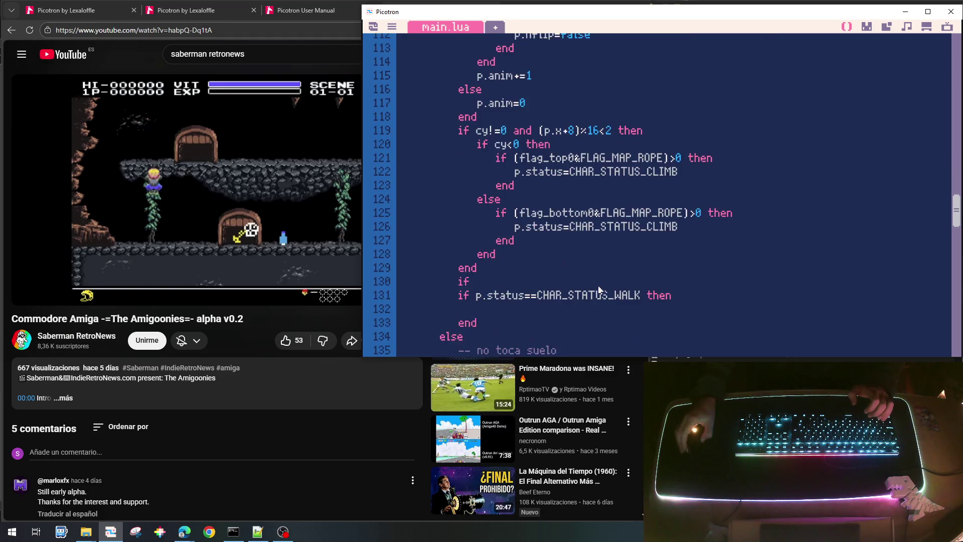
click(510, 244)
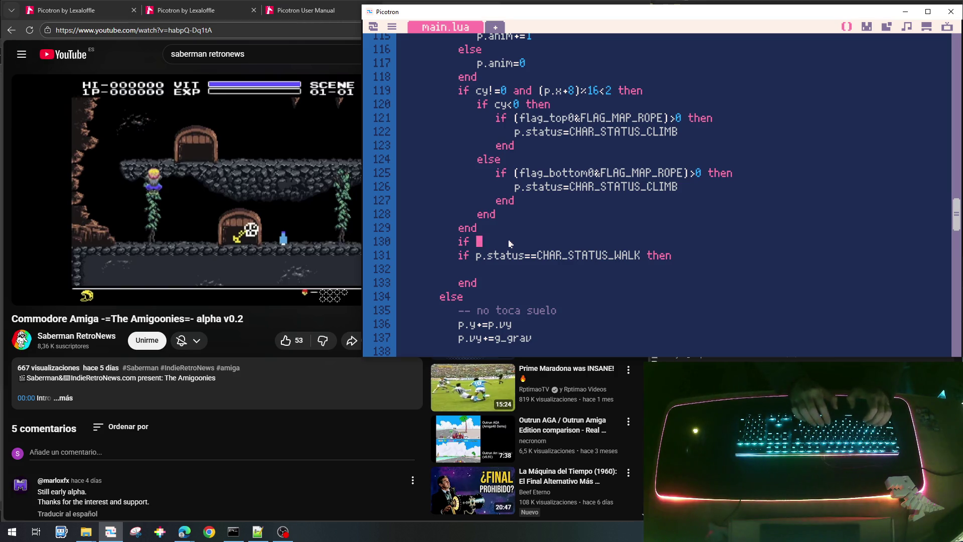
text(bpucn)
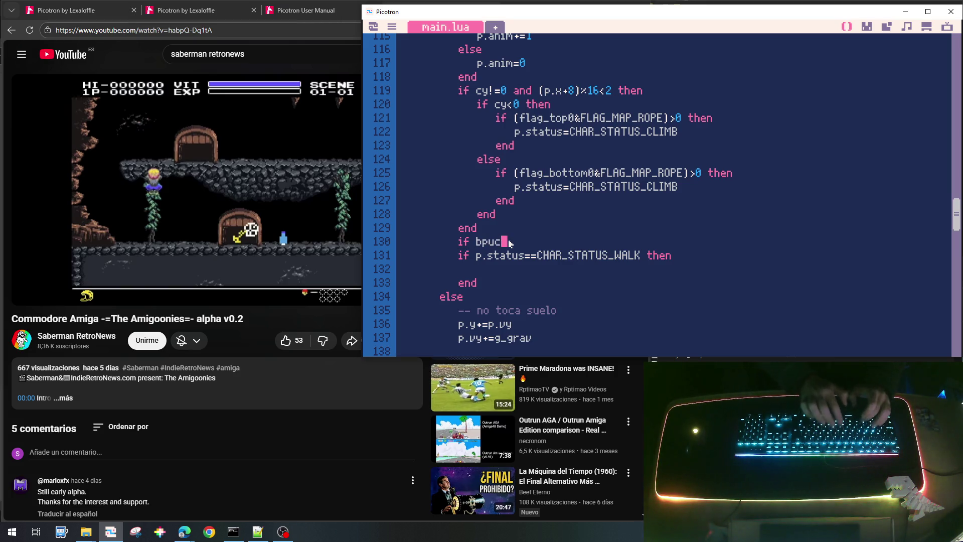
key(BackSpace)
key(BackSpace)
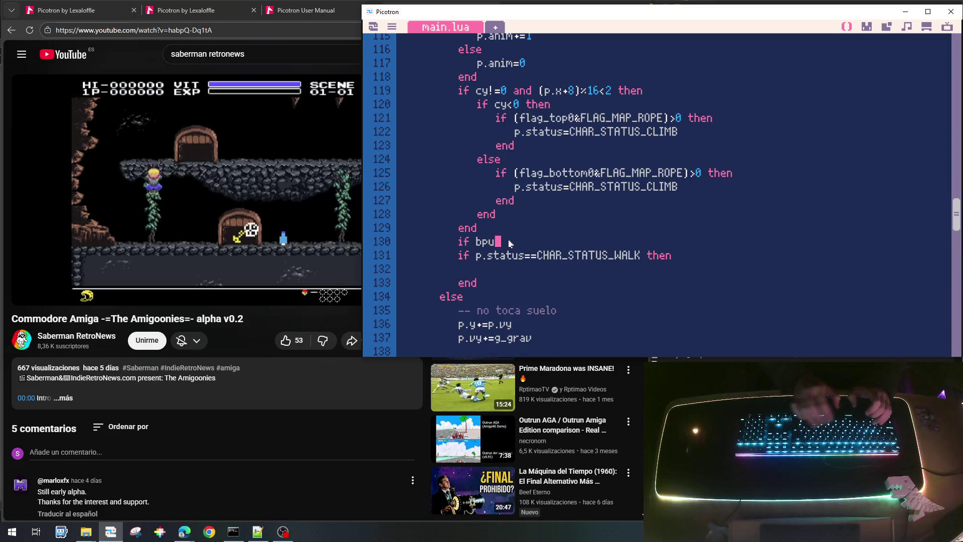
text(nch then)
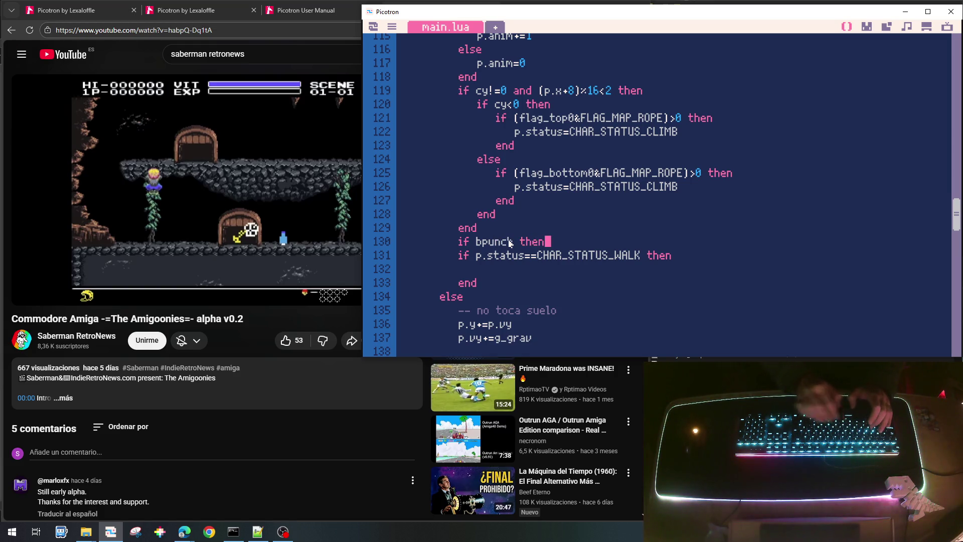
key(BackSpace)
key(BackSpace)
key(BackSpace)
key(BackSpace)
text(and)
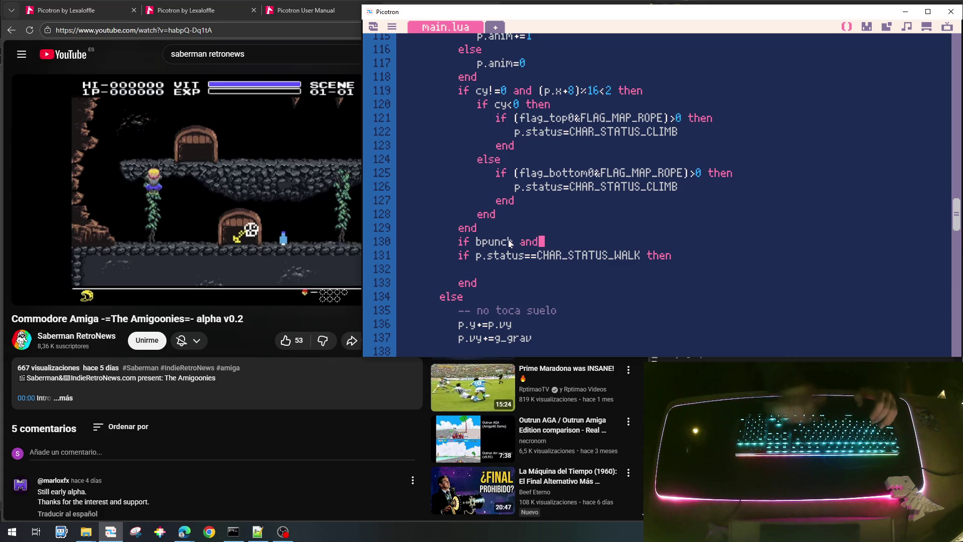
key(Delete)
key(Delete)
key(Delete)
key(Delete)
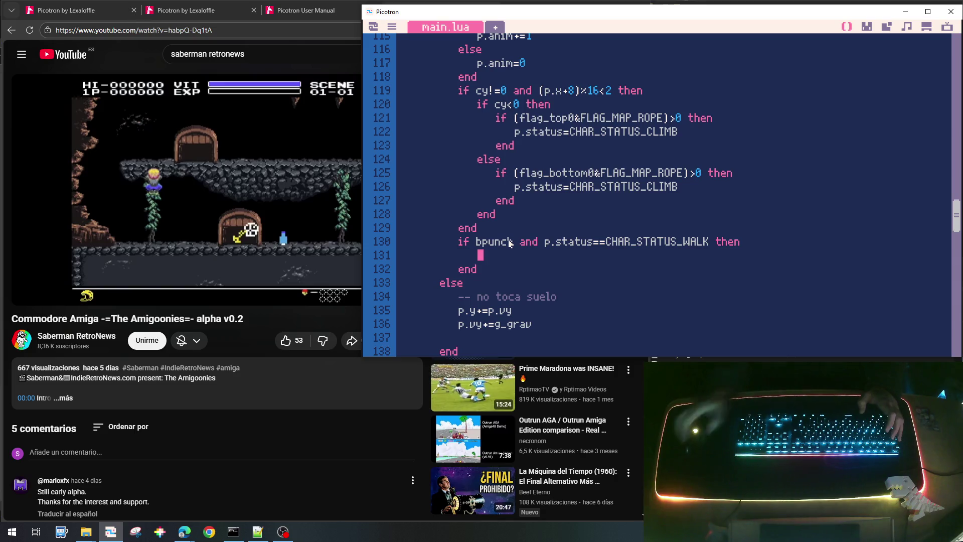
Write 'p.status=CHAR_STATUS_PUNCH' on the empty line 131 inside the bpunch block.
click(493, 242)
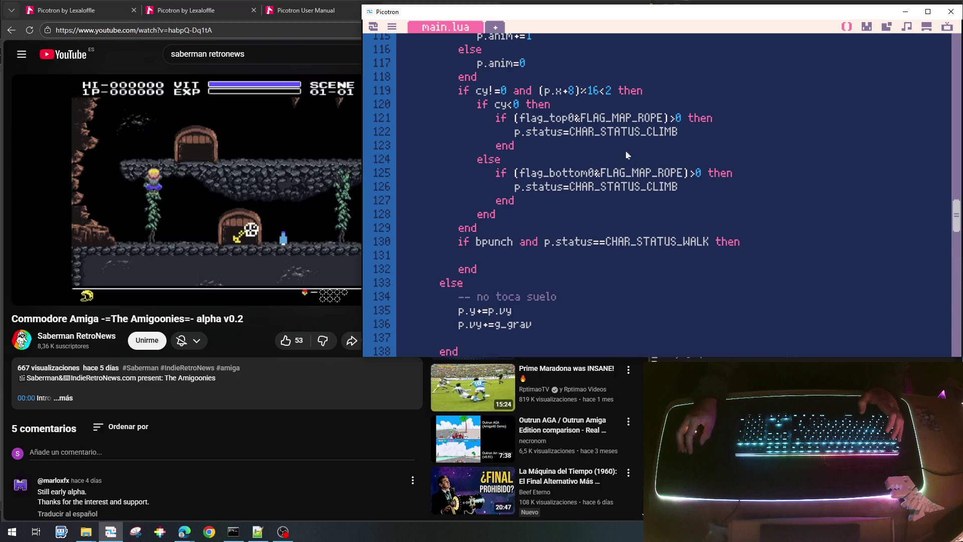
click(499, 259)
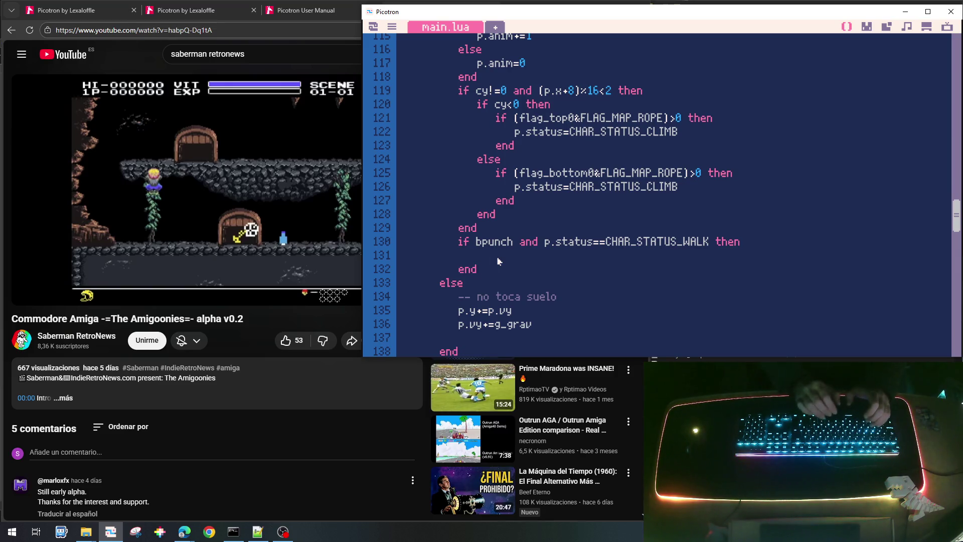
text(p.status=C)
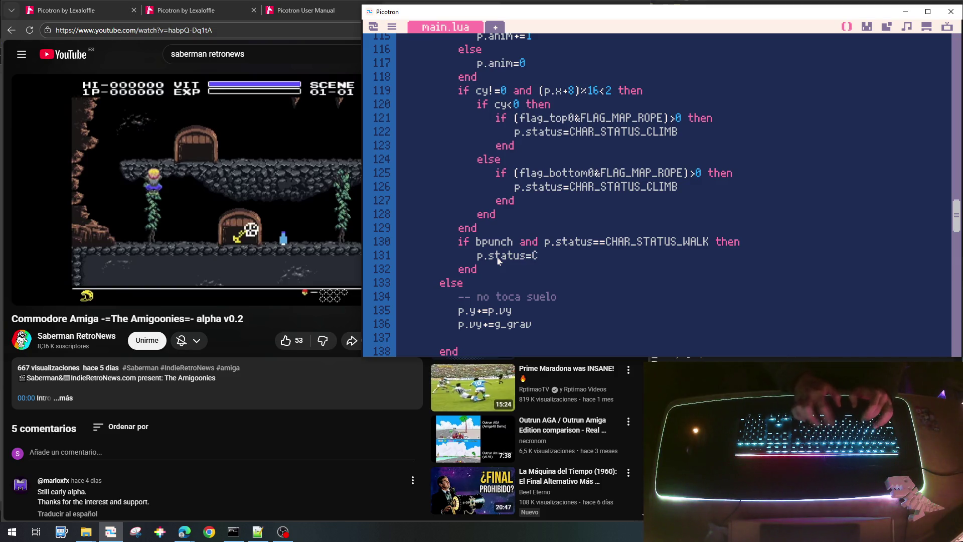
text(AR_)
key(BackSpace)
key(BackSpace)
key(BackSpace)
text(H)
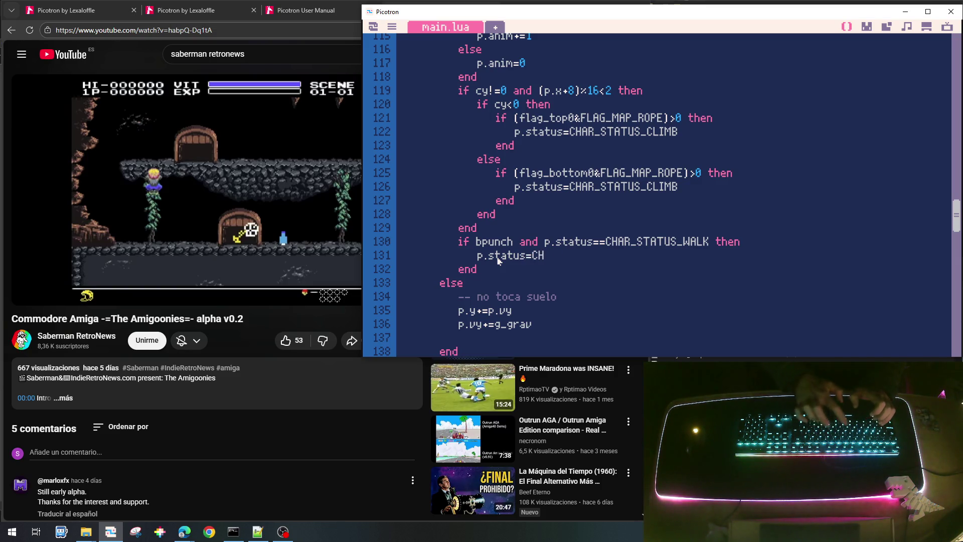
text(AR_STAT)
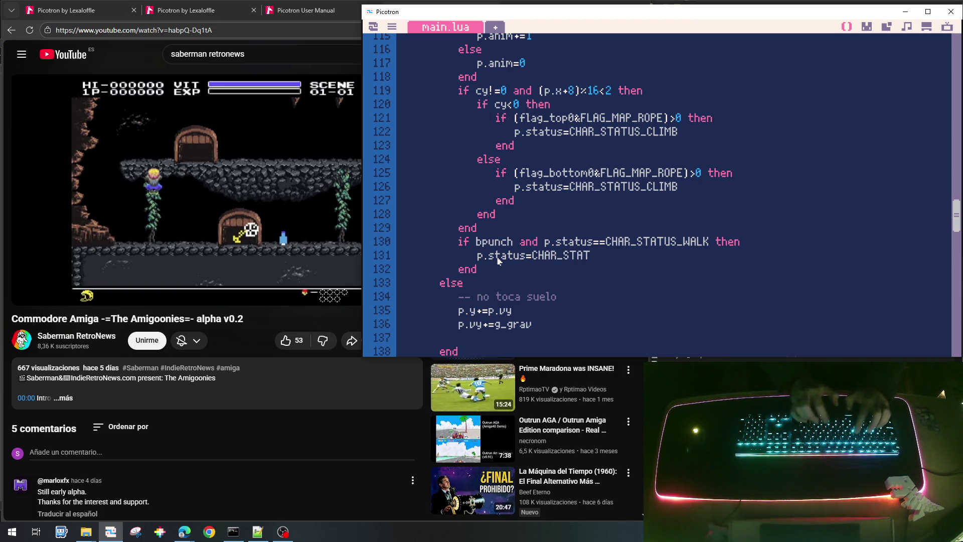
text(US_PUC)
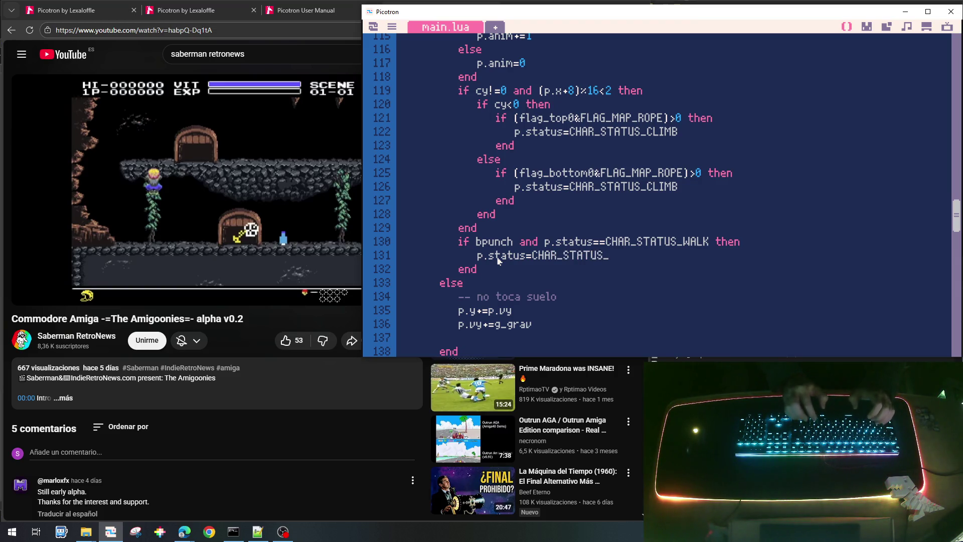
key(BackSpace)
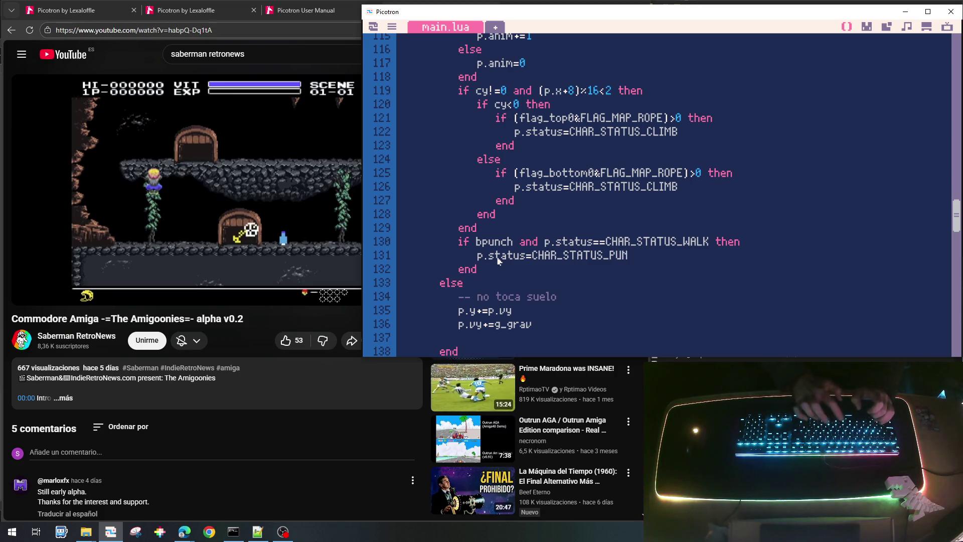
text(NCH)
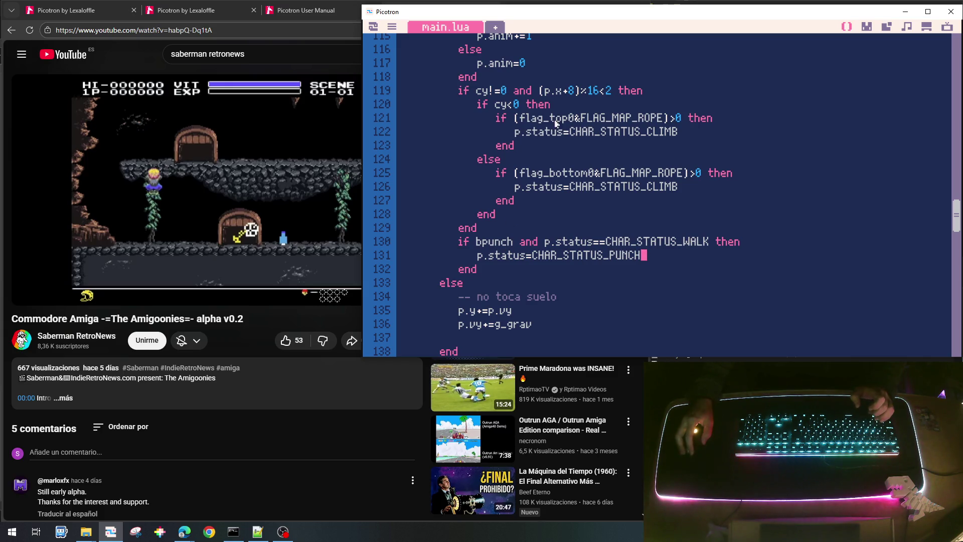
scroll(562, 191, up, 8)
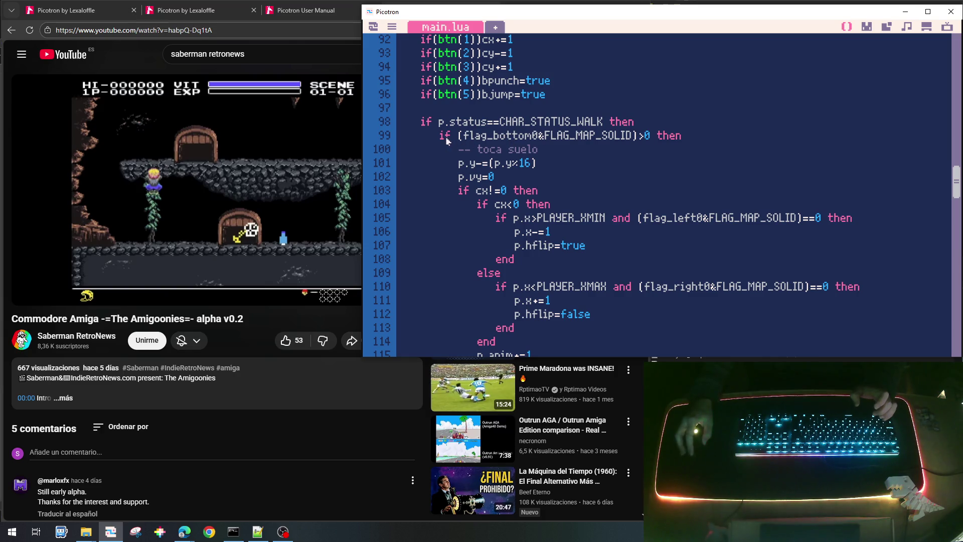
scroll(517, 227, down, 8)
scroll(517, 227, down, 1)
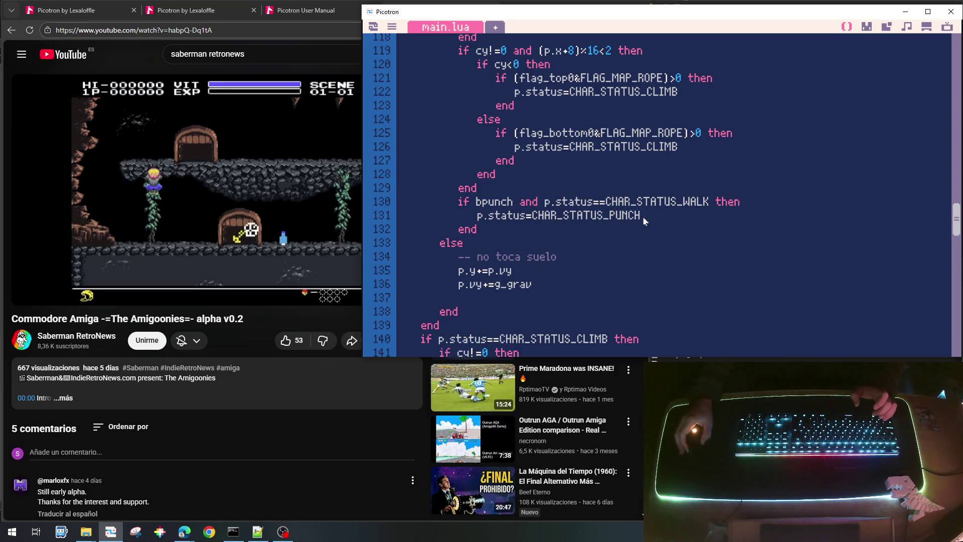
scroll(662, 220, up, 2)
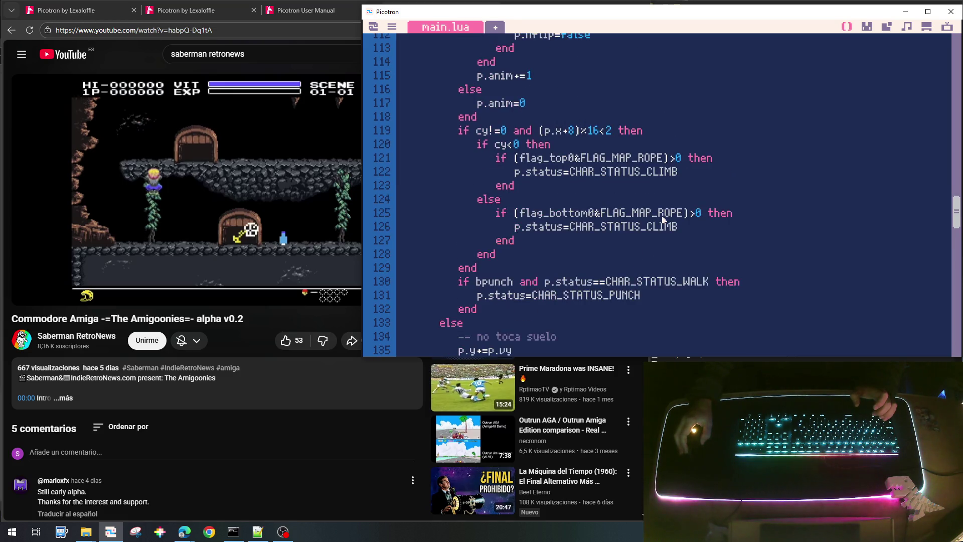
scroll(663, 220, down, 3)
scroll(662, 220, up, 2)
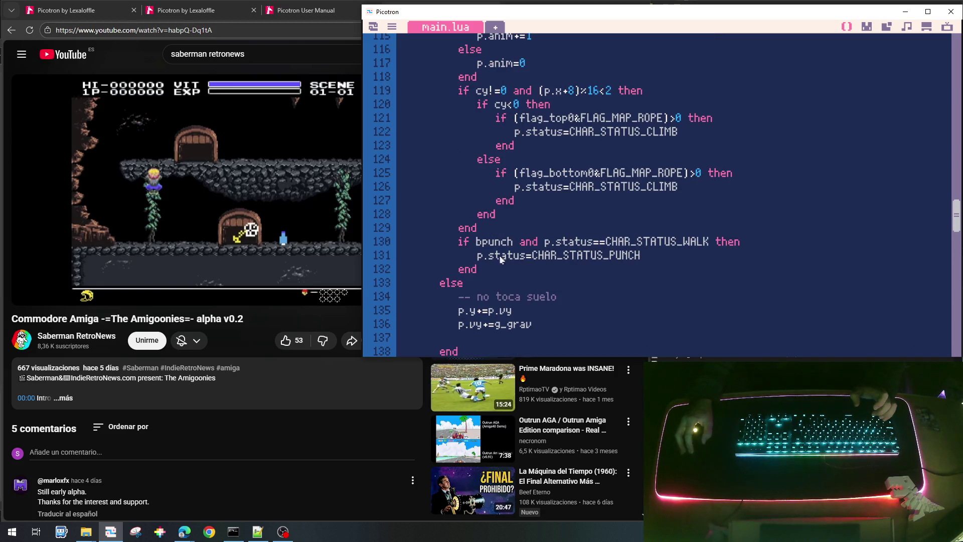
click(647, 260)
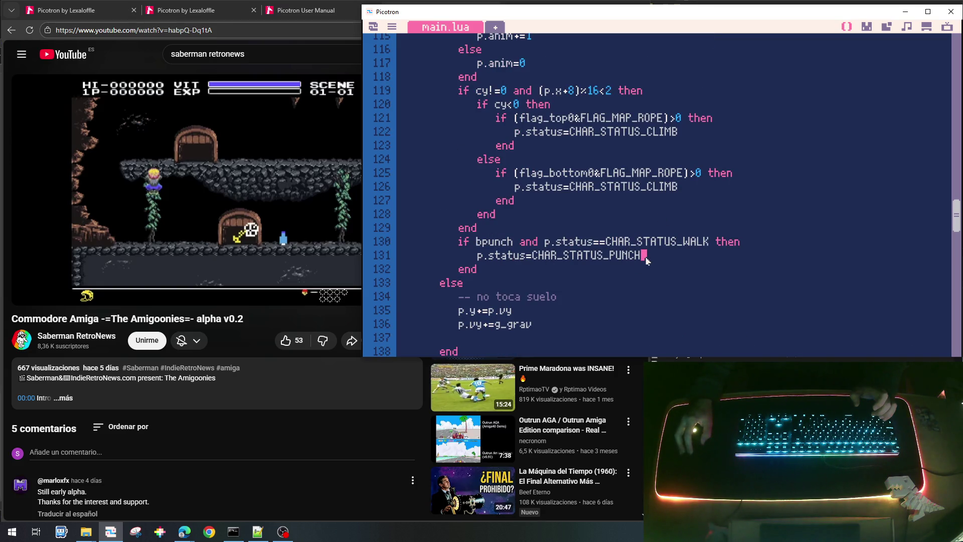
Add 'p.timer_status=MAX_TIMER_PUNCH' below the punch status line and select the constant name.
key(Return)
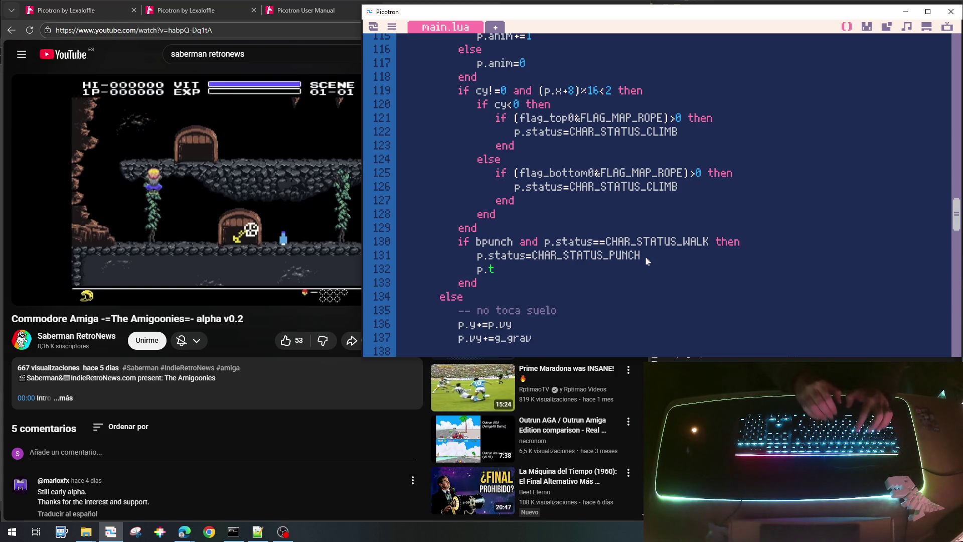
text(mer_s)
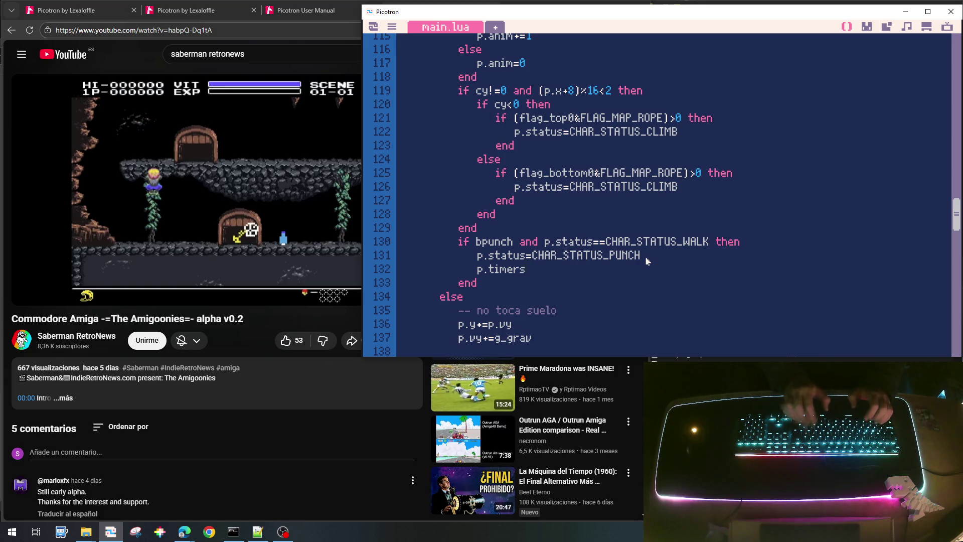
text(tatus=TIM)
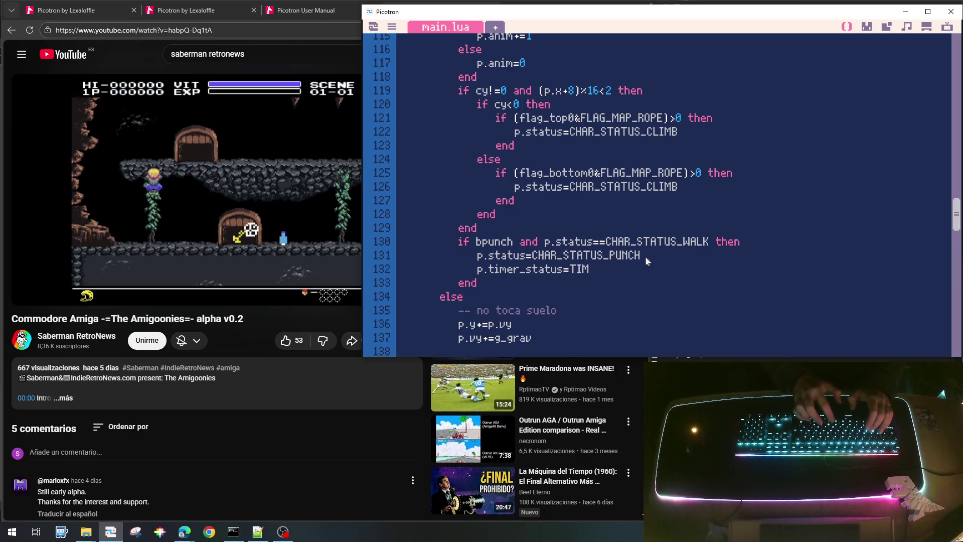
key(BackSpace)
key(BackSpace)
key(BackSpace)
text(MAX_)
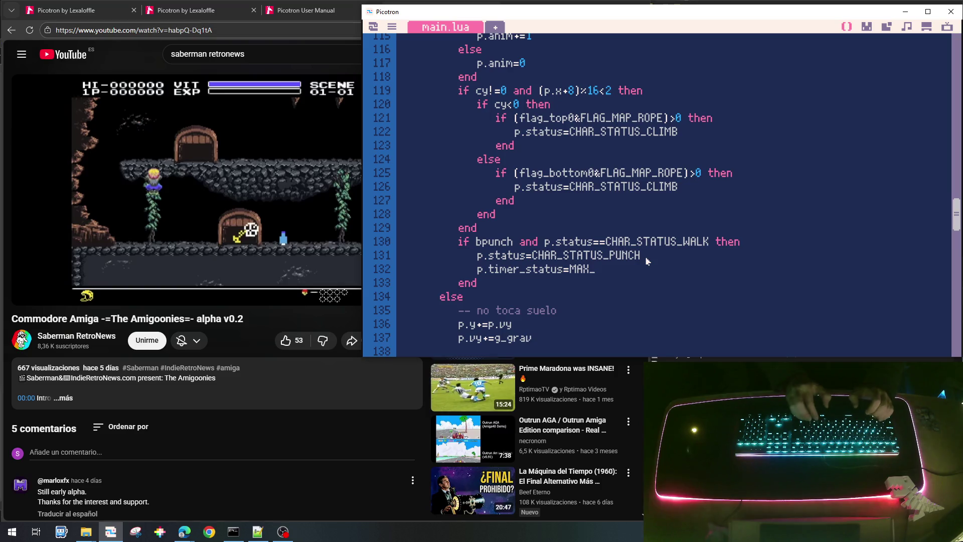
text(TIMER_)
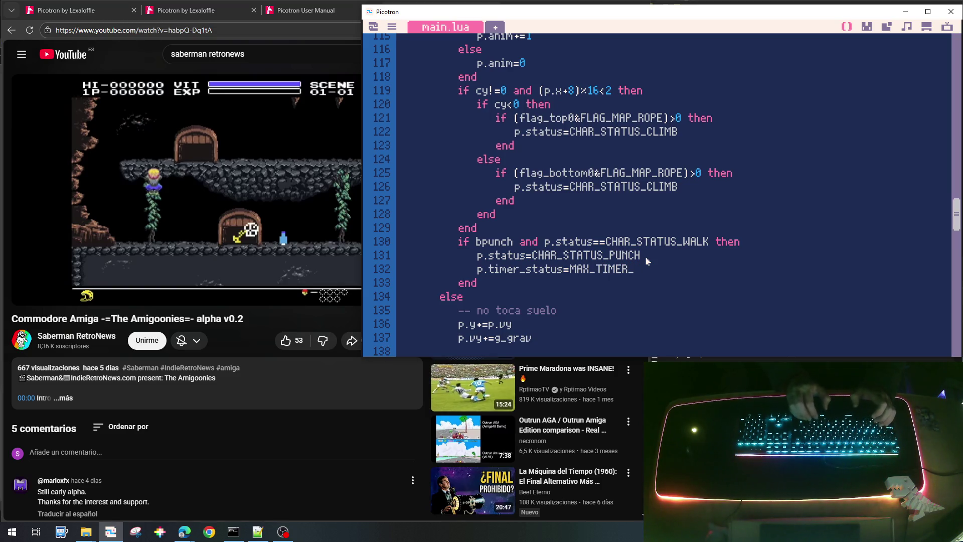
text(UN)
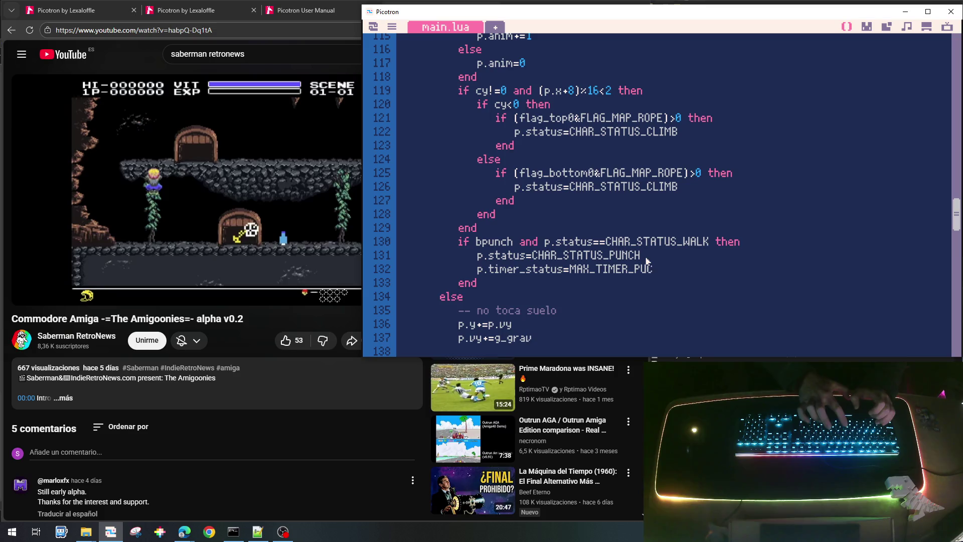
text(_)
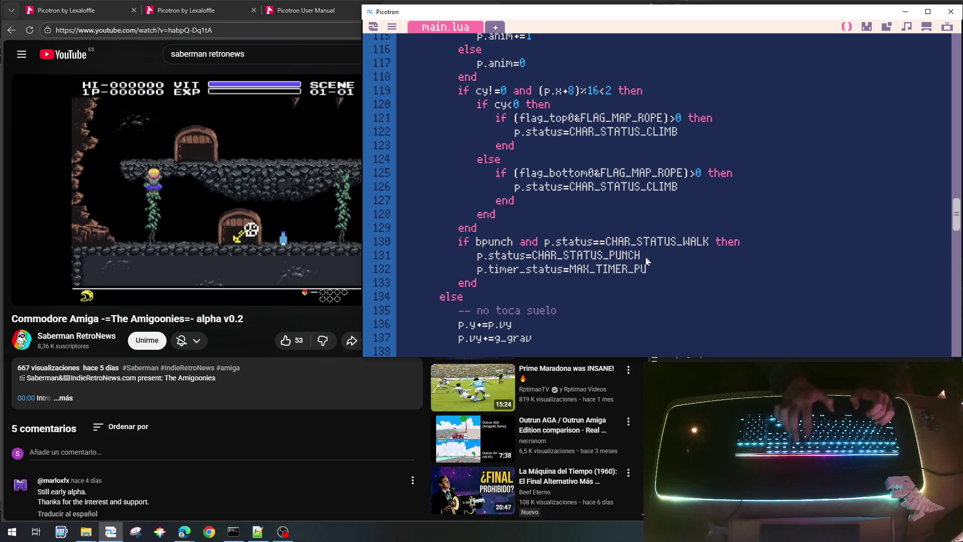
text(H)
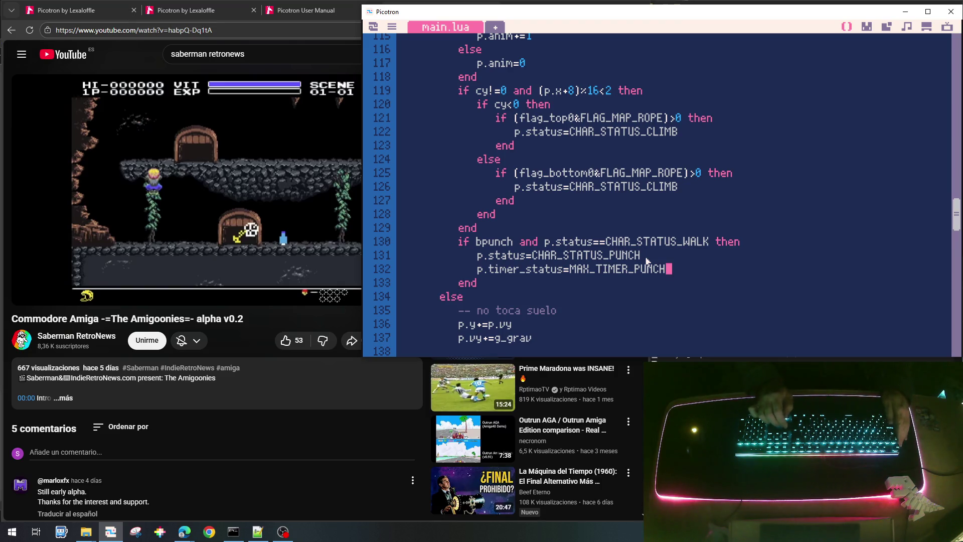
key(shift+Left)
key(shift+Left)
key(shift+Left)
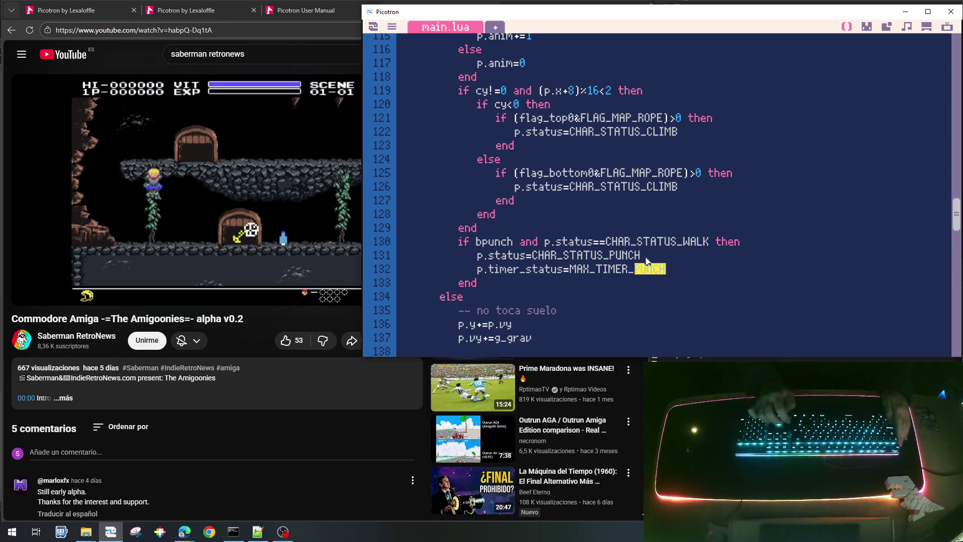
key(shift+Left)
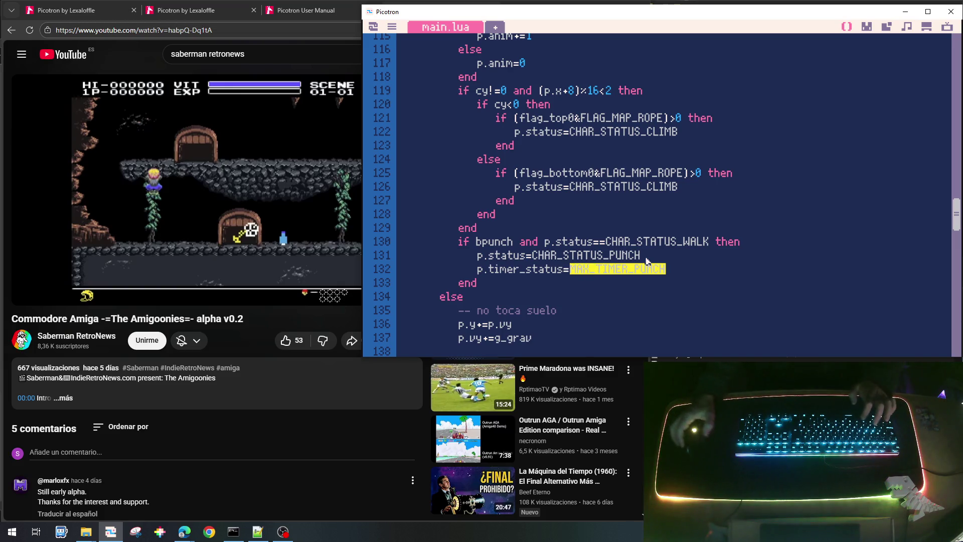
Declare 'local MAX_TIMER_PUNCH=30' on a new line after the PLAYER_XMAX constant.
scroll(654, 242, up, 10)
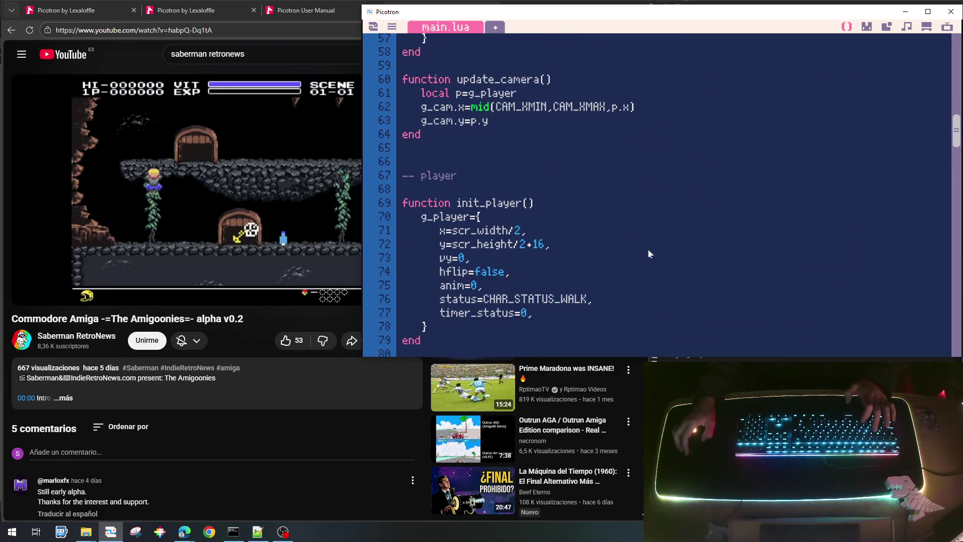
scroll(649, 254, down, 3)
scroll(646, 251, up, 20)
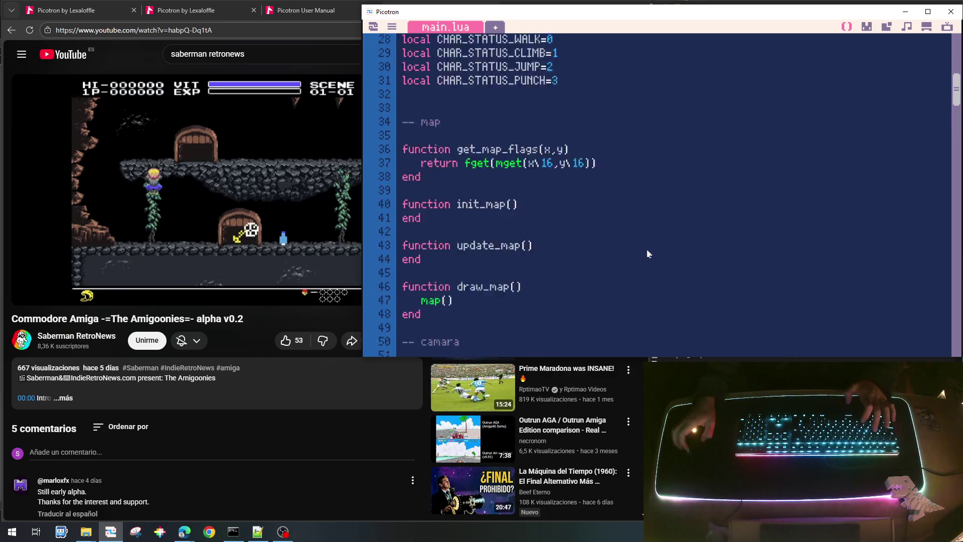
scroll(646, 253, down, 3)
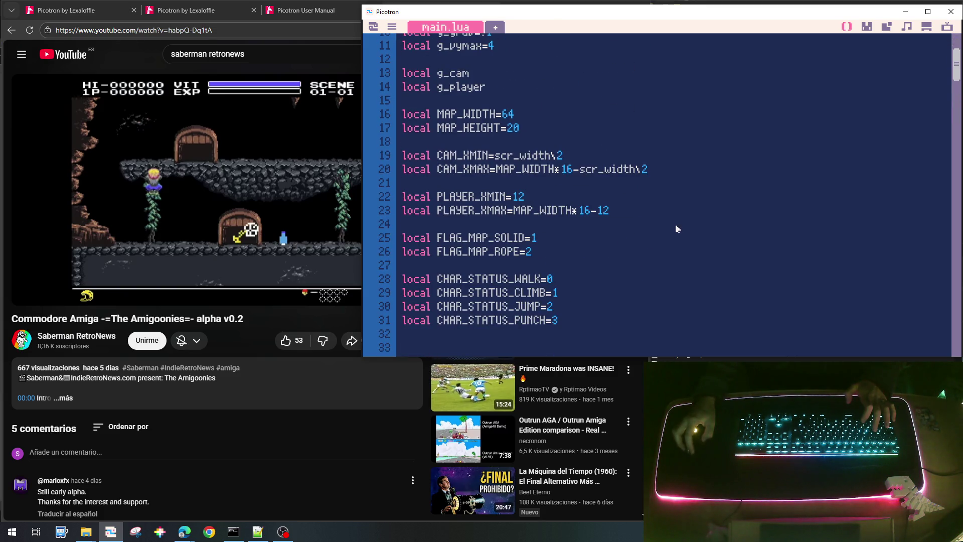
click(624, 210)
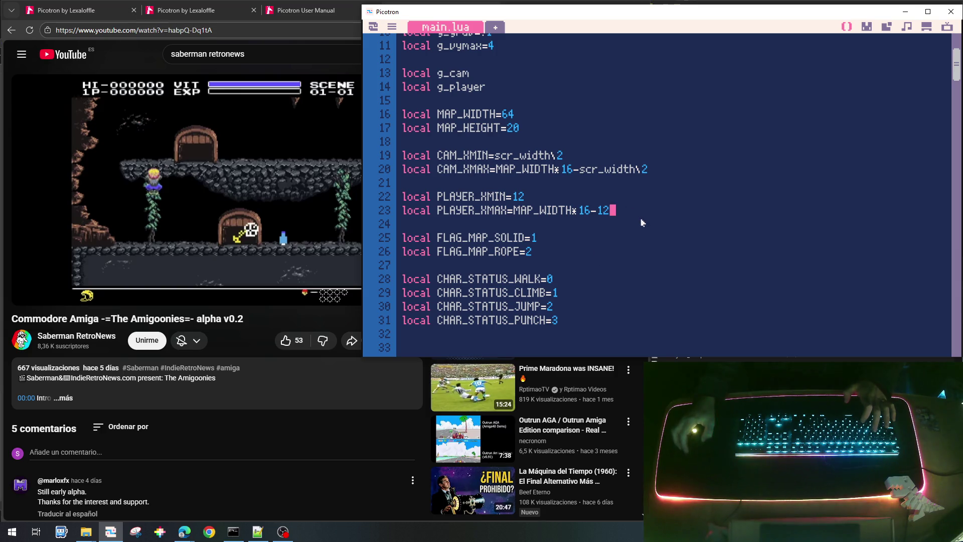
key(Return)
key(Return)
text(local )
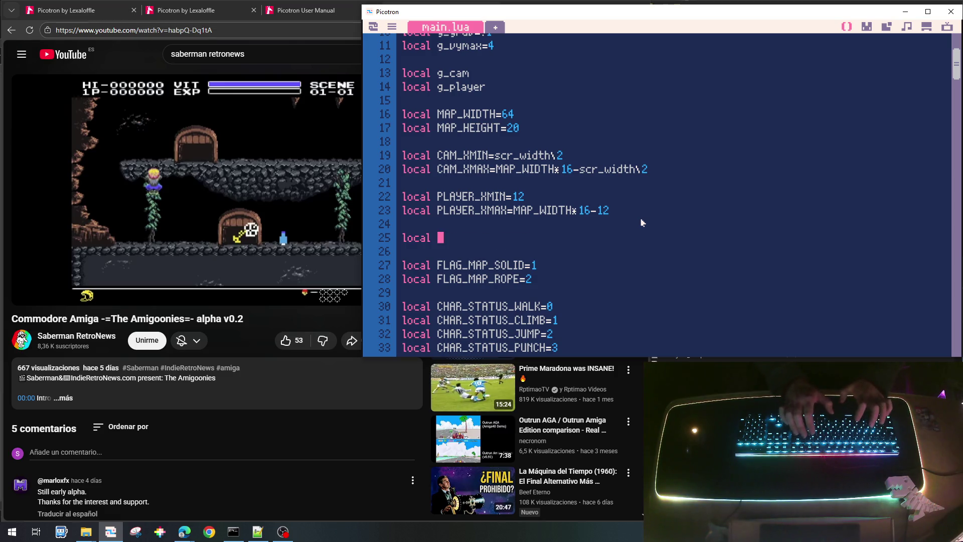
text(MAX_TIMER_PUNCH=)
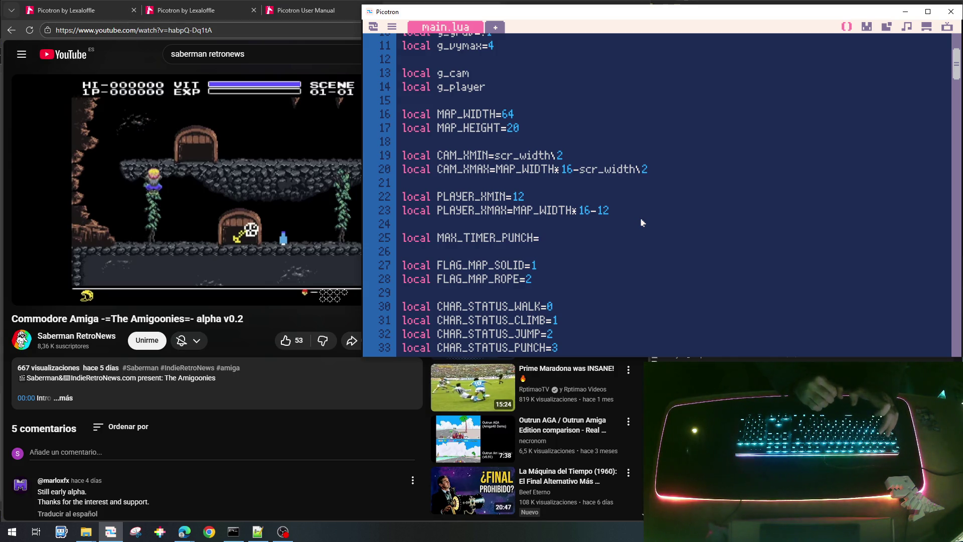
text(30)
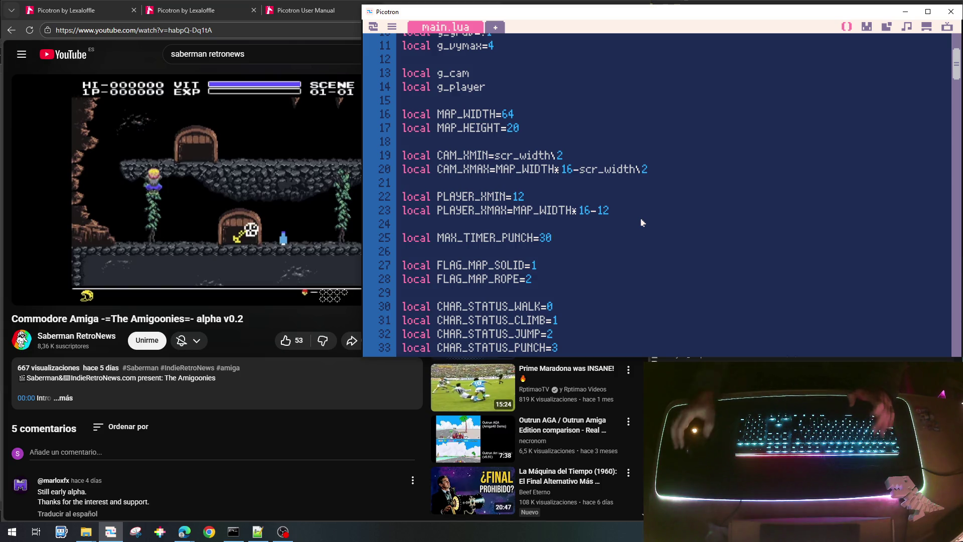
scroll(638, 197, down, 4)
scroll(637, 192, down, 20)
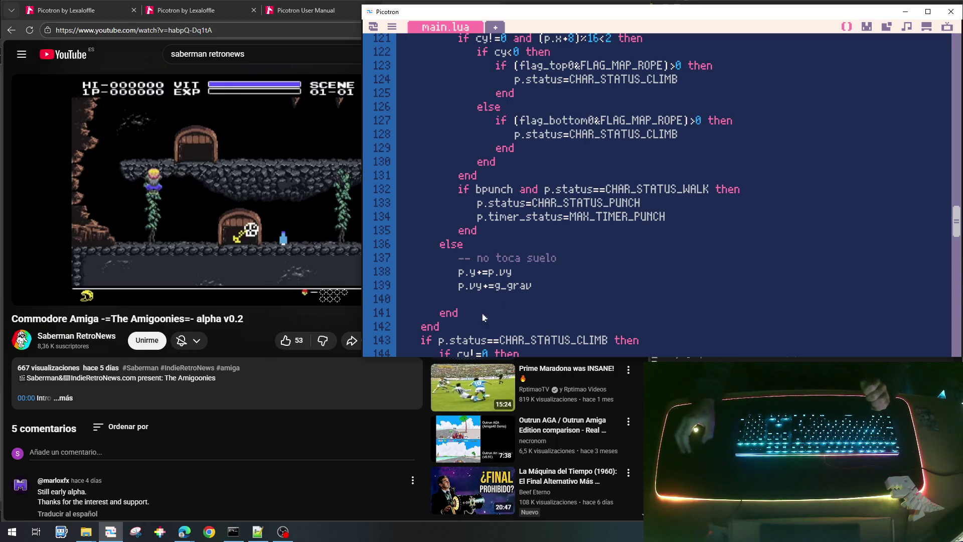
Delete the stray empty line 140 in the airborne branch.
click(456, 298)
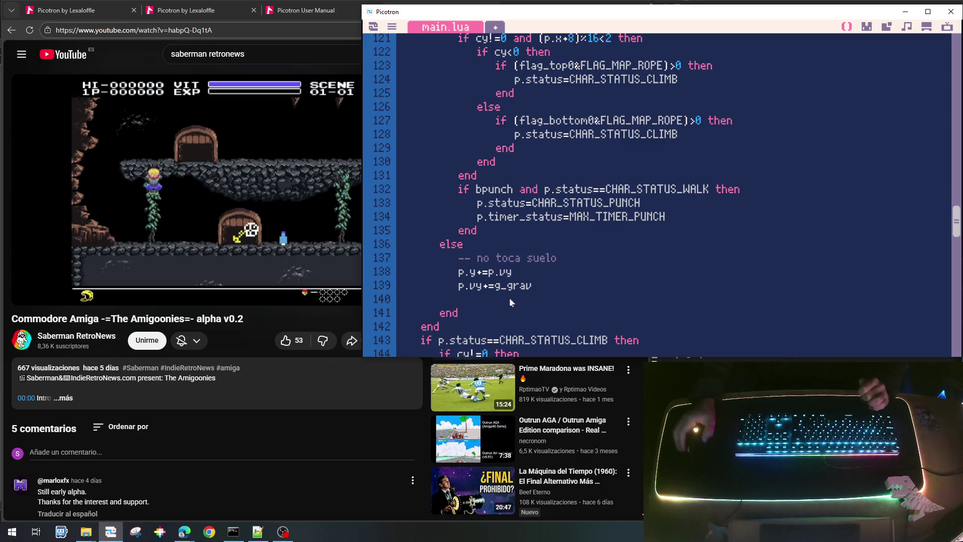
key(BackSpace)
key(BackSpace)
key(BackSpace)
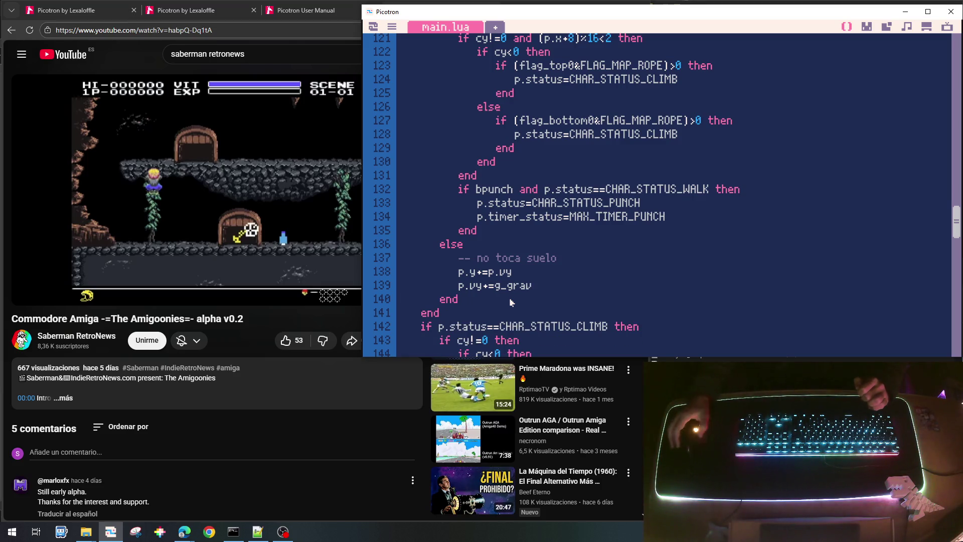
scroll(523, 227, up, 1)
scroll(522, 229, up, 7)
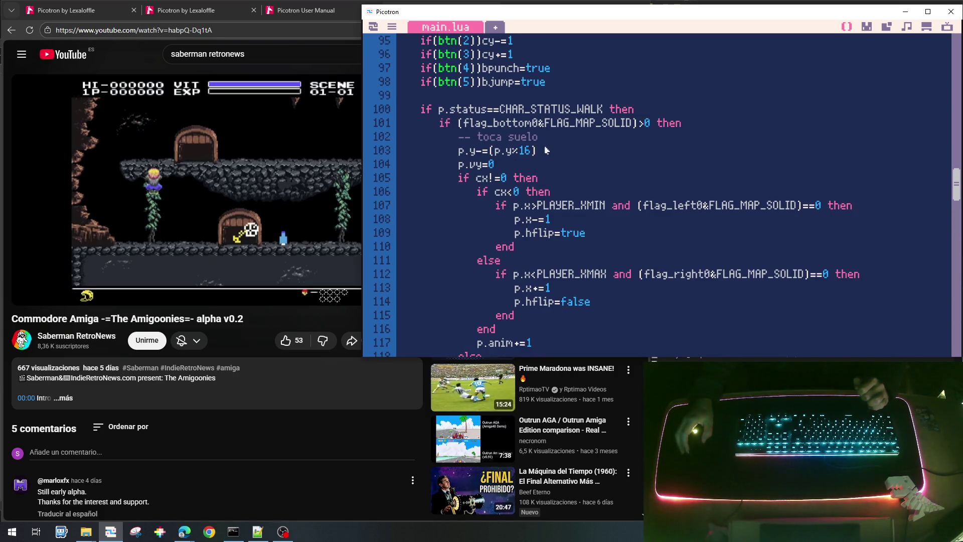
scroll(551, 178, down, 10)
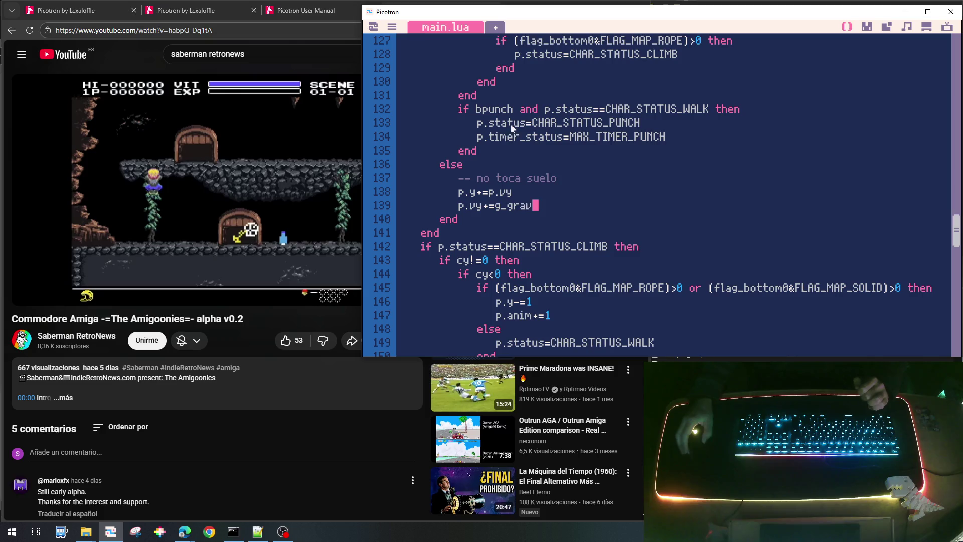
Add 'if p.status==CHAR_STATUS_PUNCH then' on a new line after the walk-status block.
click(504, 232)
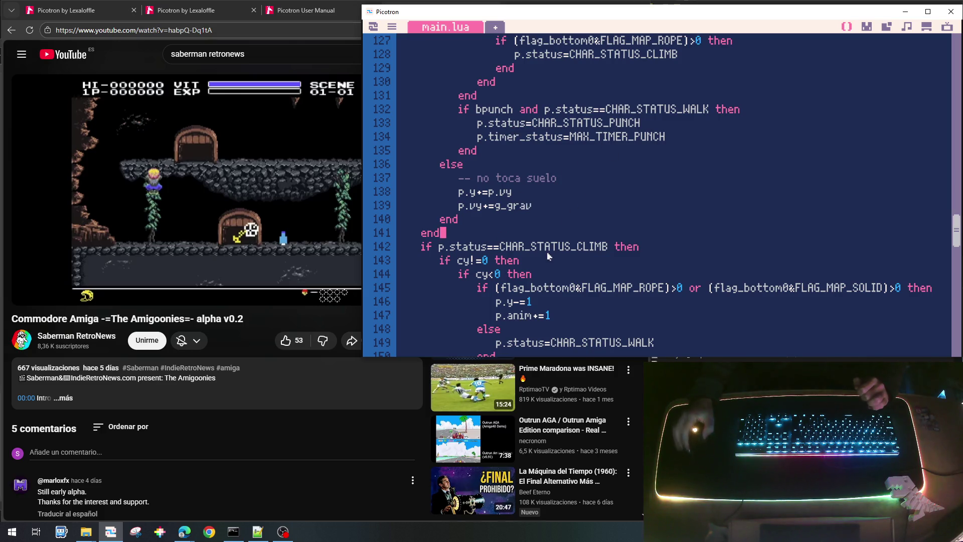
key(Return)
text(if p.status)
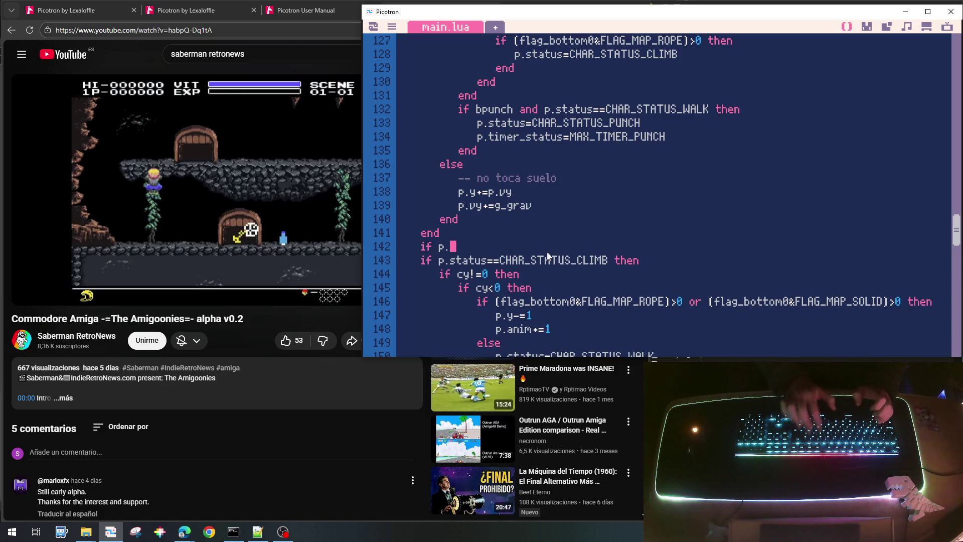
text(==)
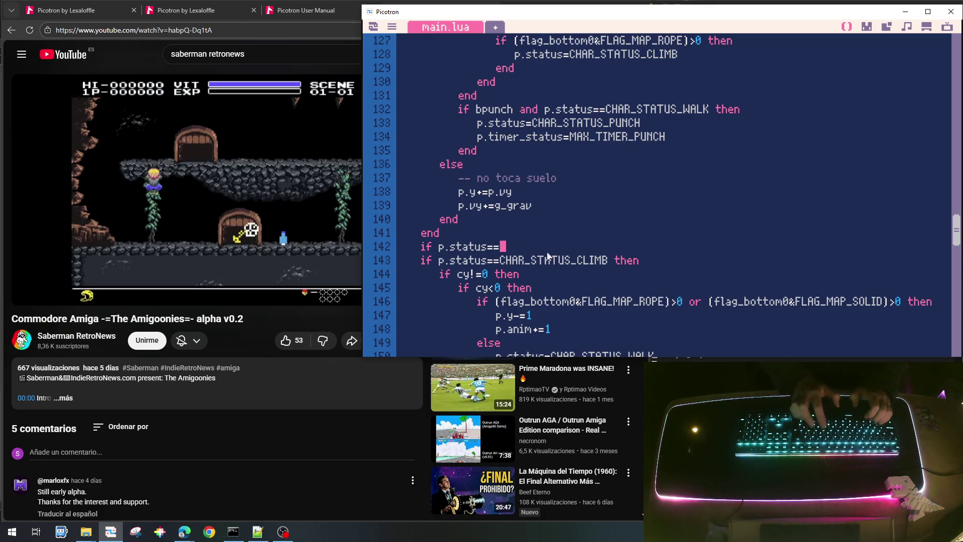
text(CHAR_STATUS)
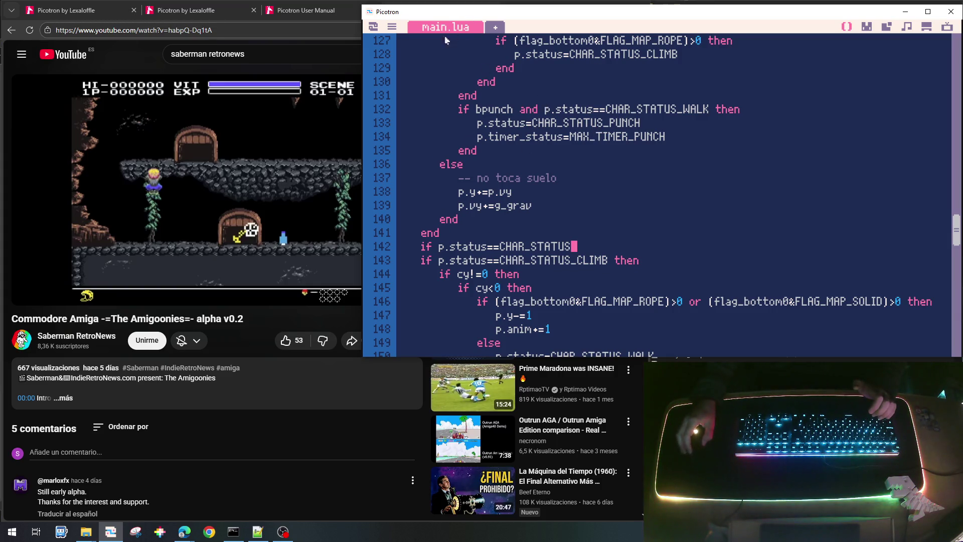
scroll(520, 169, up, 10)
scroll(520, 169, up, 2)
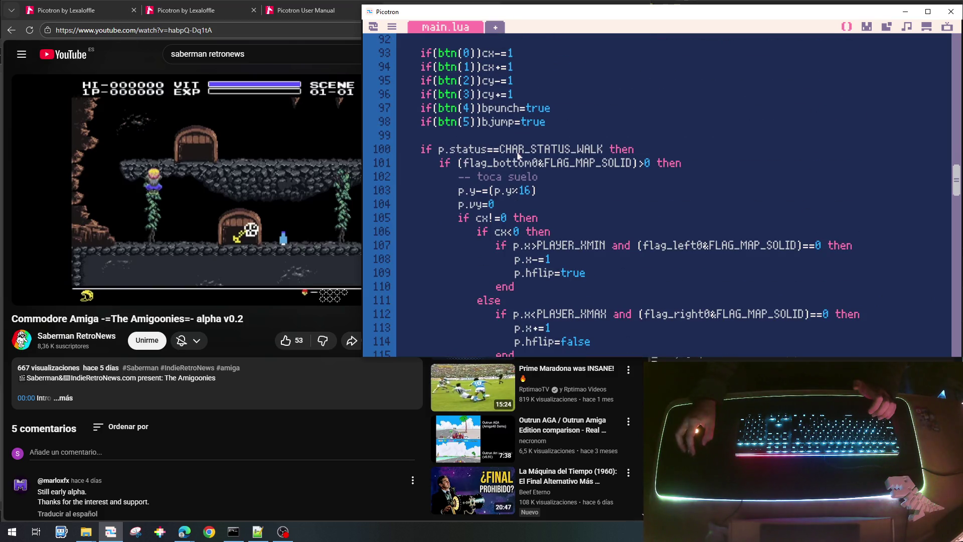
click(606, 149)
drag(606, 149, 439, 151)
scroll(634, 239, down, 6)
scroll(590, 221, down, 7)
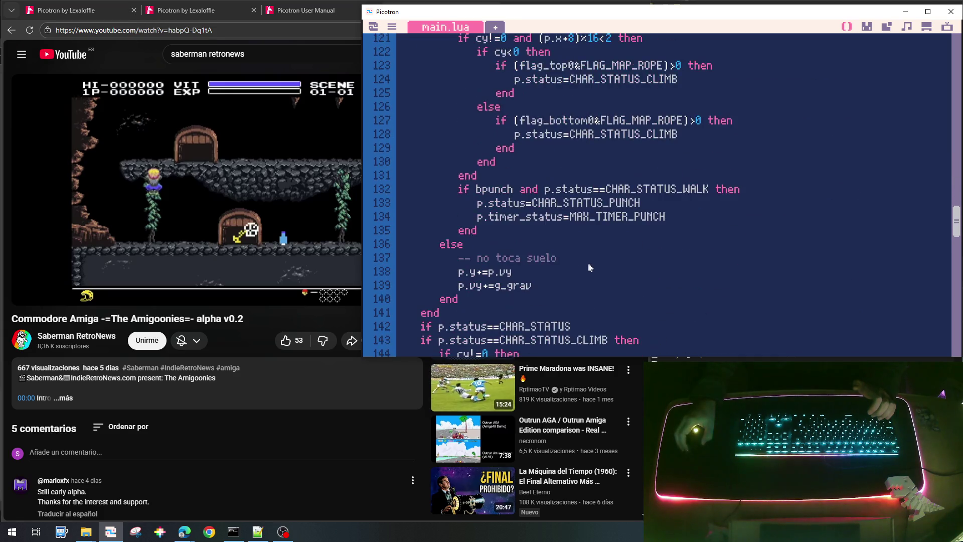
text(_PUNCH)
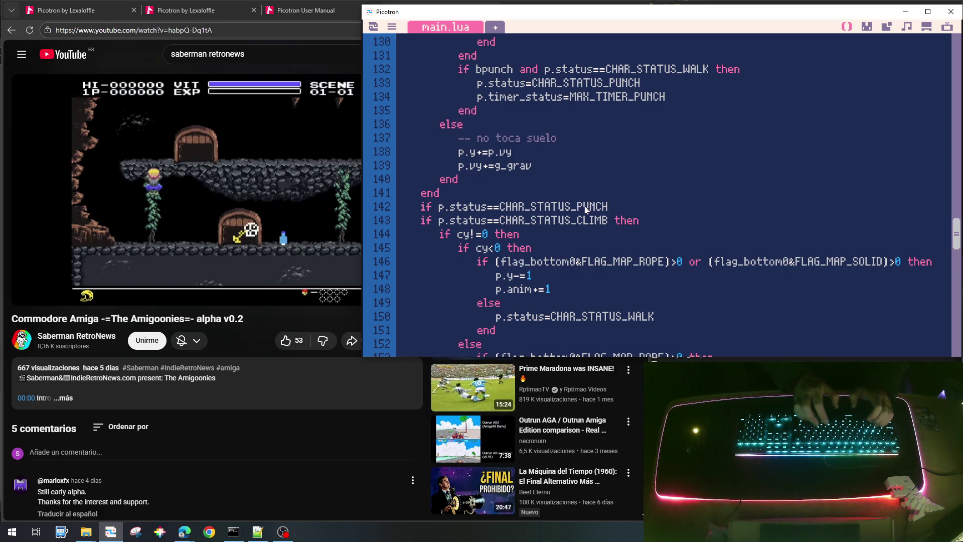
text( then)
Close the punch-status block with 'end' and open a blank line inside it.
key(Return)
text(end)
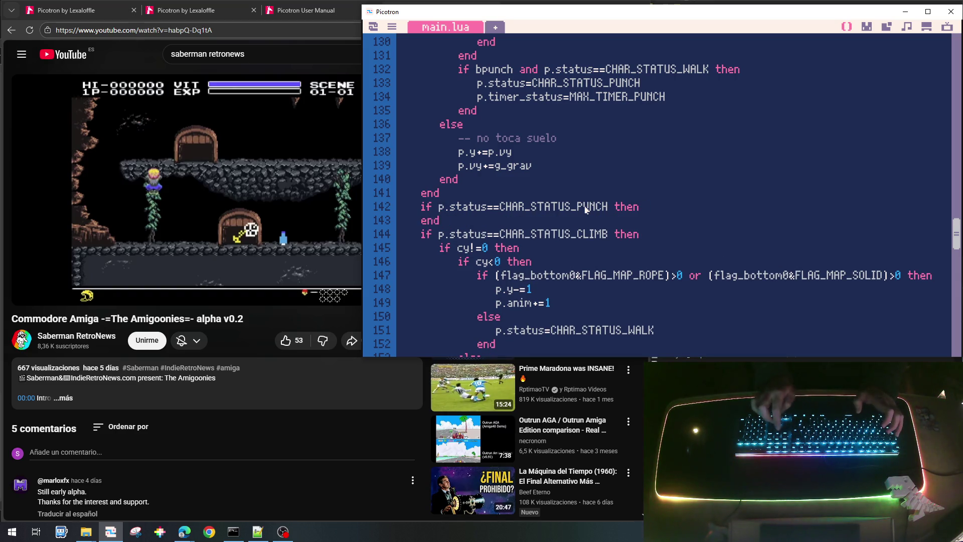
key(Return)
text(if)
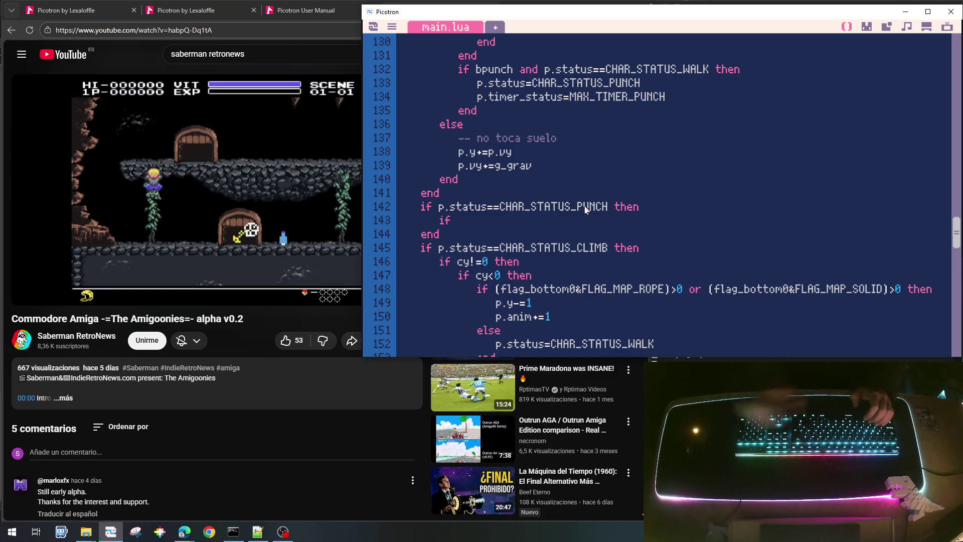
drag(482, 99, 569, 100)
In the punch block, add an 'if p.timer_status then' check that decrements p.timer_status by 1.
key(ctrl+c)
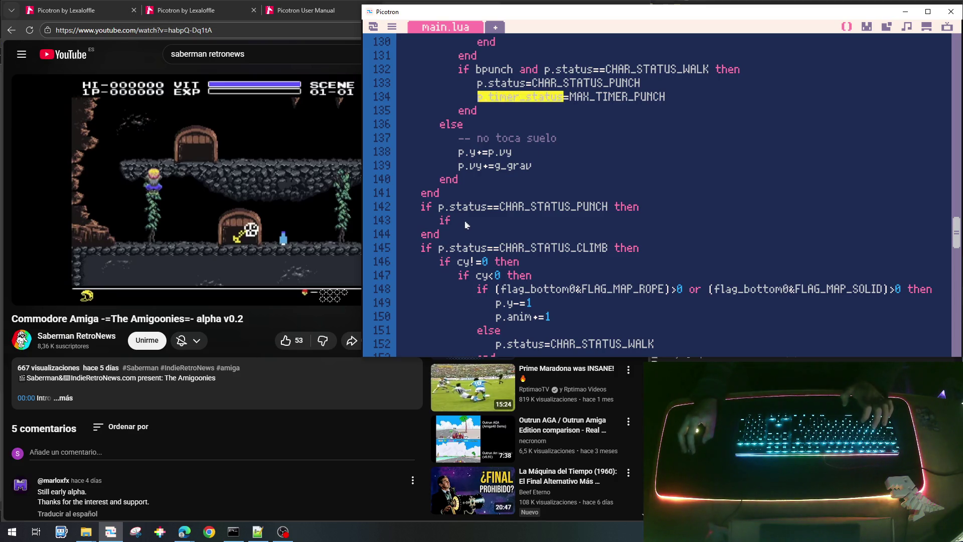
click(470, 221)
key(ctrl+v)
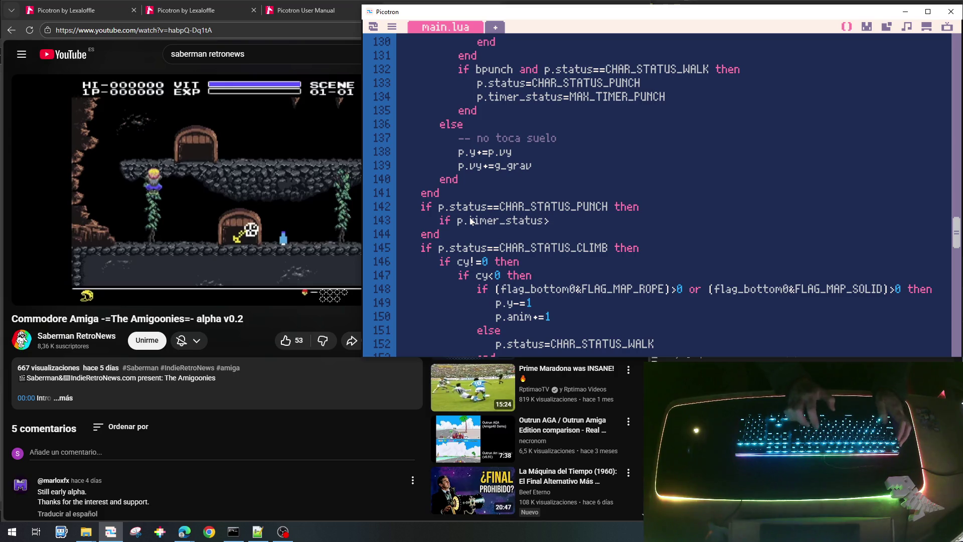
text(0 then)
key(Return)
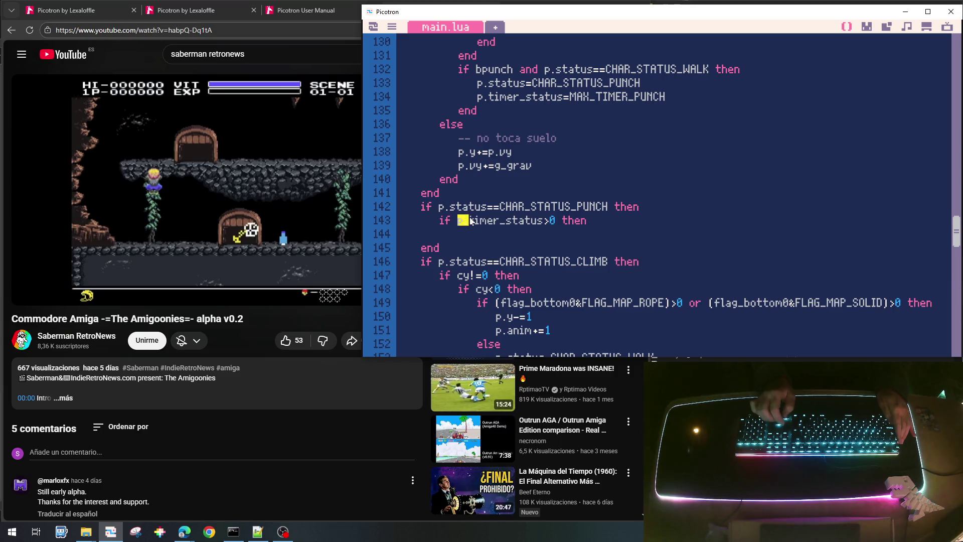
key(shift+Right)
key(shift+Right)
key(shift+Right)
key(ctrl+c)
key(Down)
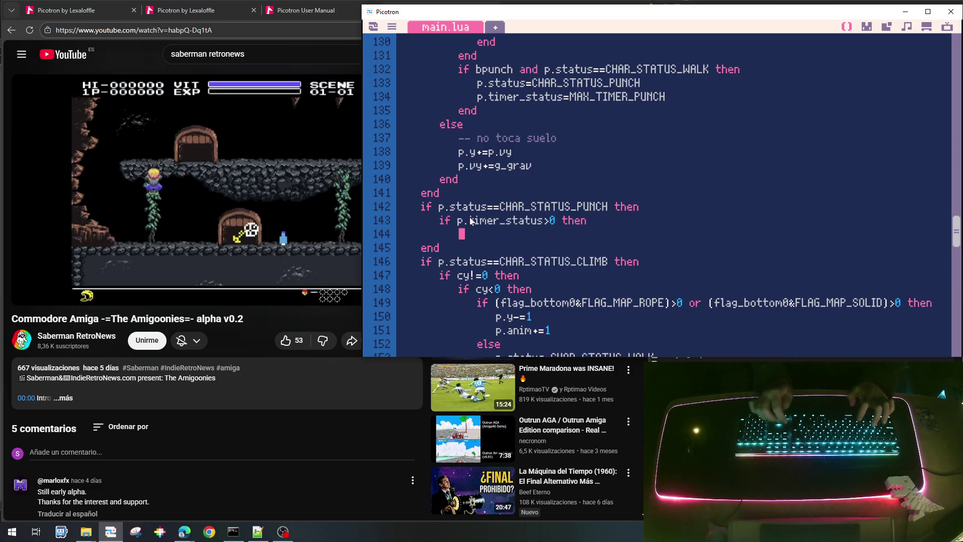
key(ctrl+v)
text(-=1)
Add an else branch setting p.status=CHAR_STATUS_WALK, and close the block with end.
key(Return)
key(BackSpace)
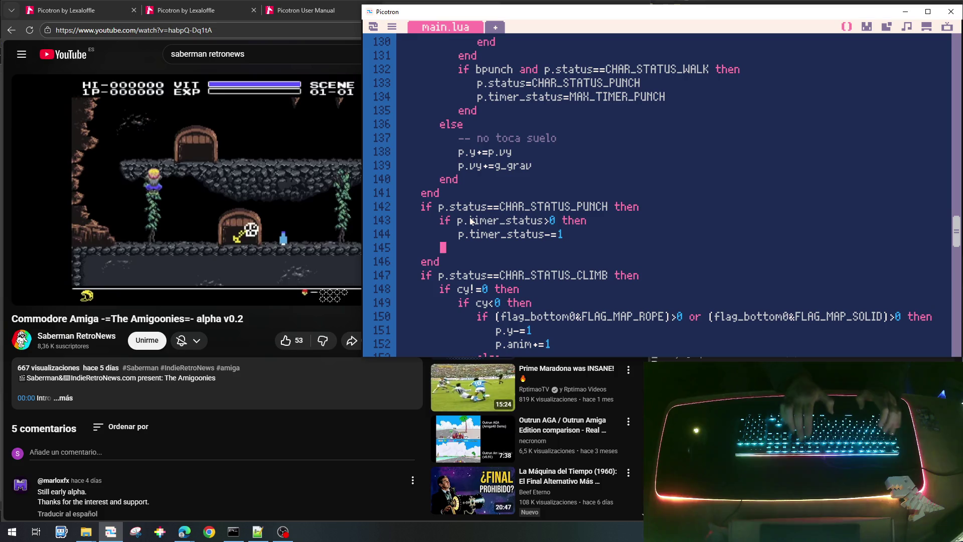
text(else)
key(Return)
key(Tab)
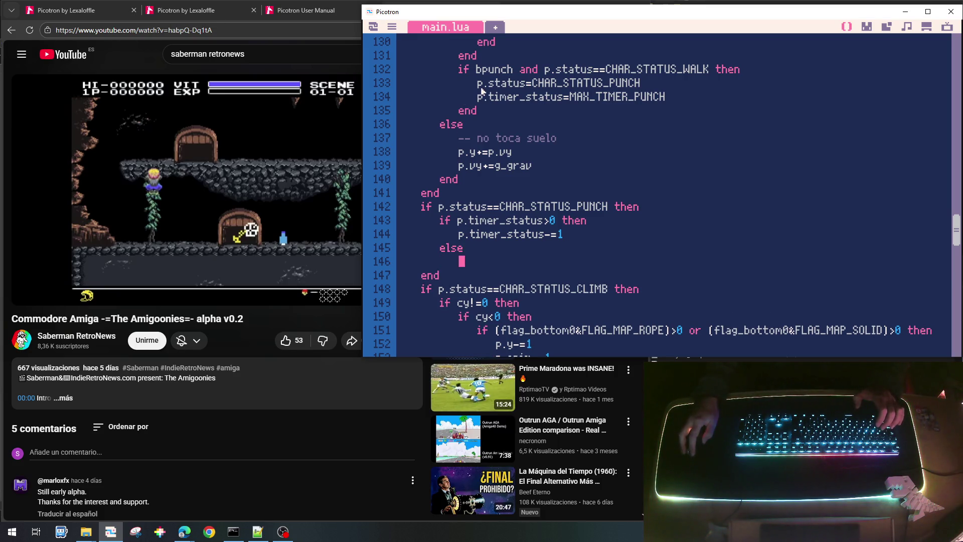
scroll(587, 262, up, 1)
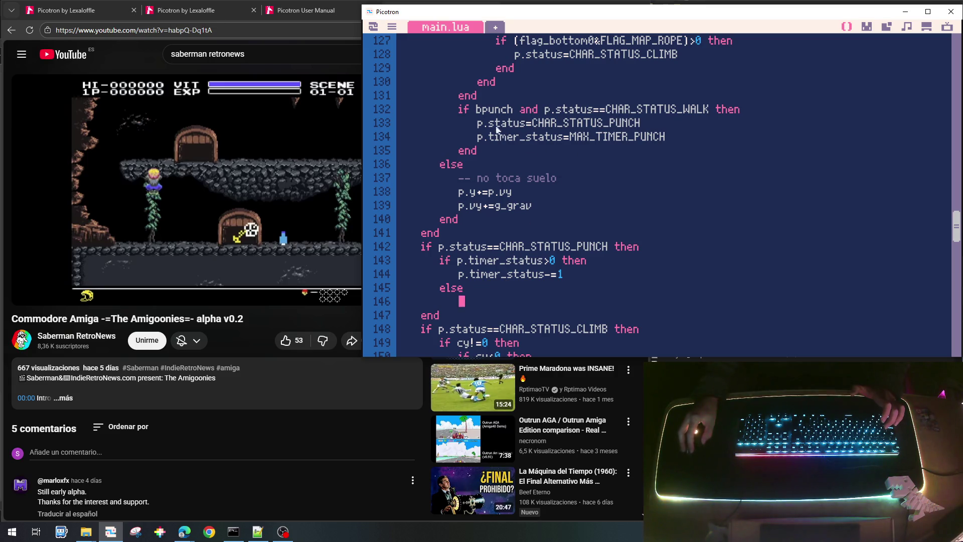
drag(547, 111, 710, 111)
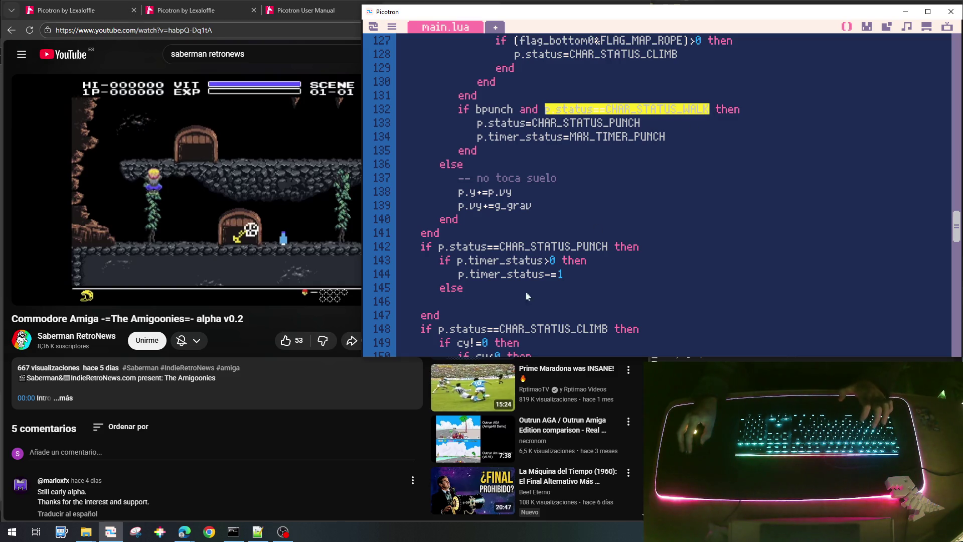
click(472, 307)
key(ctrl+v)
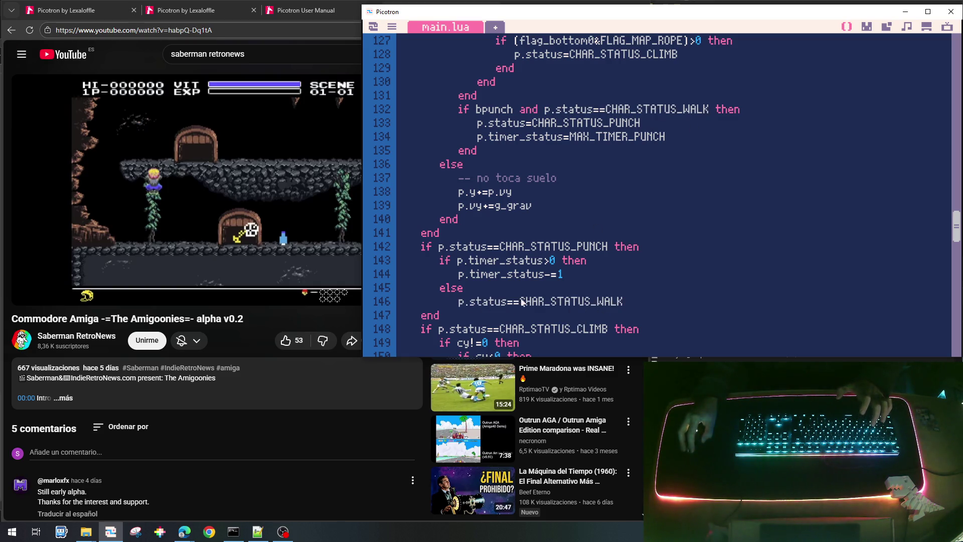
key(ctrl+Left)
key(BackSpace)
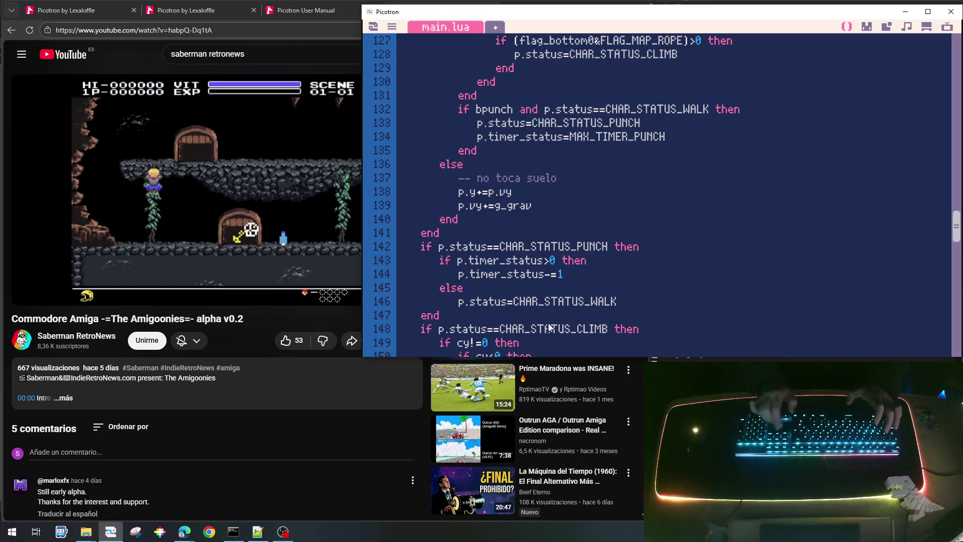
key(End)
key(Return)
text(end)
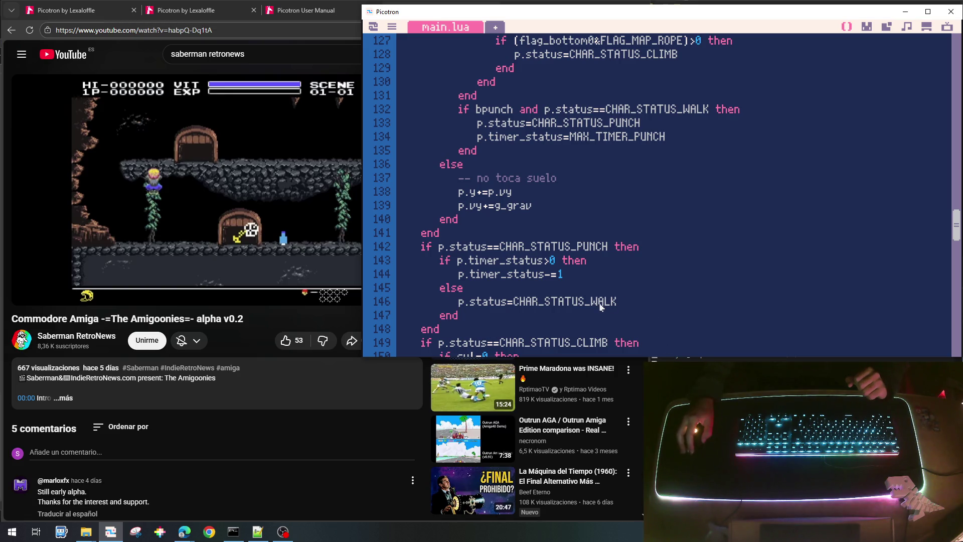
scroll(556, 335, down, 1)
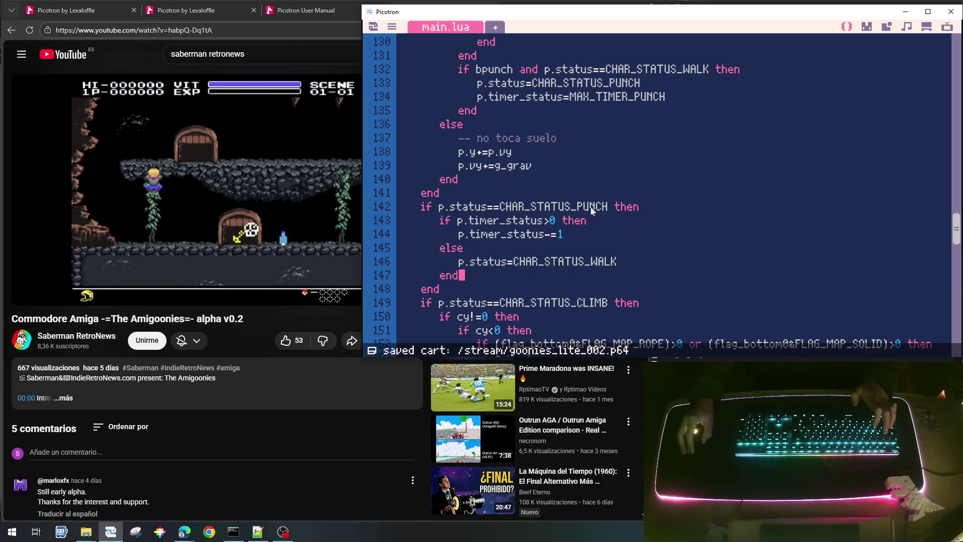
key(ctrl+r)
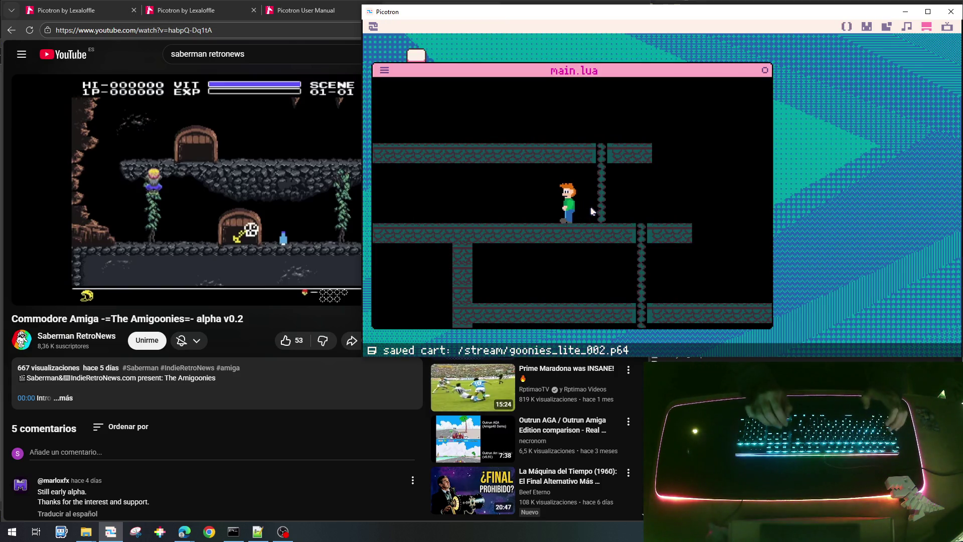
key(Left)
key(Right)
key(Left)
key(Right)
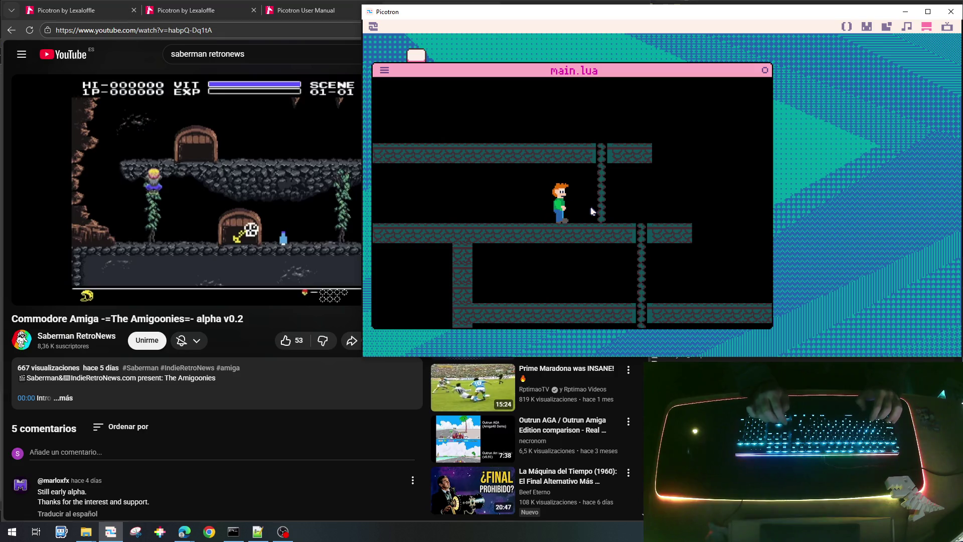
key(Right)
key(Up)
key(Down)
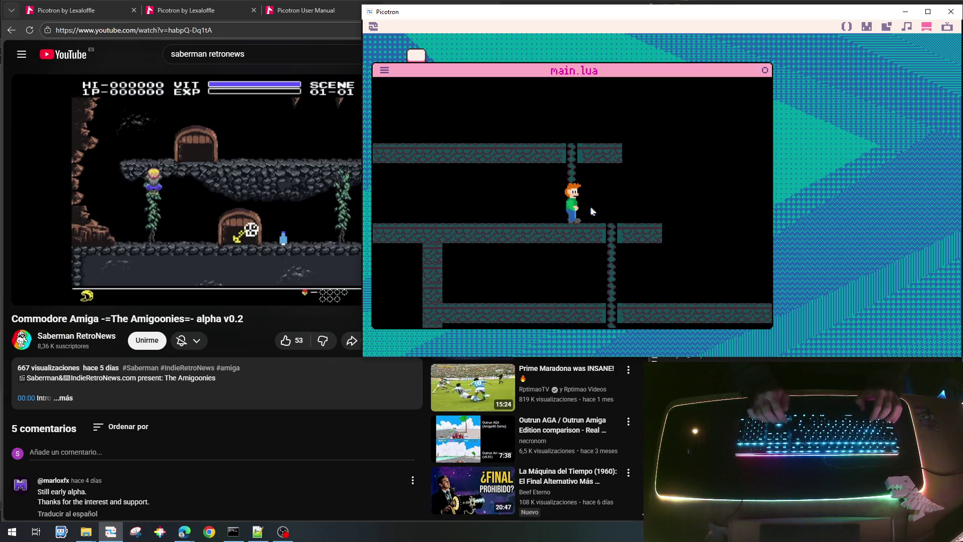
key(Right)
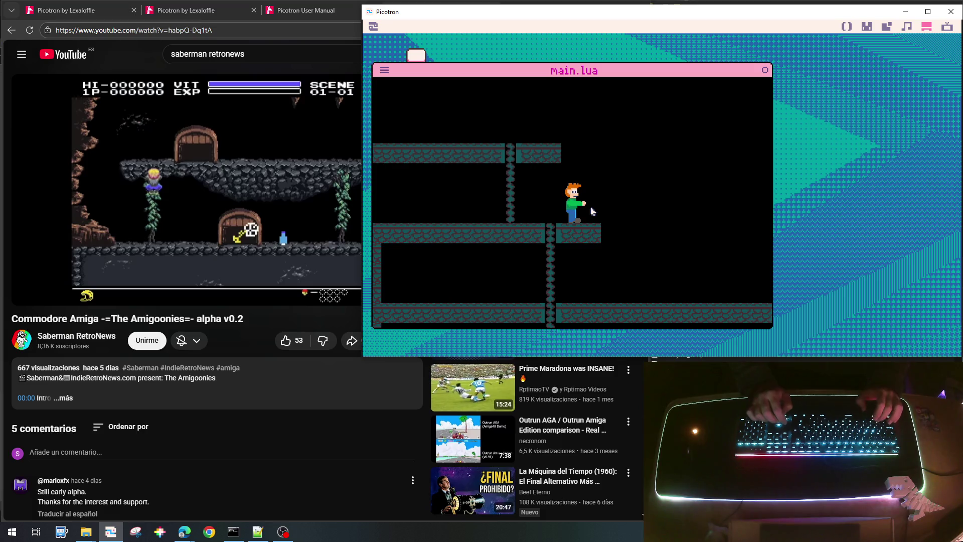
key(Left)
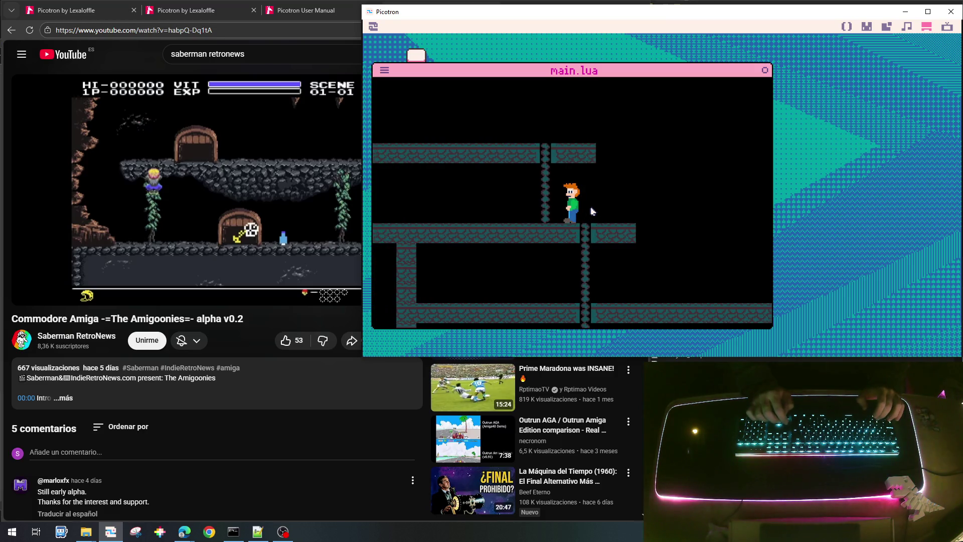
key(Left)
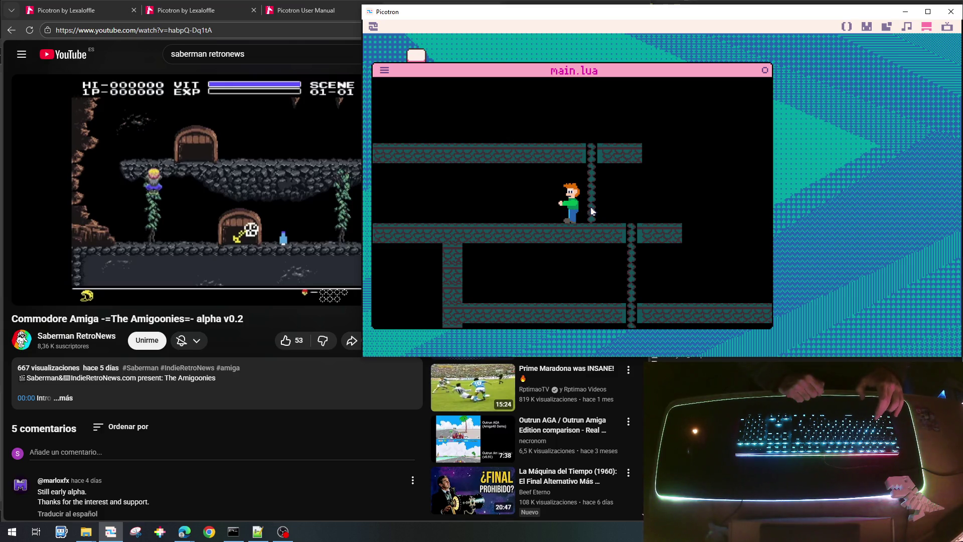
key(x)
key(x)
key(x)
key(x)
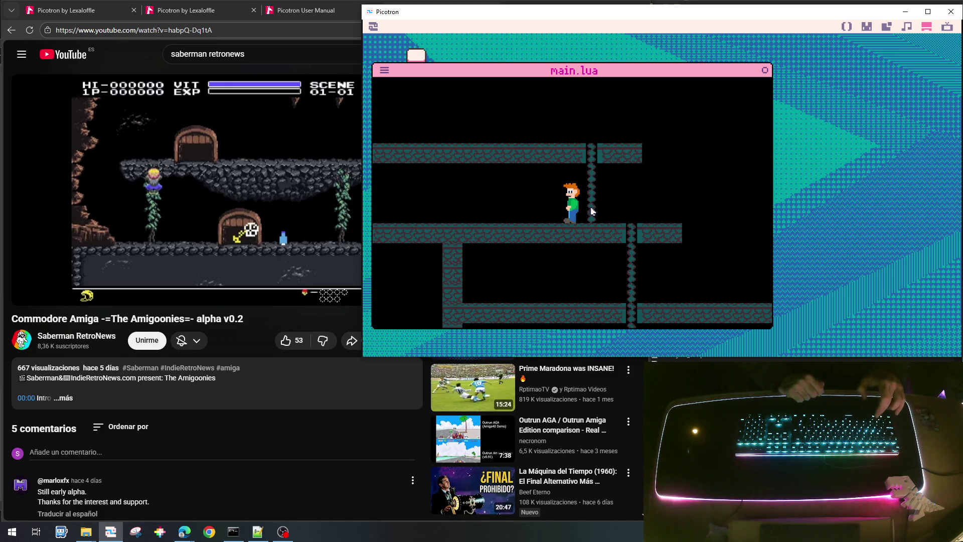
key(x)
key(x)
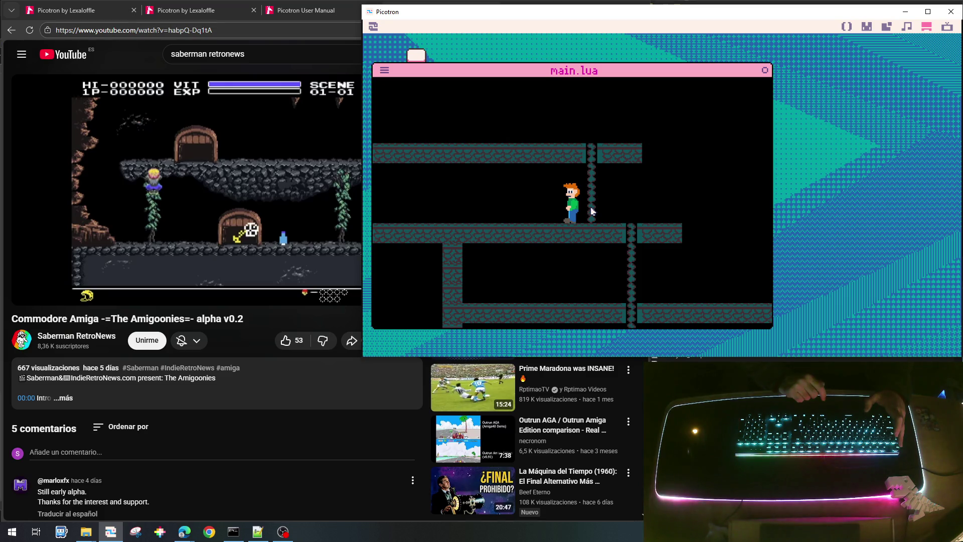
key(Escape)
key(Escape)
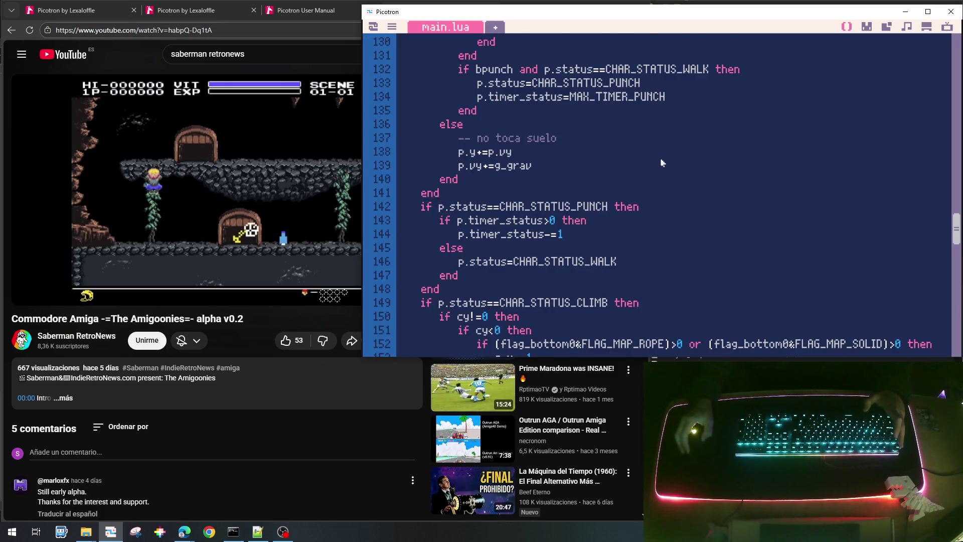
Add a timer_punch_reload field on a new line after timer_status=0 in init_player.
scroll(660, 162, up, 10)
scroll(651, 183, up, 3)
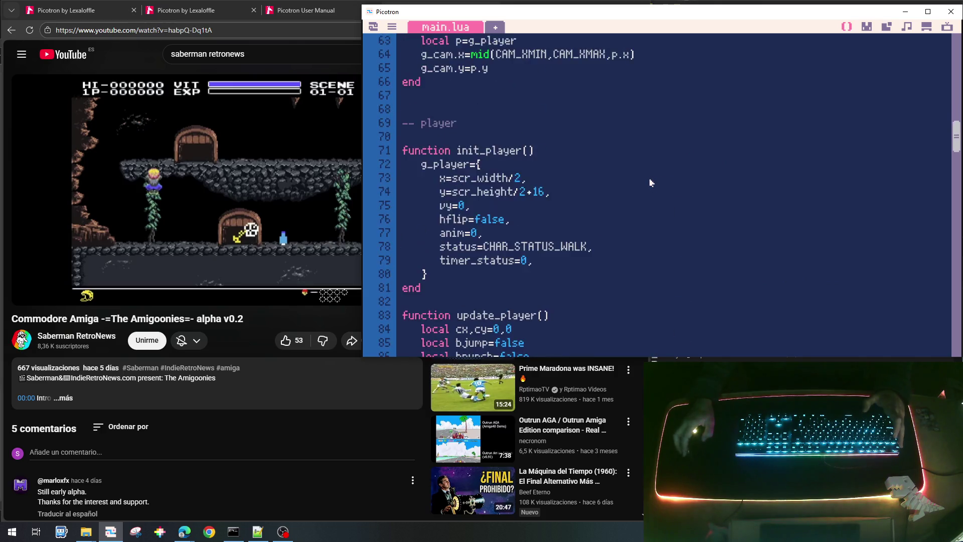
scroll(651, 182, up, 1)
scroll(650, 178, down, 1)
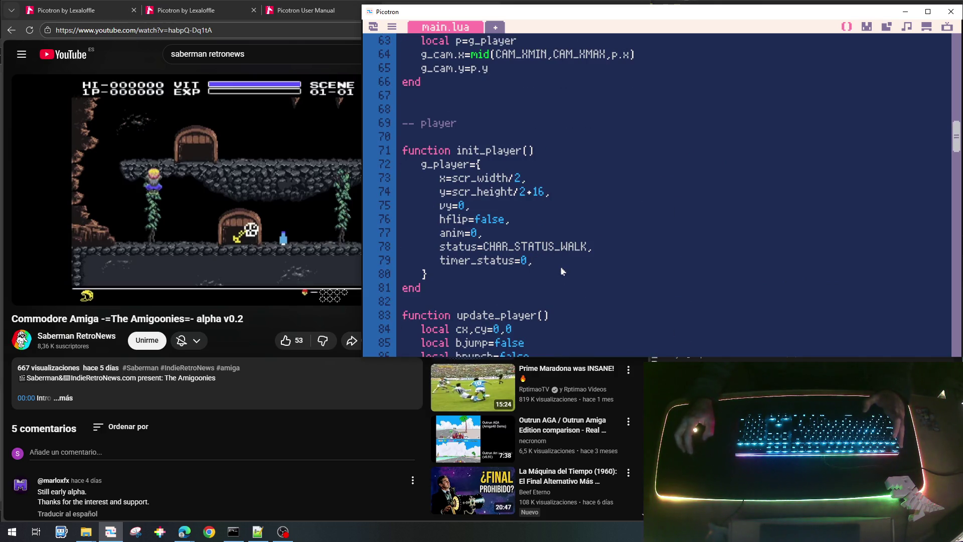
key(Return)
text(timer_)
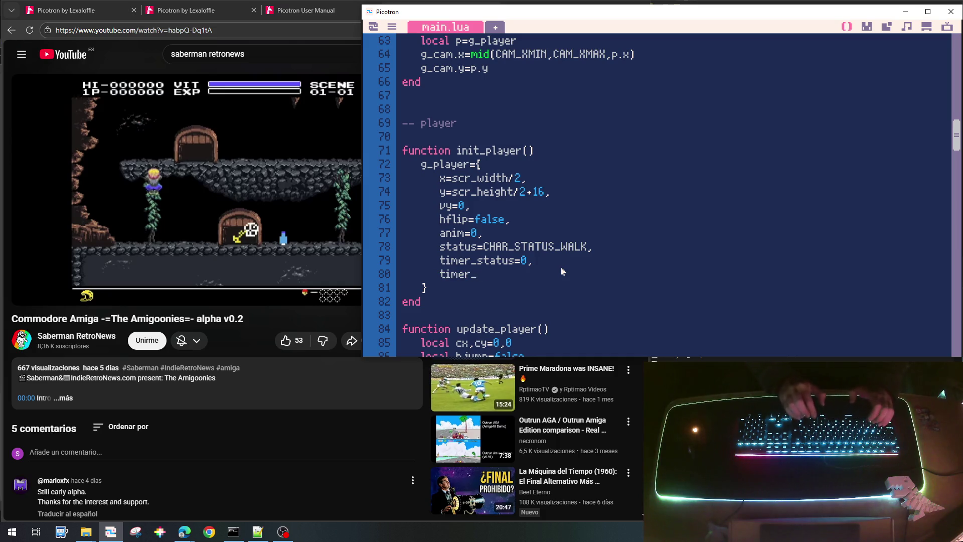
text(pu)
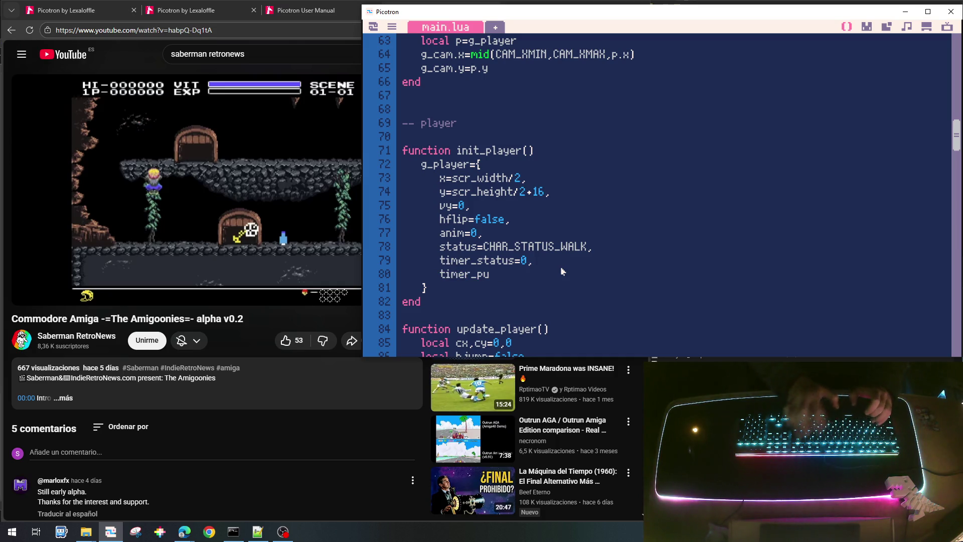
text(nch_)
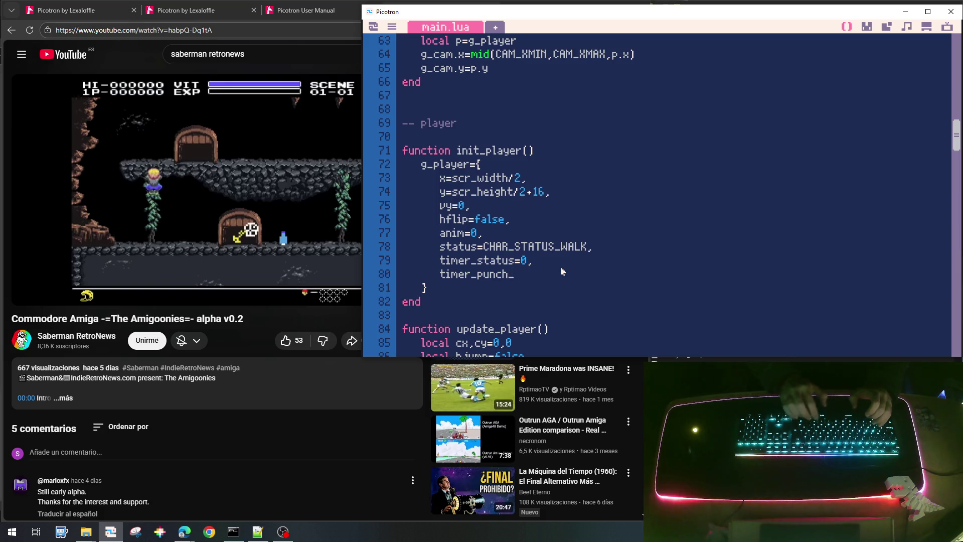
text(re)
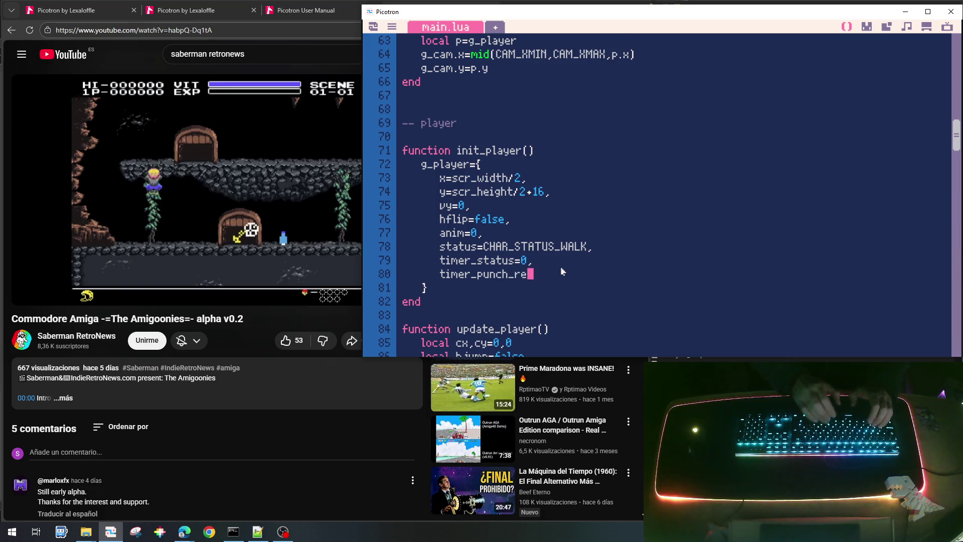
text(load=0,)
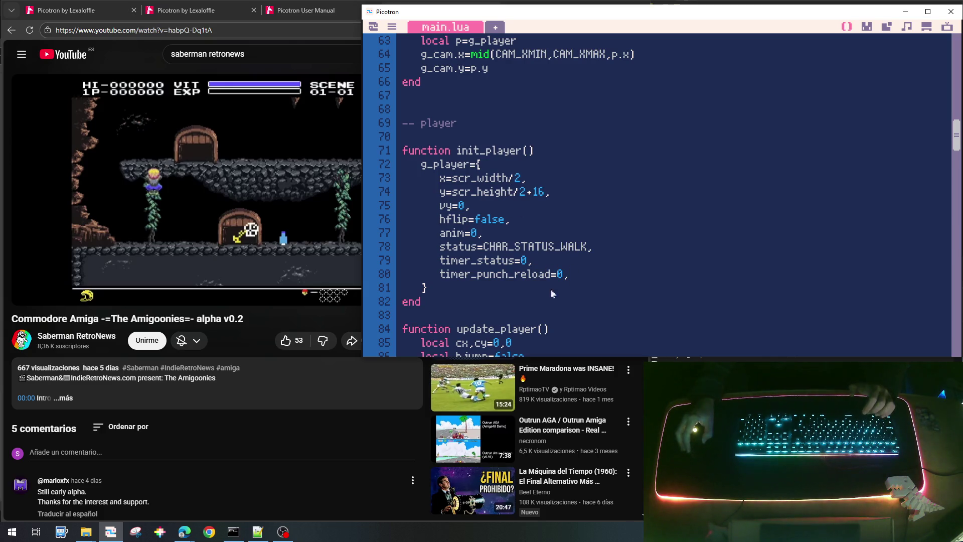
scroll(565, 282, up, 12)
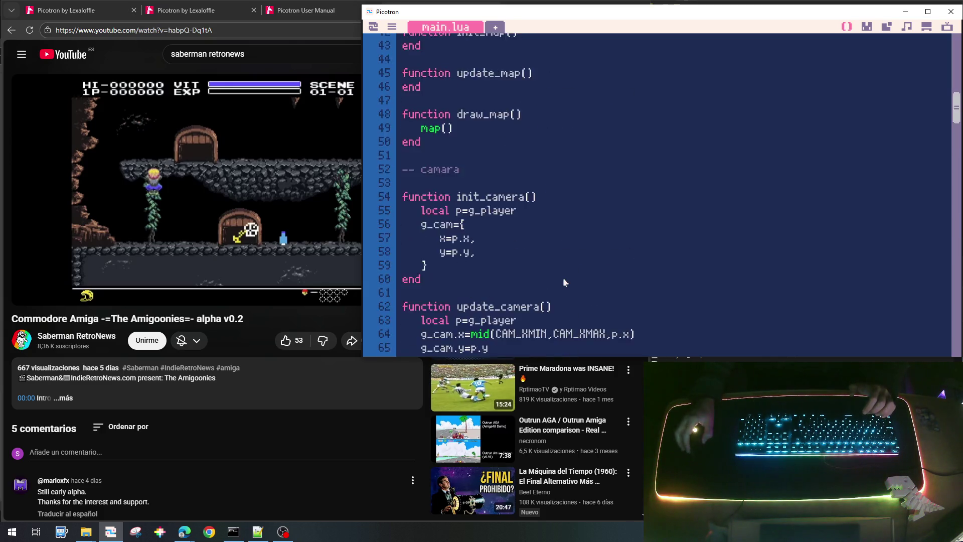
scroll(564, 281, down, 3)
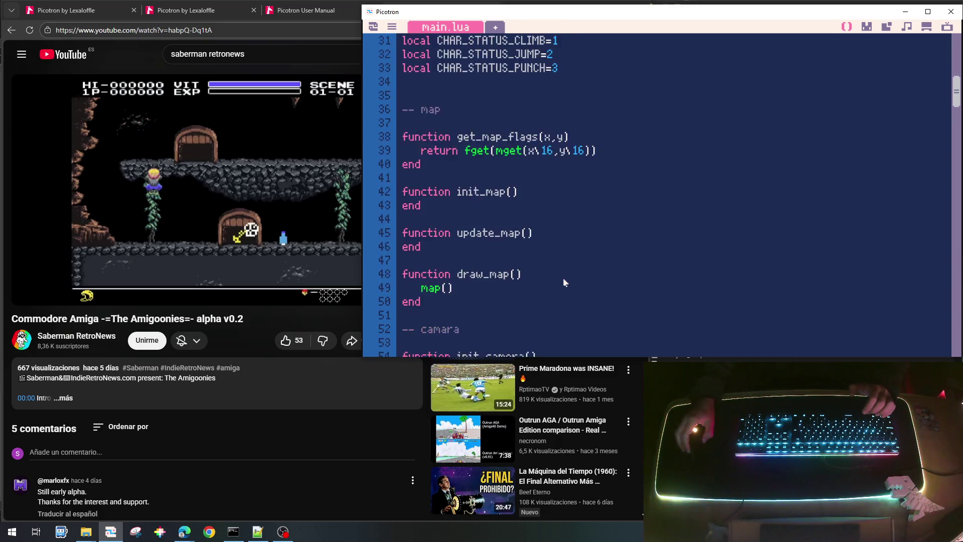
scroll(563, 281, down, 11)
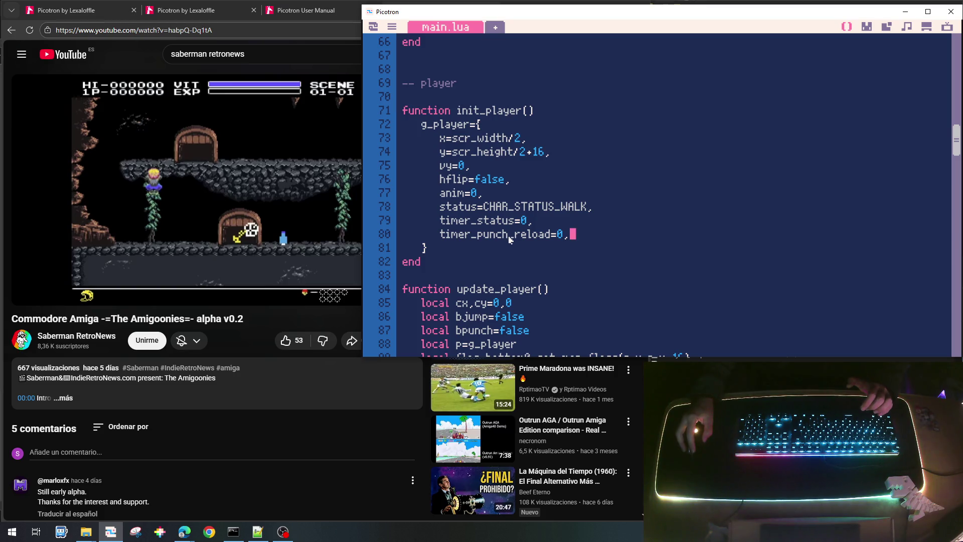
click(441, 233)
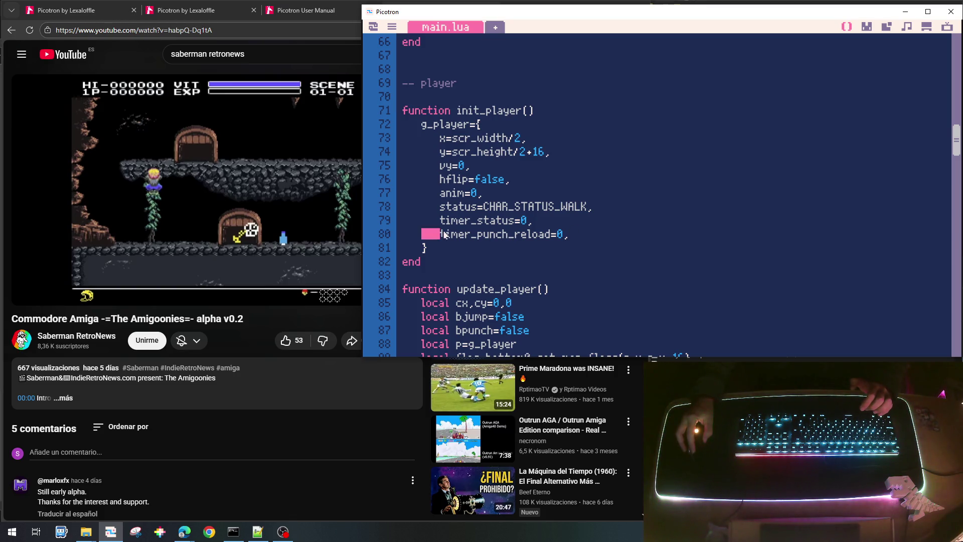
drag(442, 234, 546, 234)
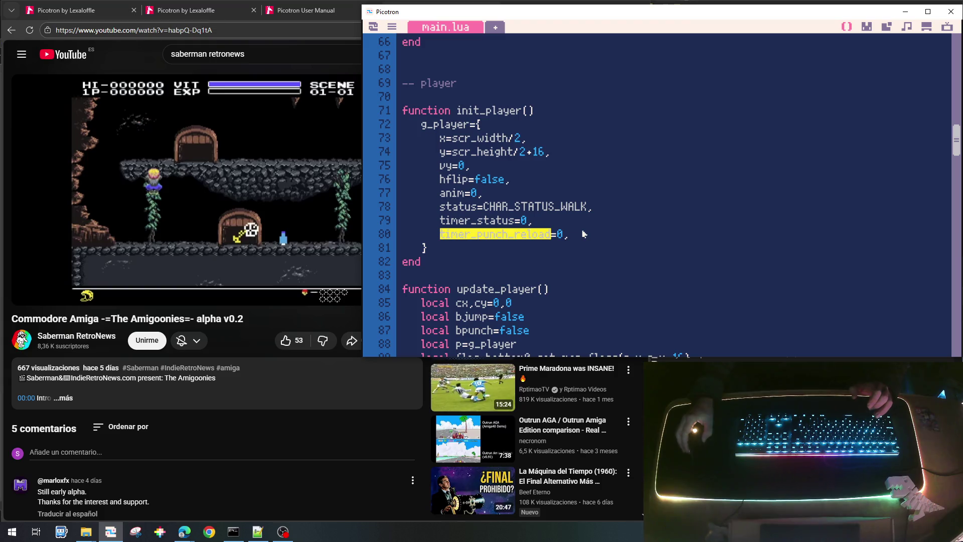
Duplicate the MAX_TIMER_PUNCH=30 line onto line 26 and rename the copy MAX_TIMER_PUNCH_RELOAD.
scroll(593, 222, up, 10)
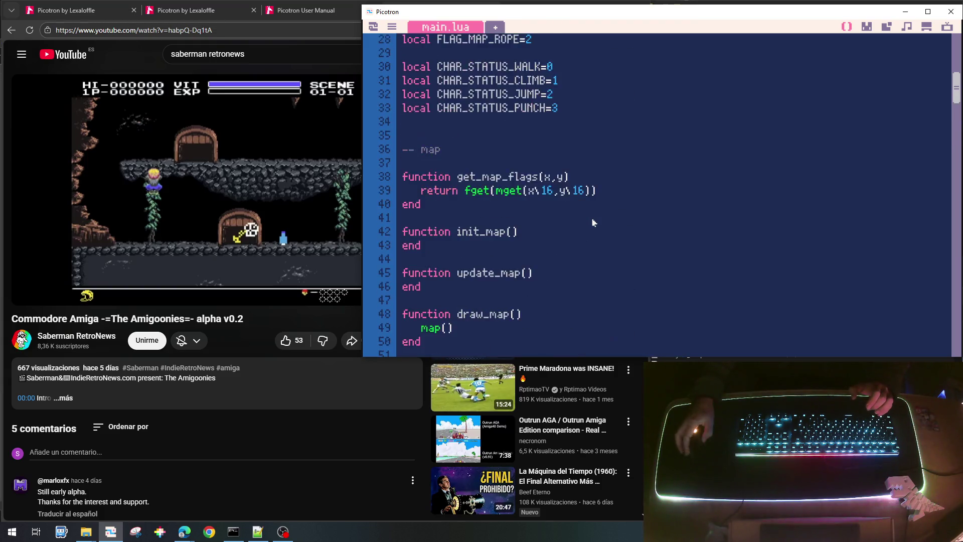
scroll(593, 222, up, 6)
scroll(593, 222, down, 1)
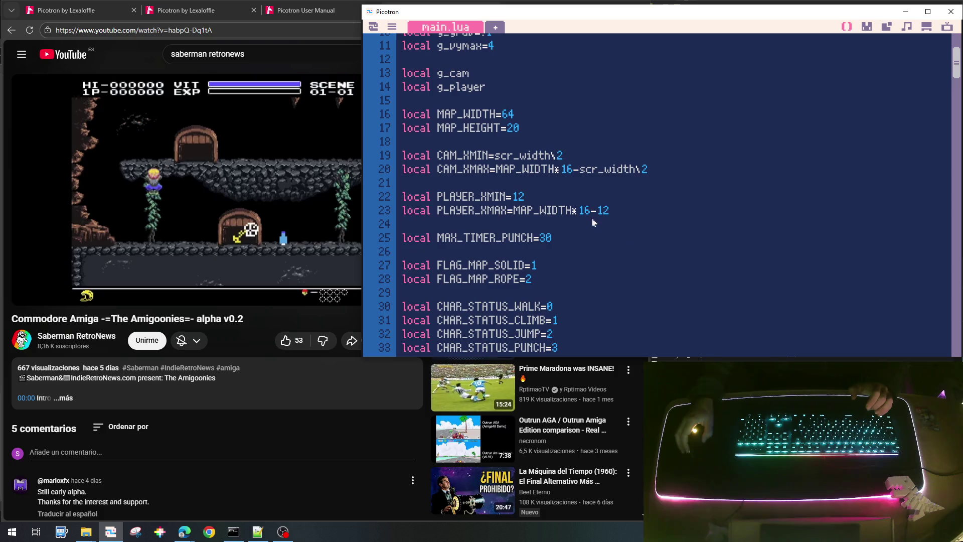
click(588, 240)
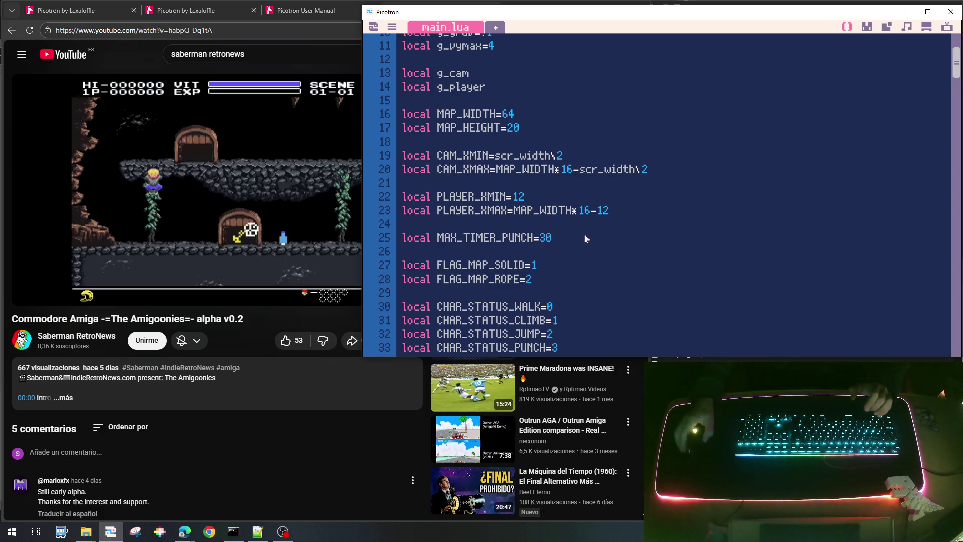
key(Home)
key(shift+End)
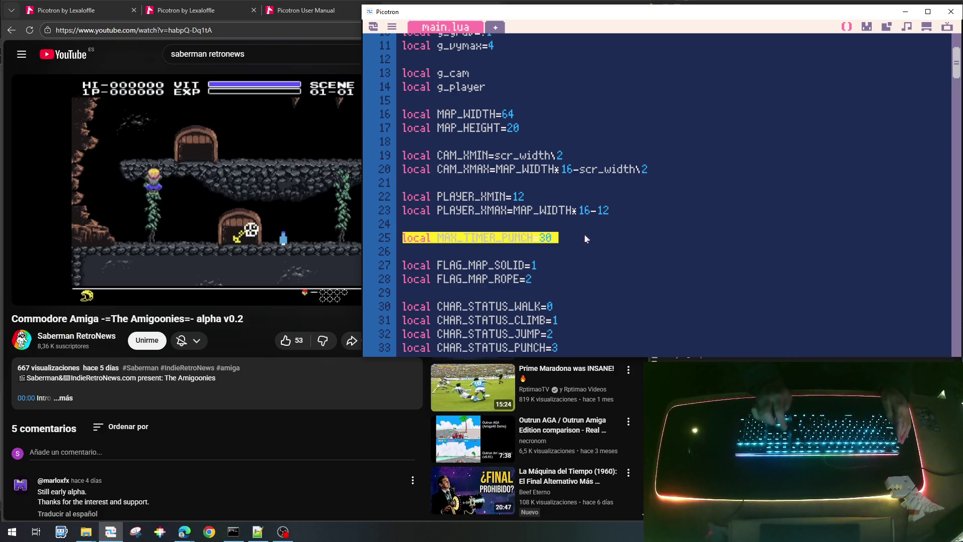
key(ctrl+c)
key(Down)
key(ctrl+v)
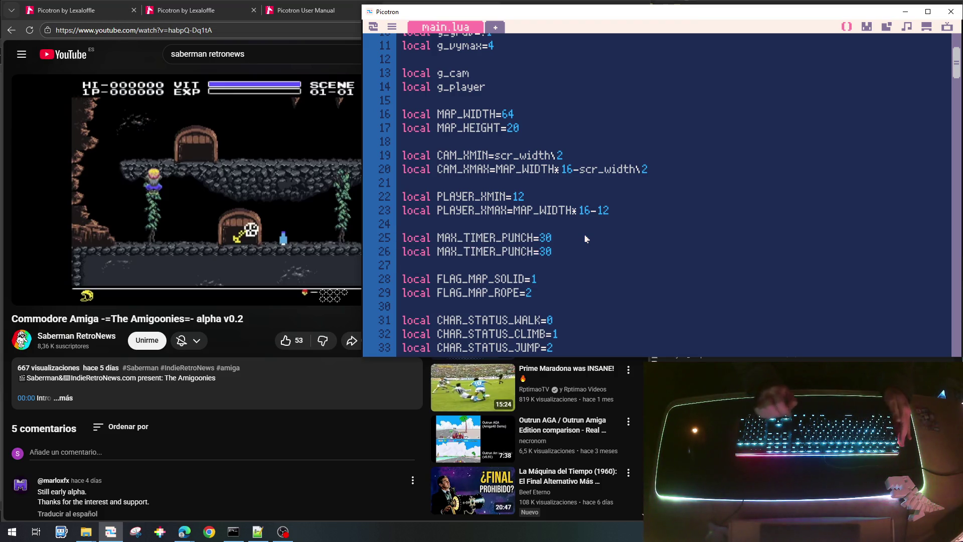
text(_)
text(RELOAD)
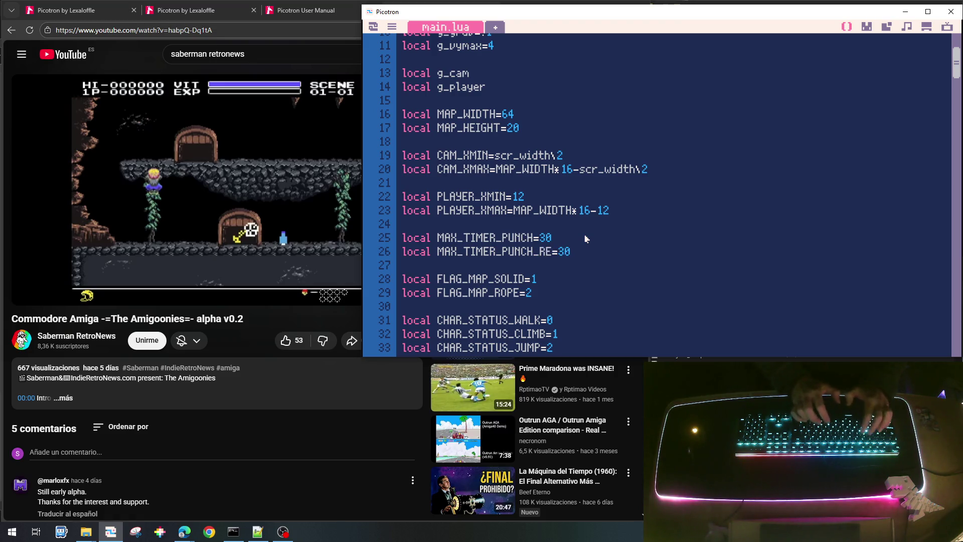
key(End)
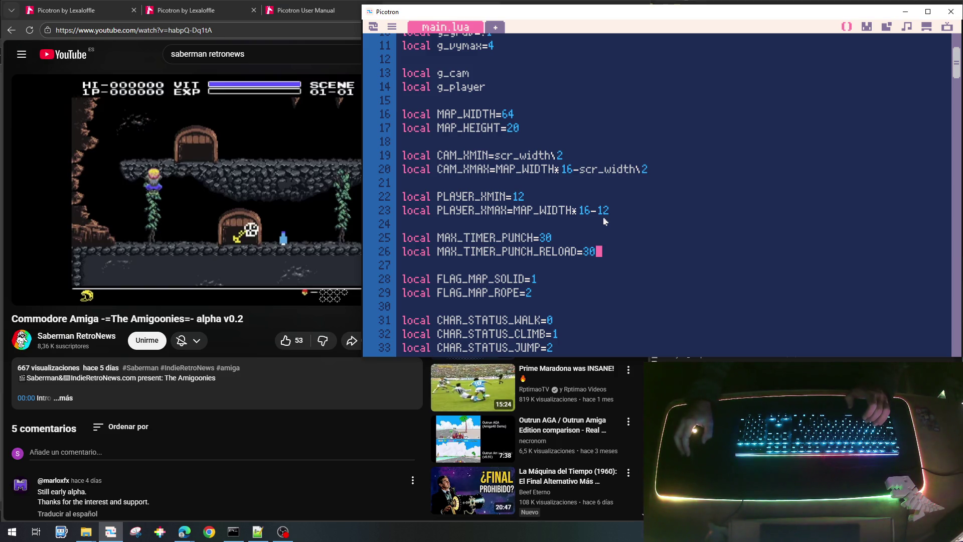
double_click(543, 255)
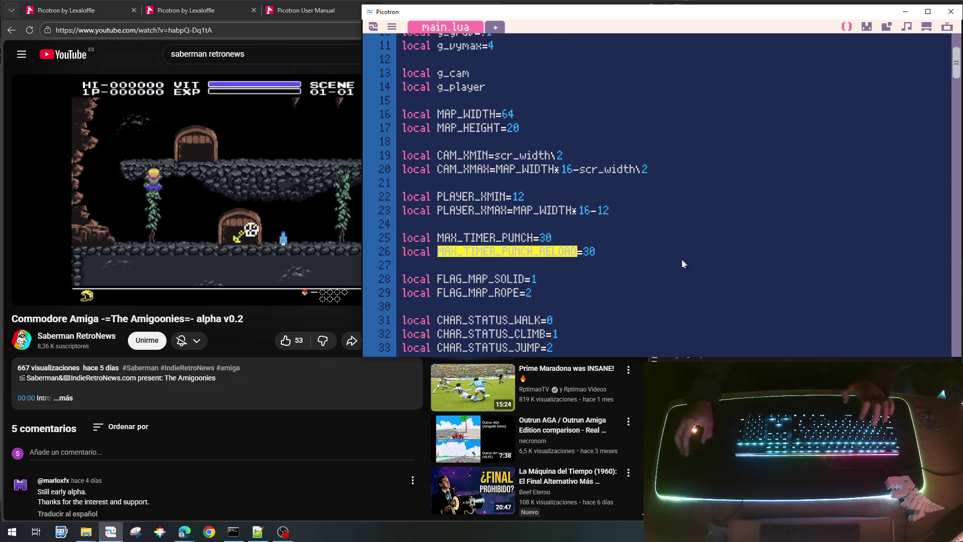
Insert 'p.timer_punch_reload<=0 and' into the punch if-condition on line 134.
scroll(683, 263, down, 15)
scroll(683, 263, down, 1)
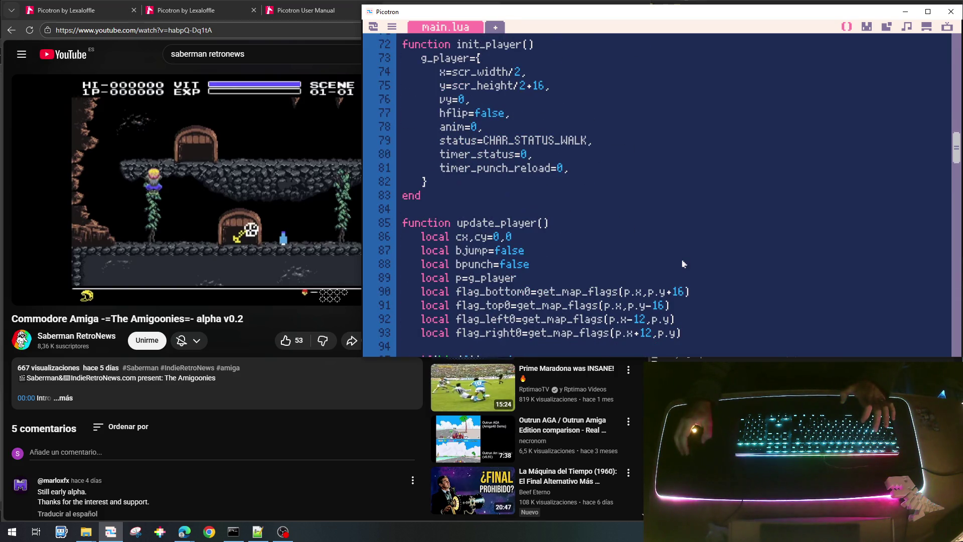
scroll(750, 282, down, 20)
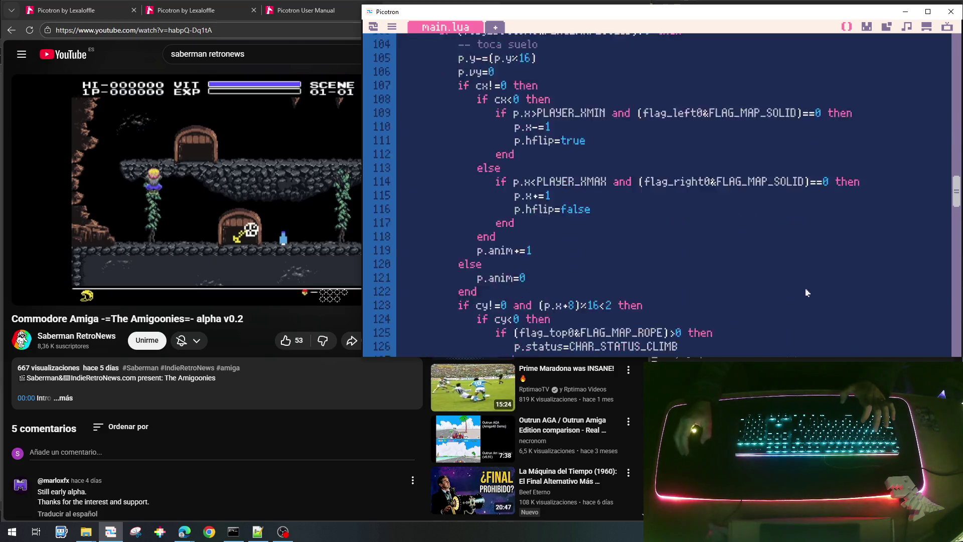
scroll(750, 281, up, 4)
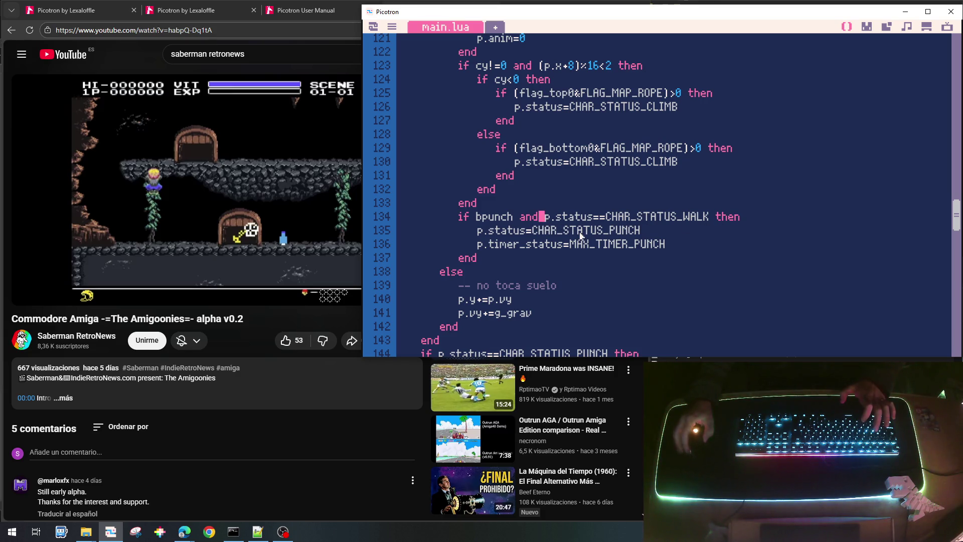
text(p.timer)
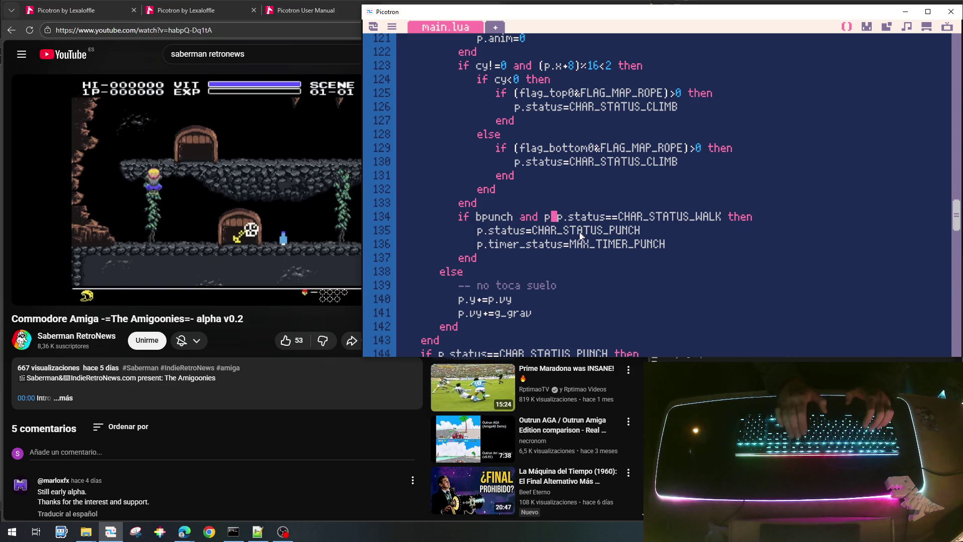
text(_punch)
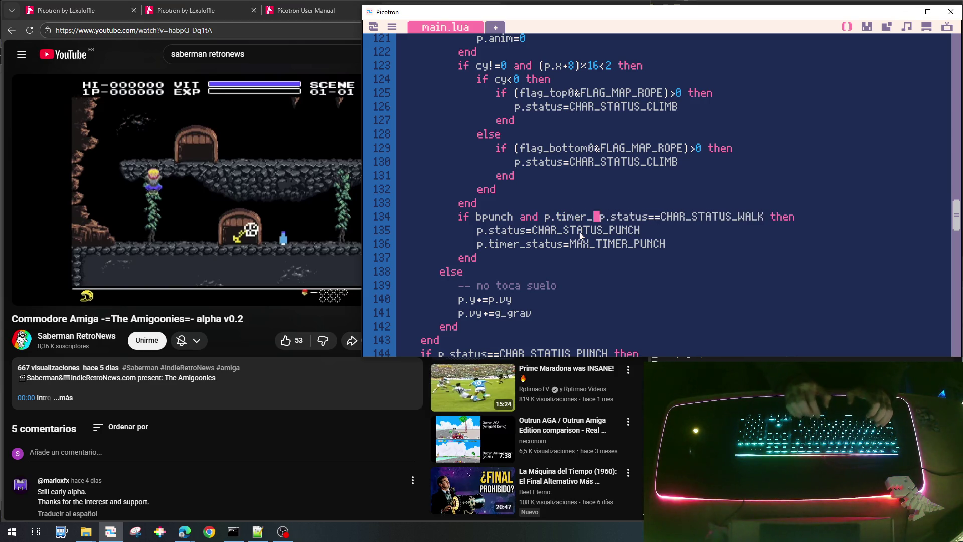
text(_re)
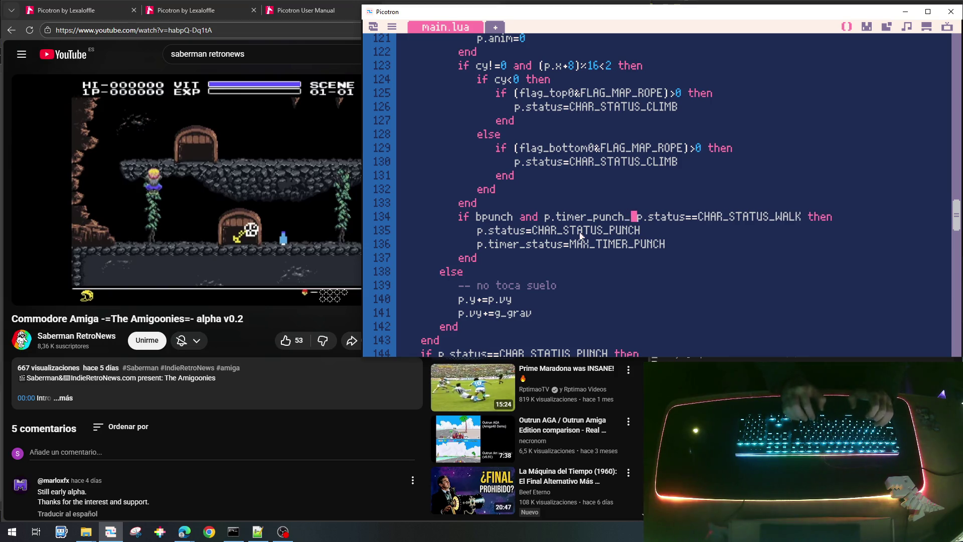
text(load)
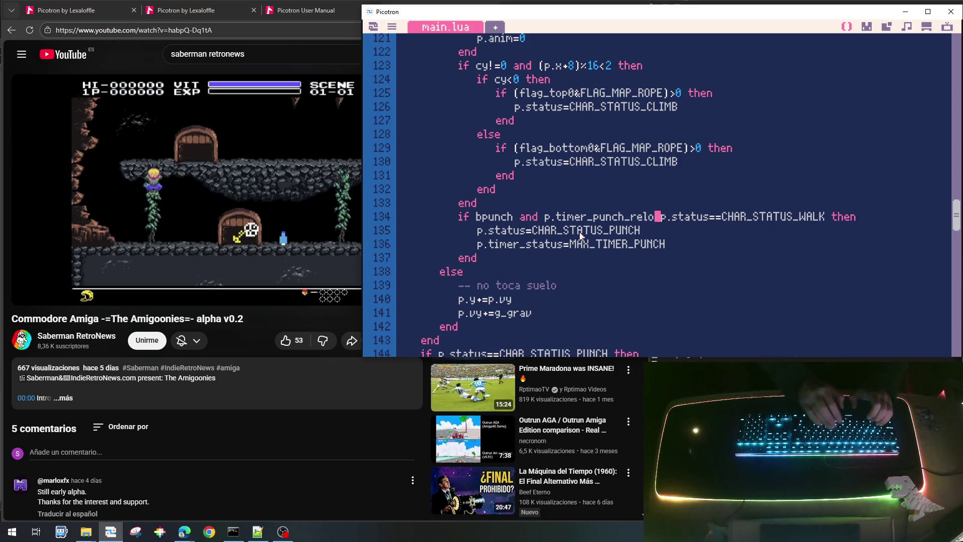
text(<=0)
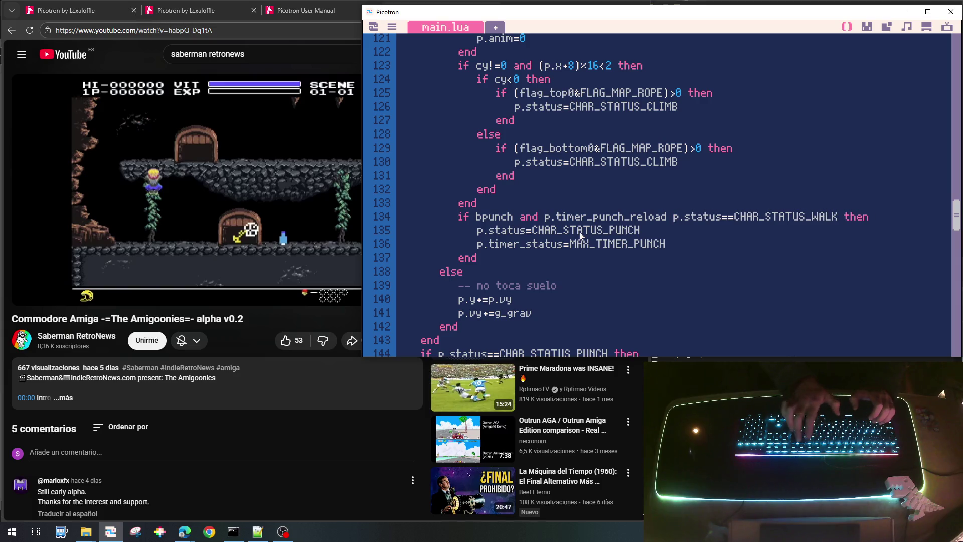
text( and)
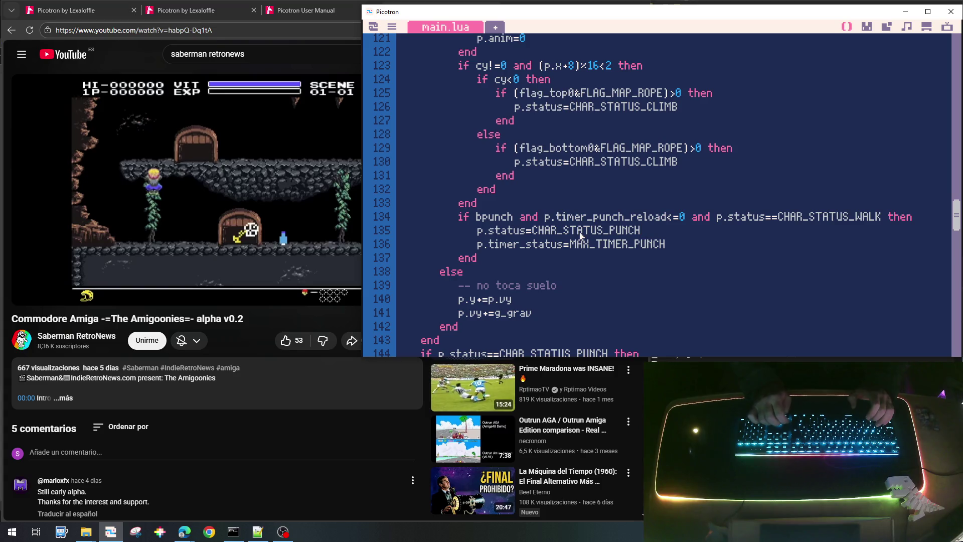
After the walk-status reset, add the line p.timer_punch_reload=MAX_TIMER_PUNCH_RELOAD.
scroll(581, 236, down, 5)
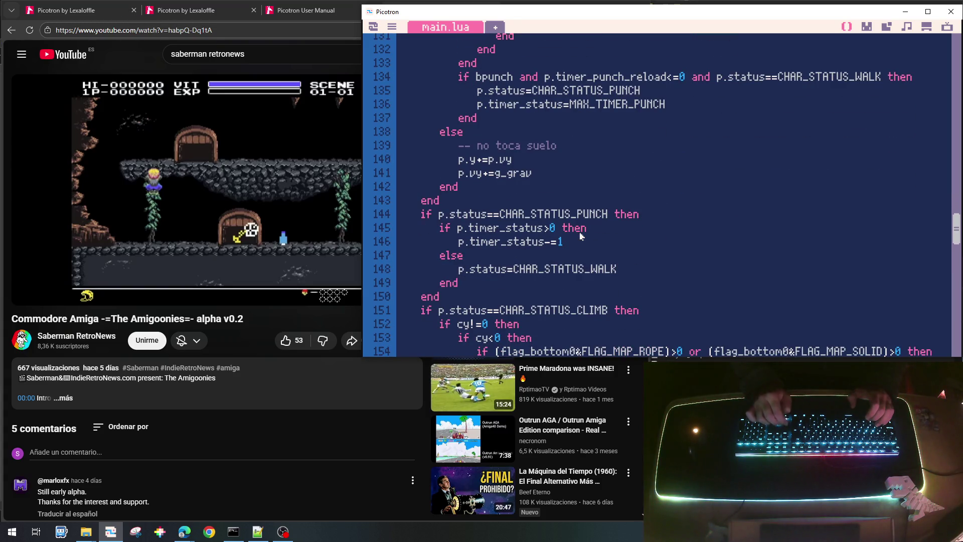
key(Return)
key(ctrl+v)
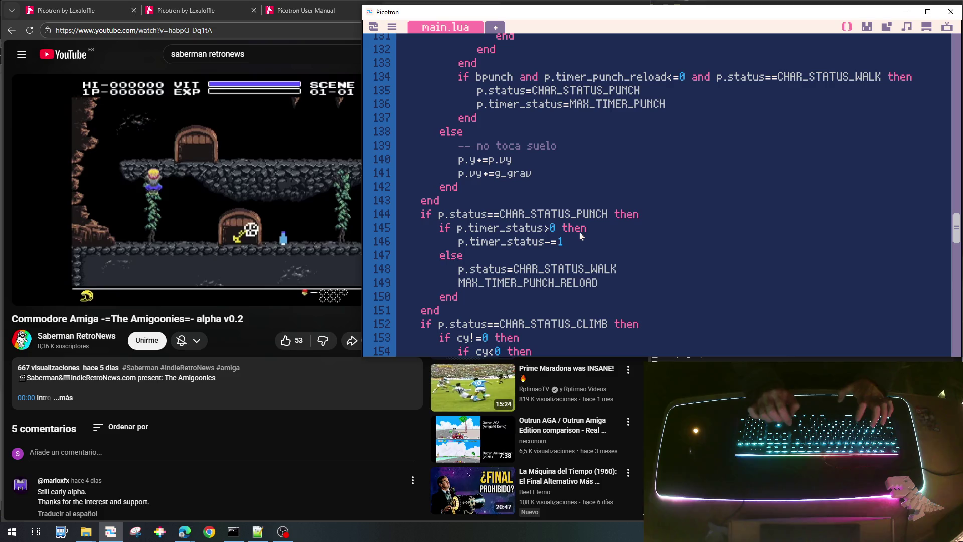
key(Up)
key(Up)
key(Up)
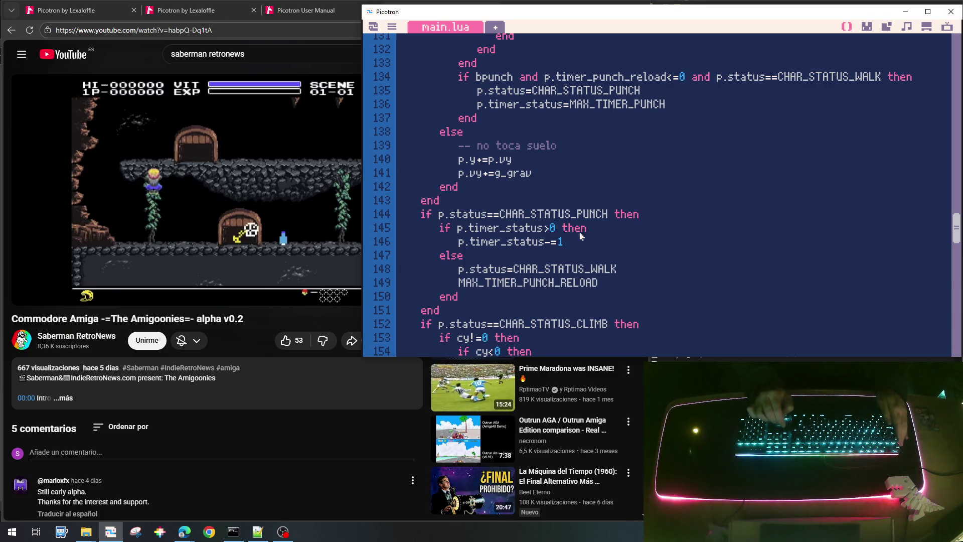
key(Down)
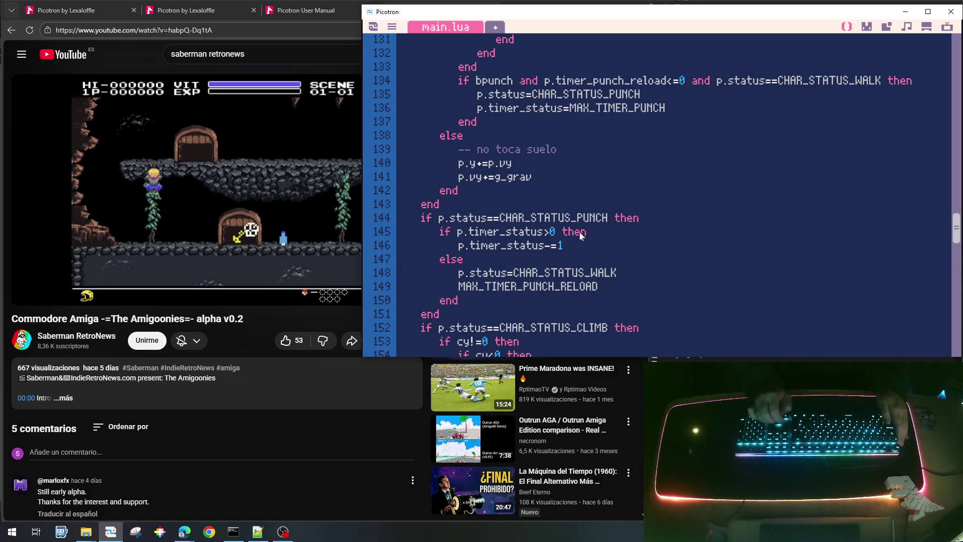
key(shift+Right)
key(shift+Right)
key(shift+Right)
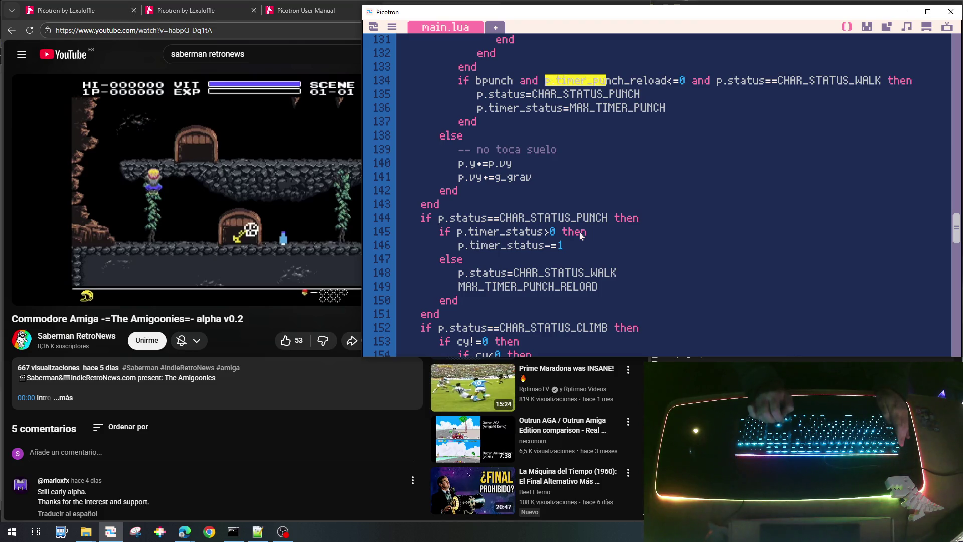
key(Down)
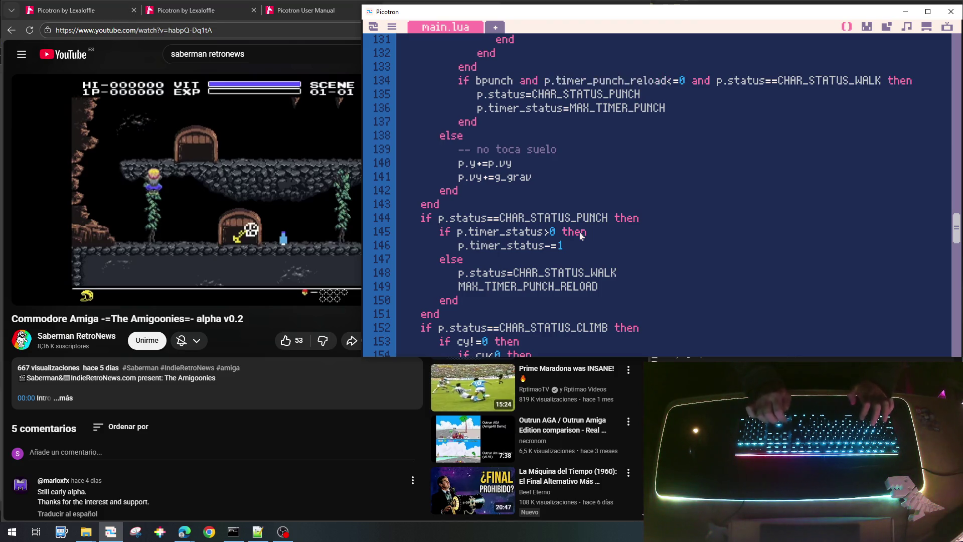
key(Down)
key(Home)
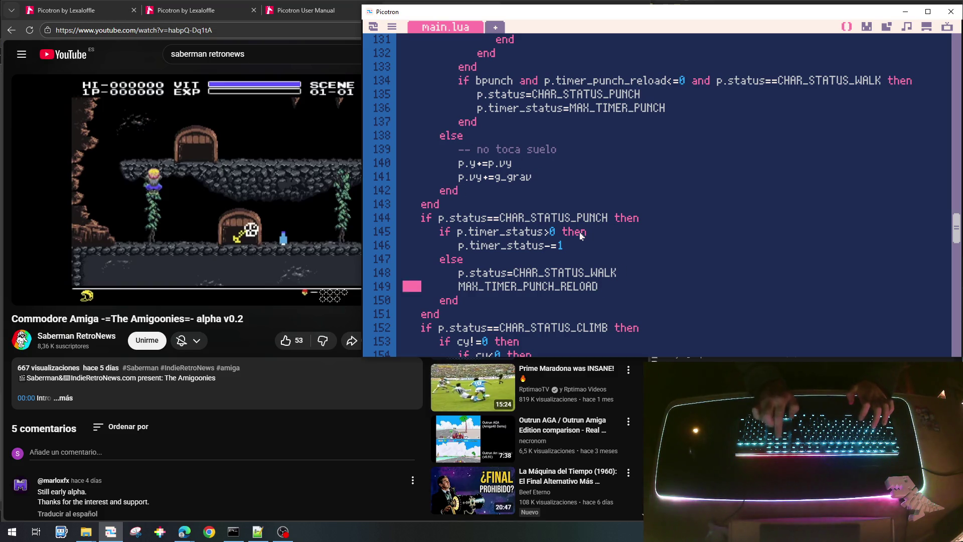
key(ctrl+v)
key(ctrl+z)
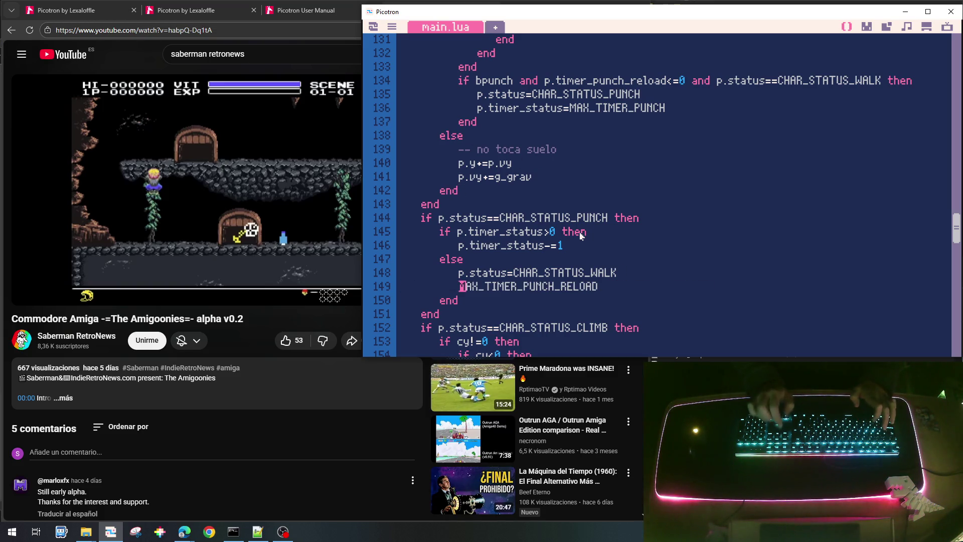
text(p.timer_punch_reload)
text(=)
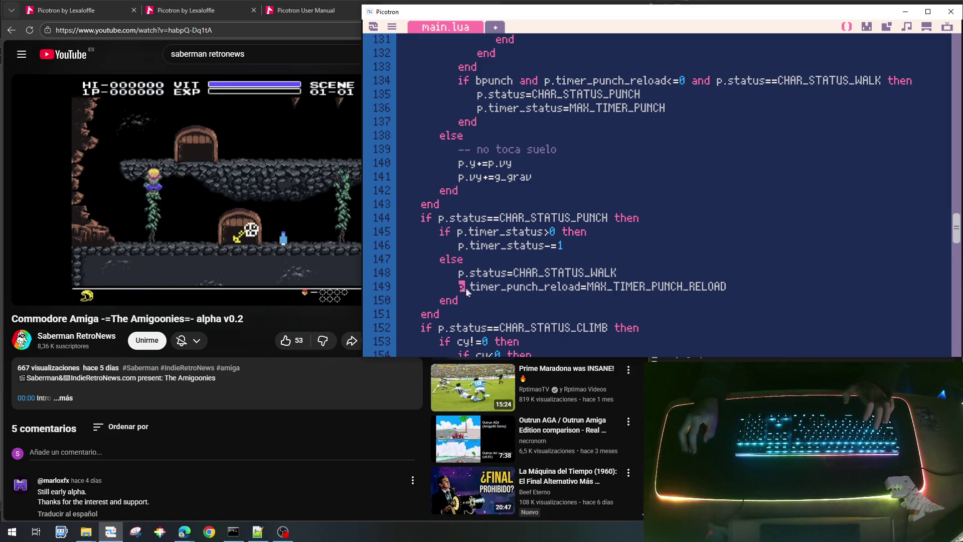
drag(466, 290, 587, 287)
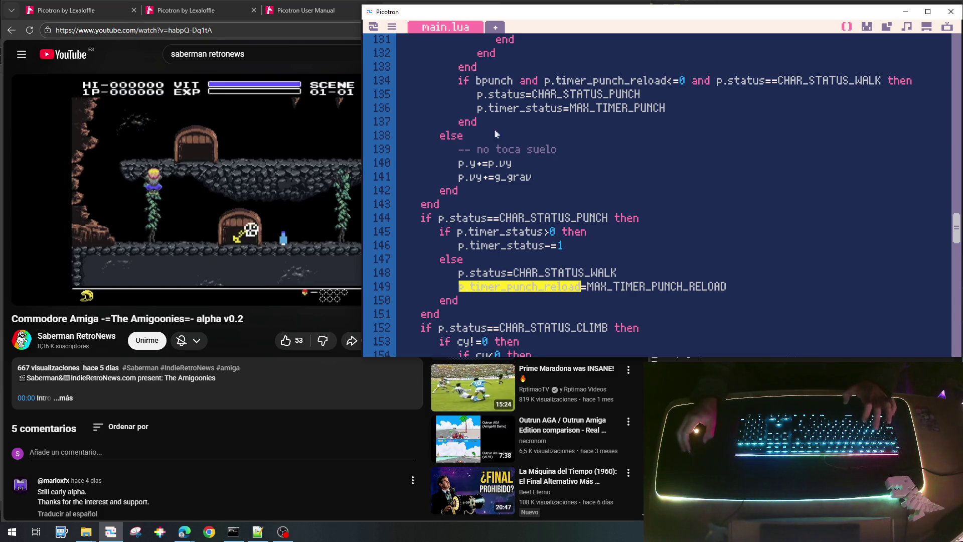
scroll(492, 226, up, 10)
scroll(491, 227, down, 2)
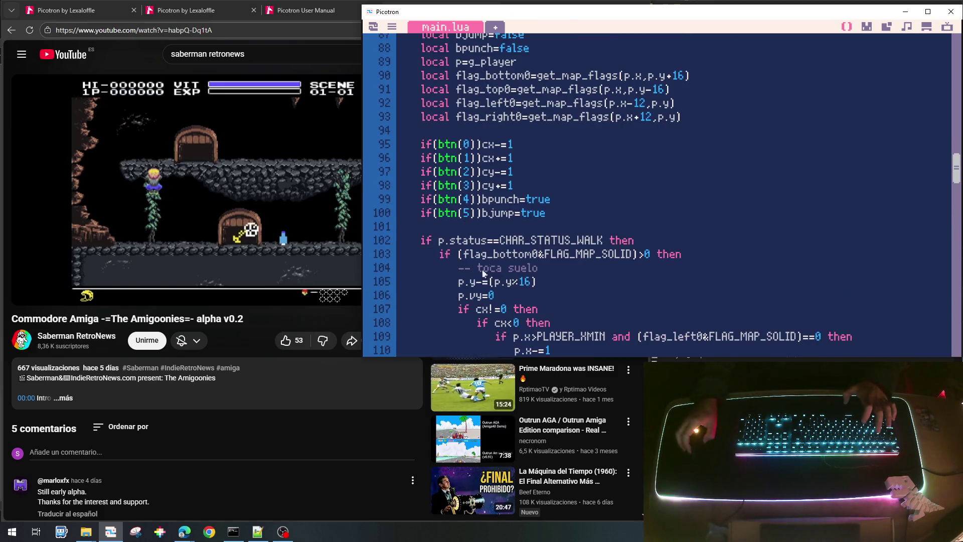
After the button checks, open an if block on p.timer_punch_reload>0 and close it with end.
click(469, 231)
key(Return)
key(Return)
key(Up)
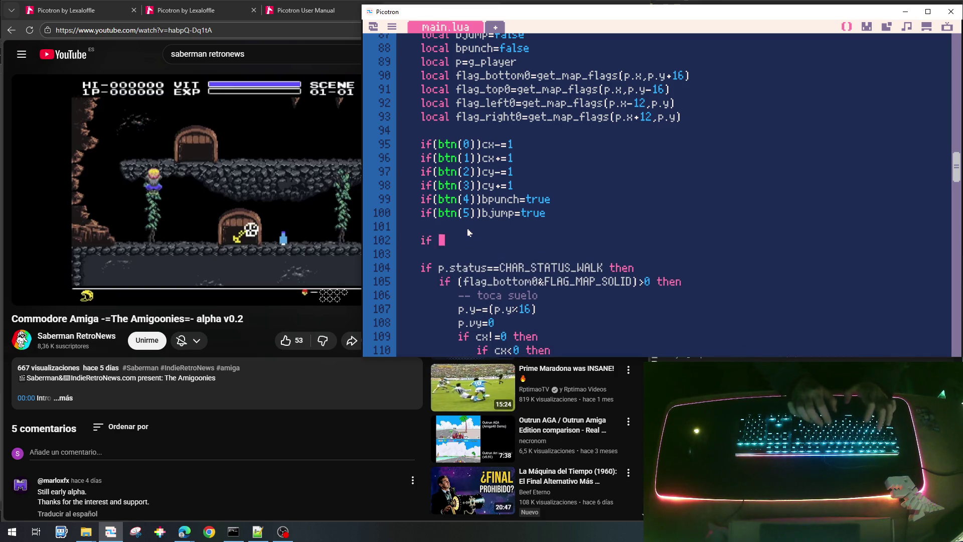
text(p.timer_punch_reload)
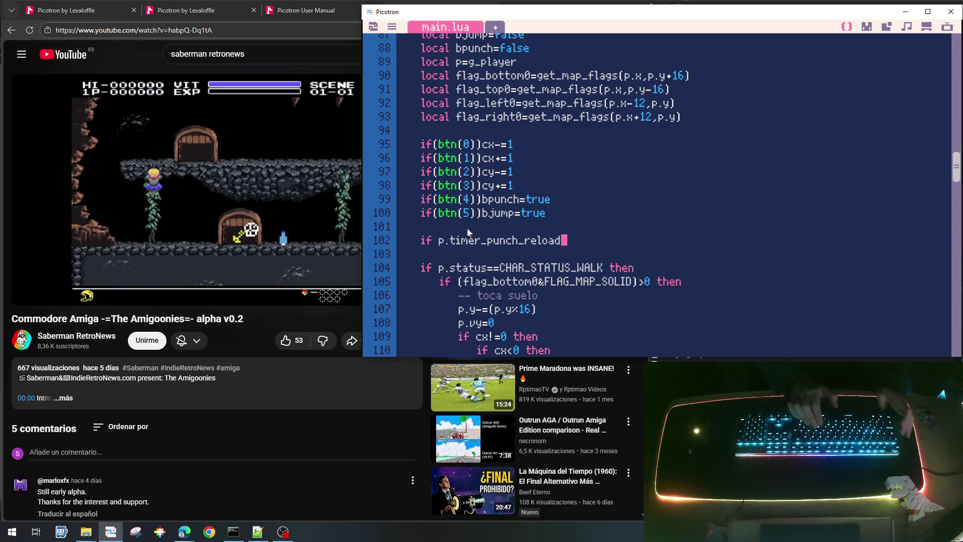
text(>0 then)
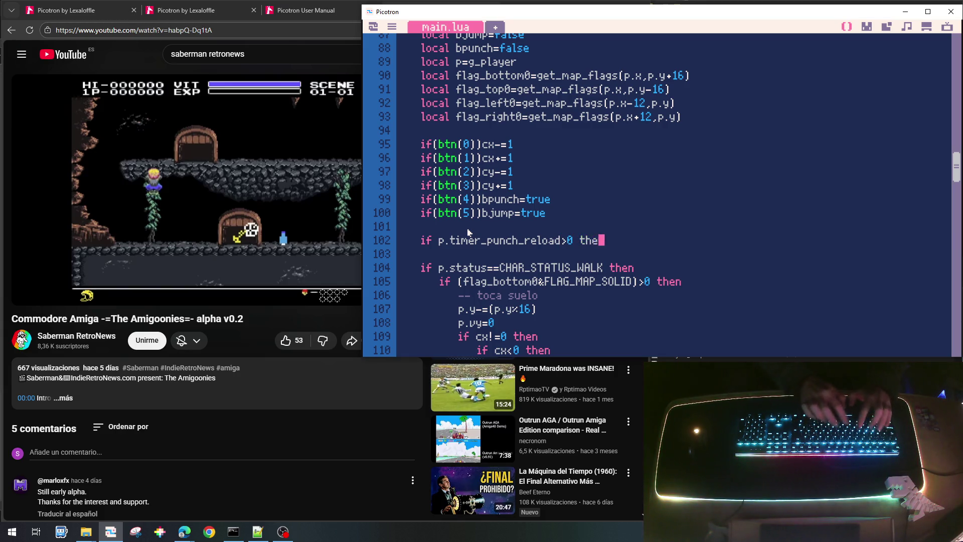
key(Return)
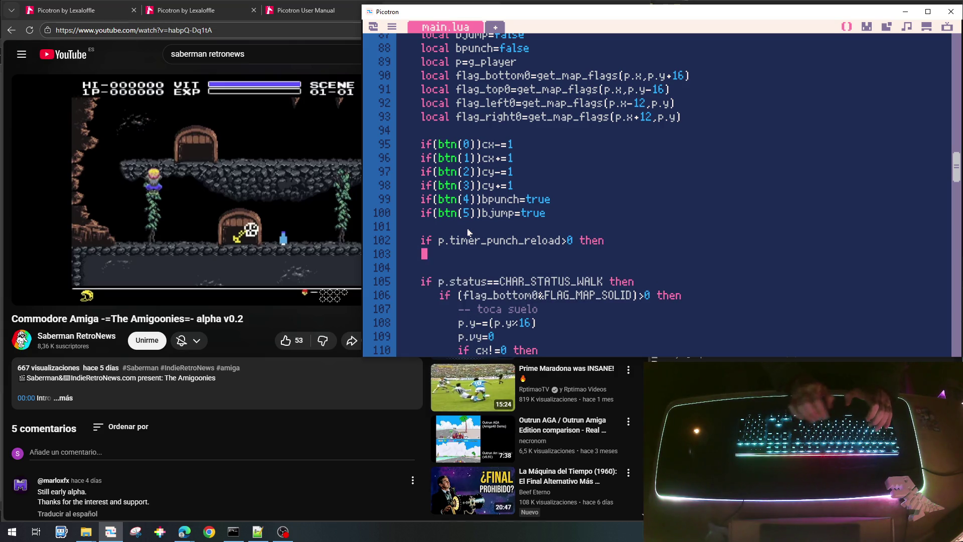
text(end)
Put p.timer_punch_reload-=1 inside the new if block.
key(End)
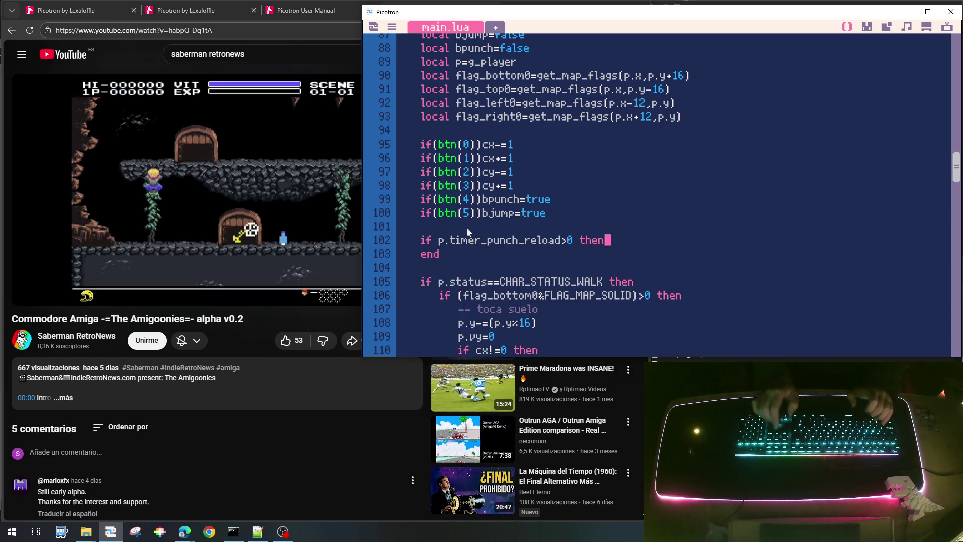
key(shift+Left)
key(shift+Left)
key(shift+Left)
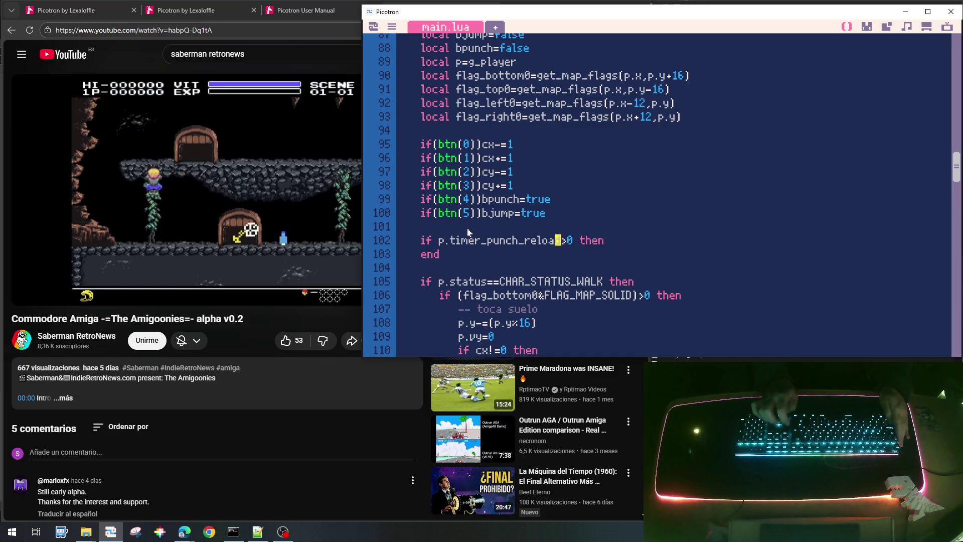
key(shift+Left)
key(shift+Left)
key(shift+Left)
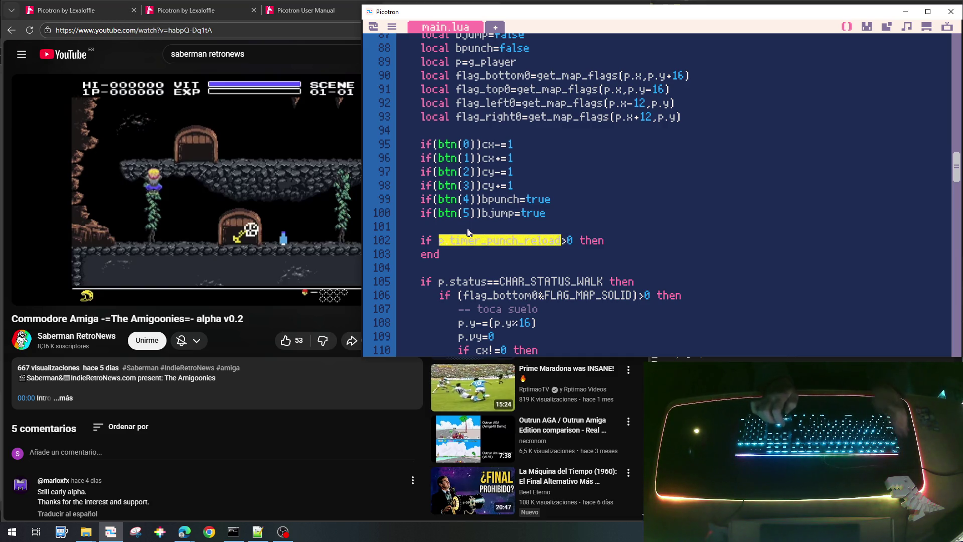
key(End)
key(Return)
key(Home)
key(Tab)
key(End)
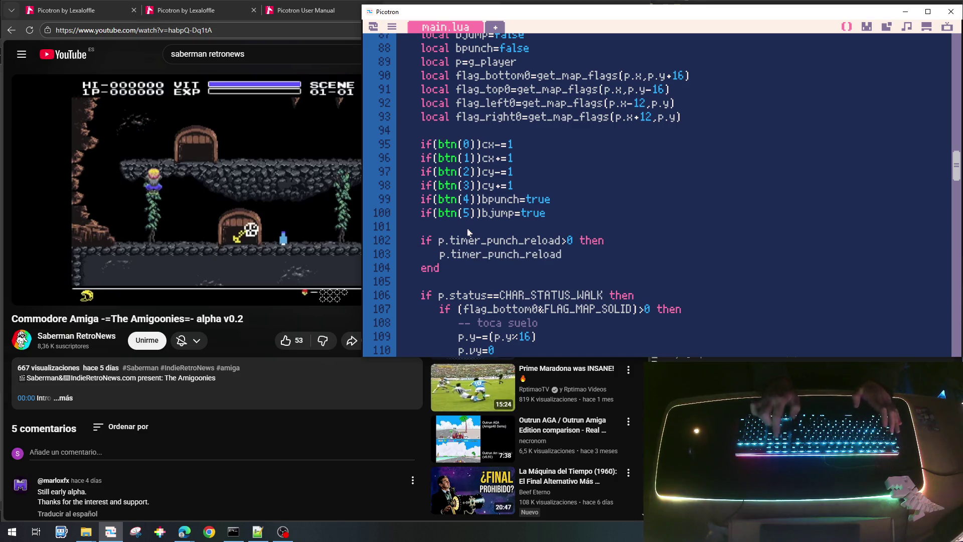
text(-=1)
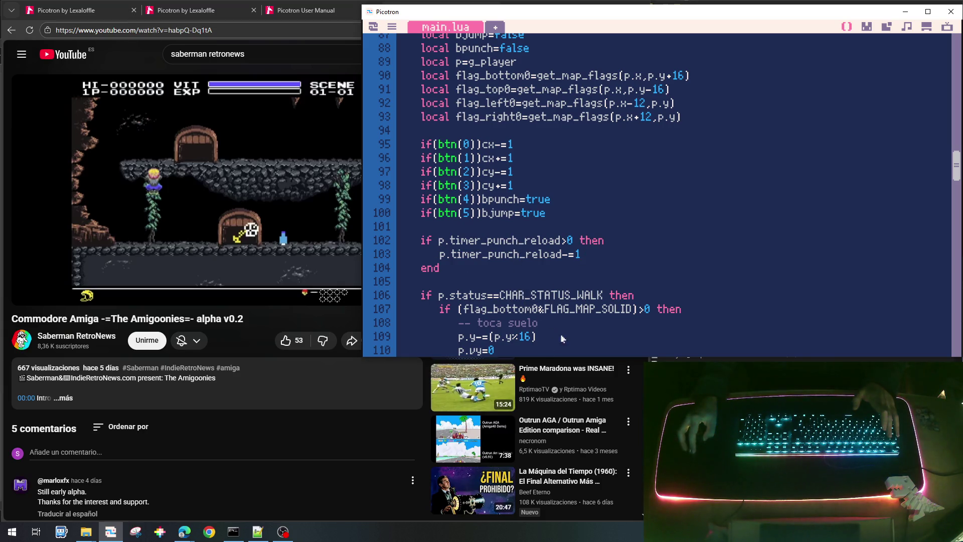
Look over the punch and climb code, then save the cart as goonies_lite_002.p64.
scroll(596, 273, down, 10)
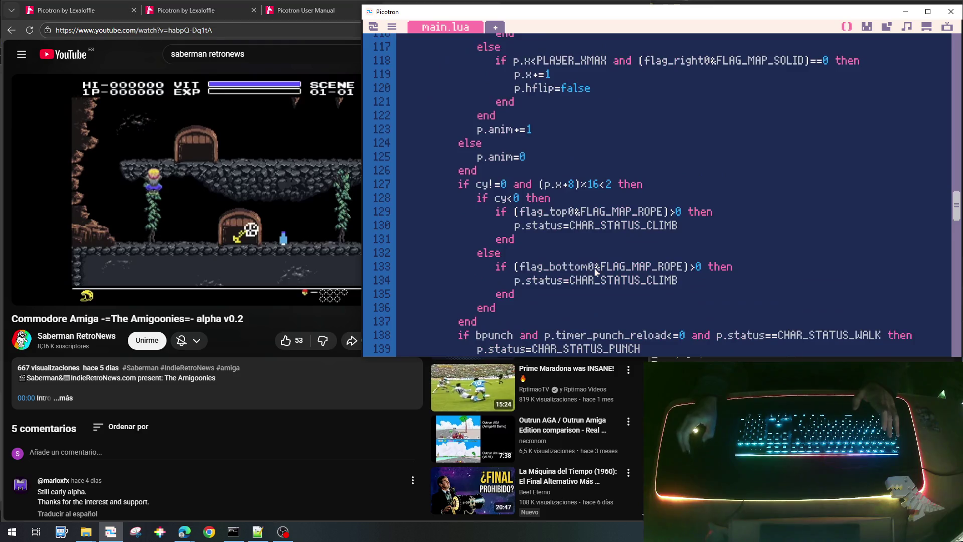
scroll(596, 273, down, 1)
scroll(584, 289, down, 2)
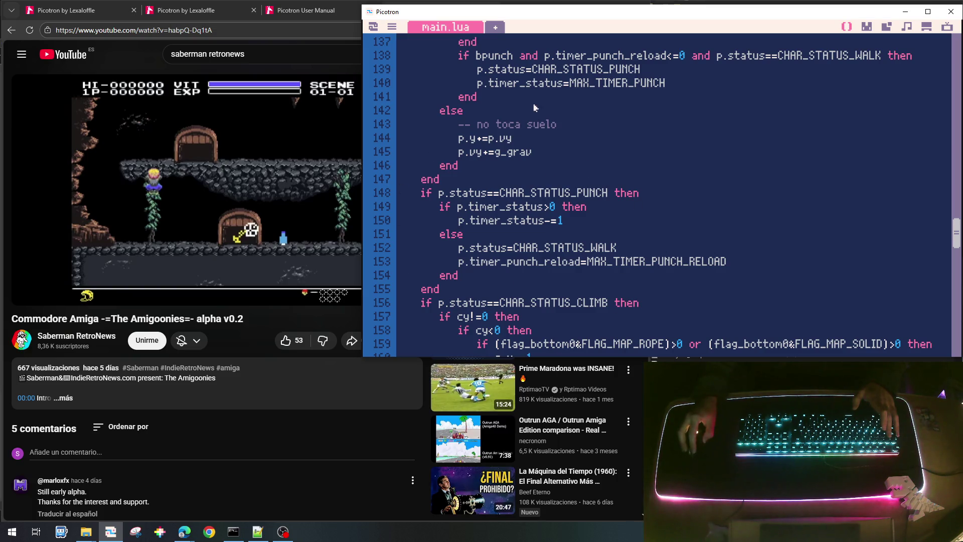
scroll(520, 201, up, 1)
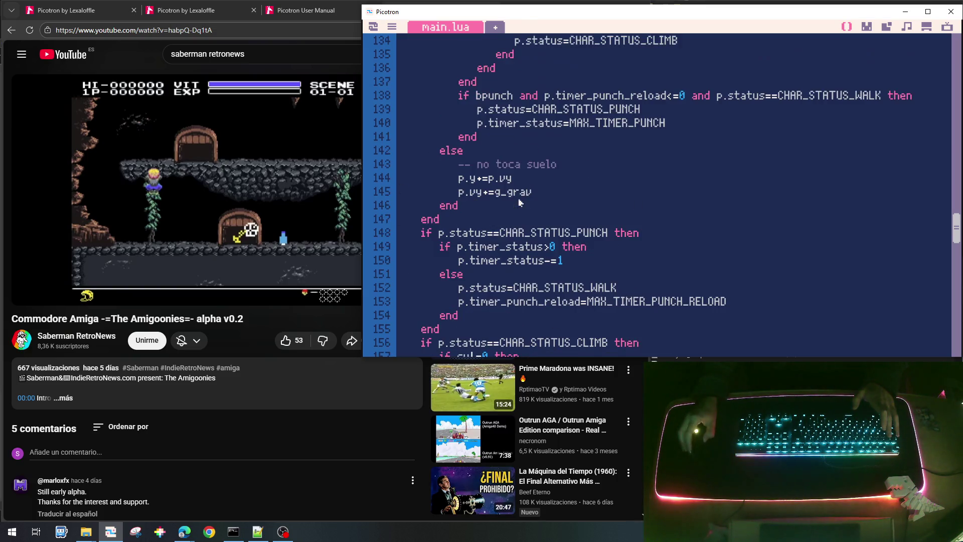
scroll(563, 286, up, 12)
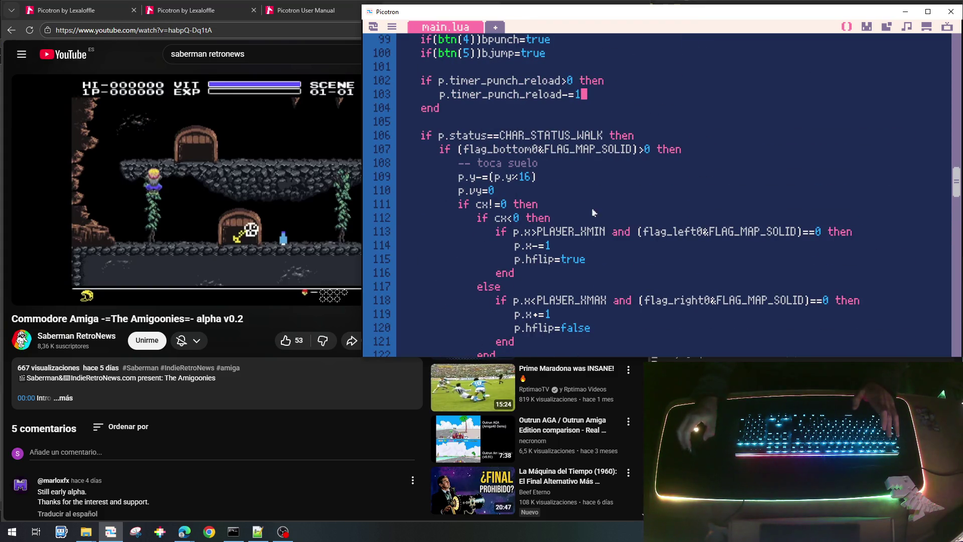
scroll(652, 227, down, 14)
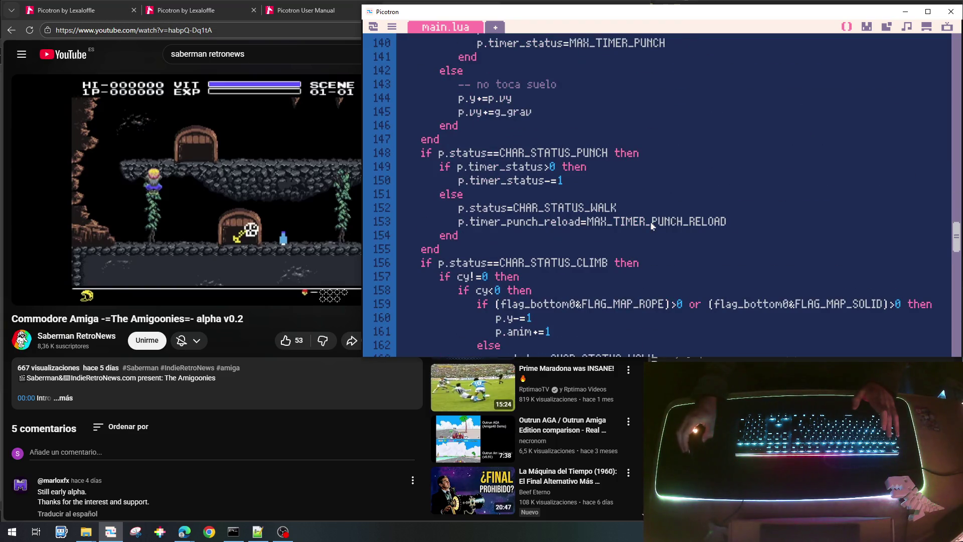
scroll(652, 226, down, 4)
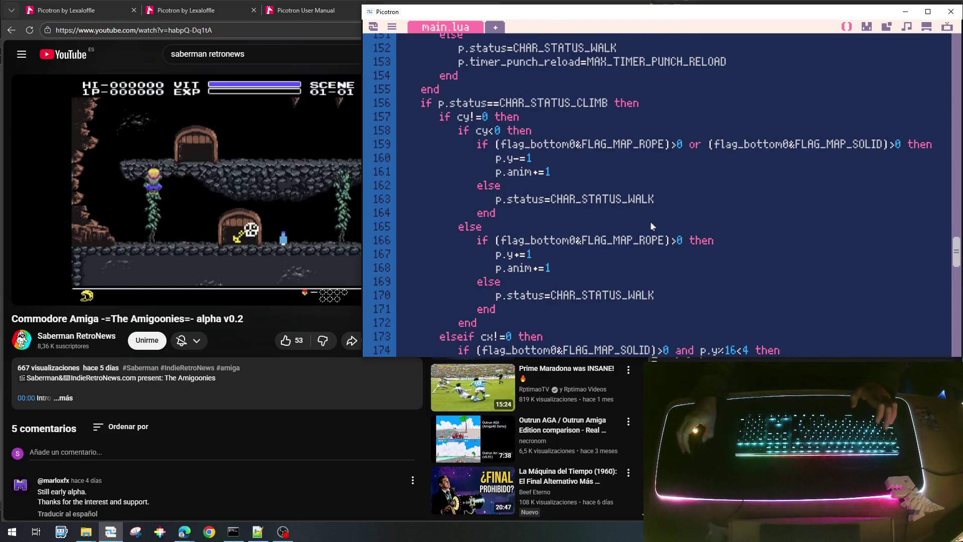
key(ctrl+s)
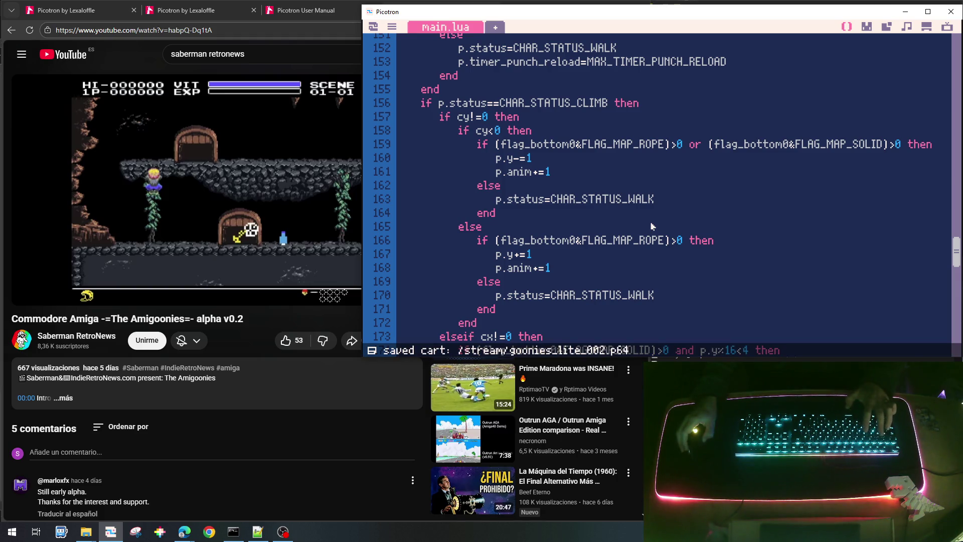
Run the cart, walk the character left and right toward the ladder, then stop the game.
key(ctrl+r)
key(Left)
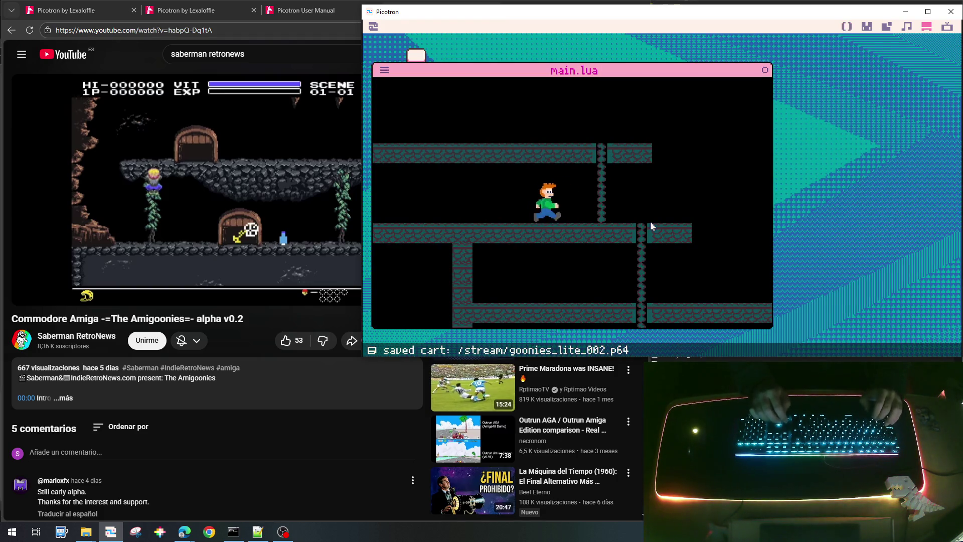
key(Right)
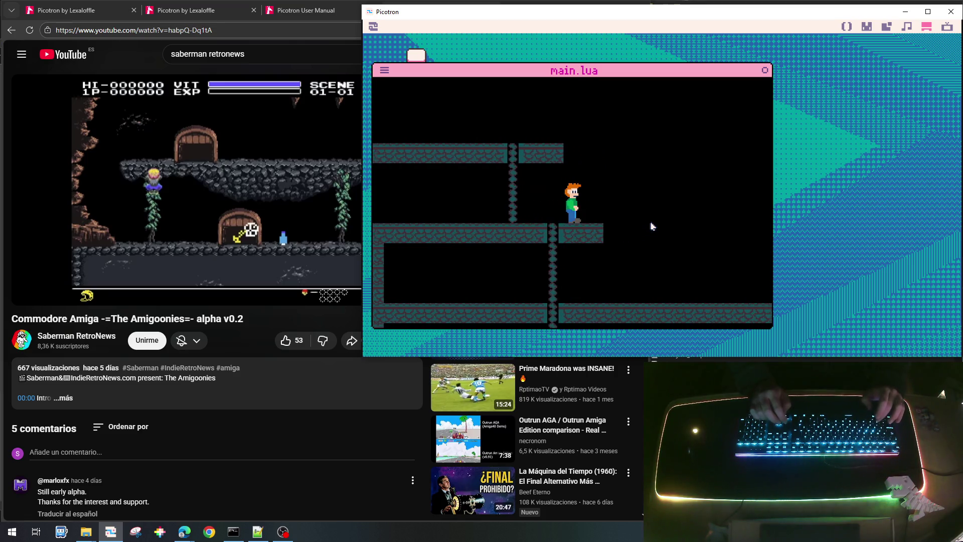
key(Left)
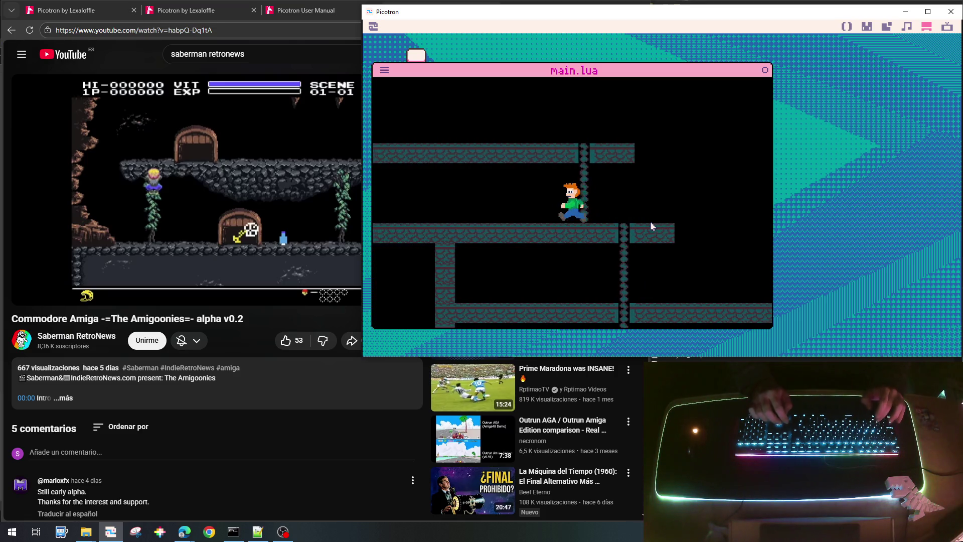
key(Left)
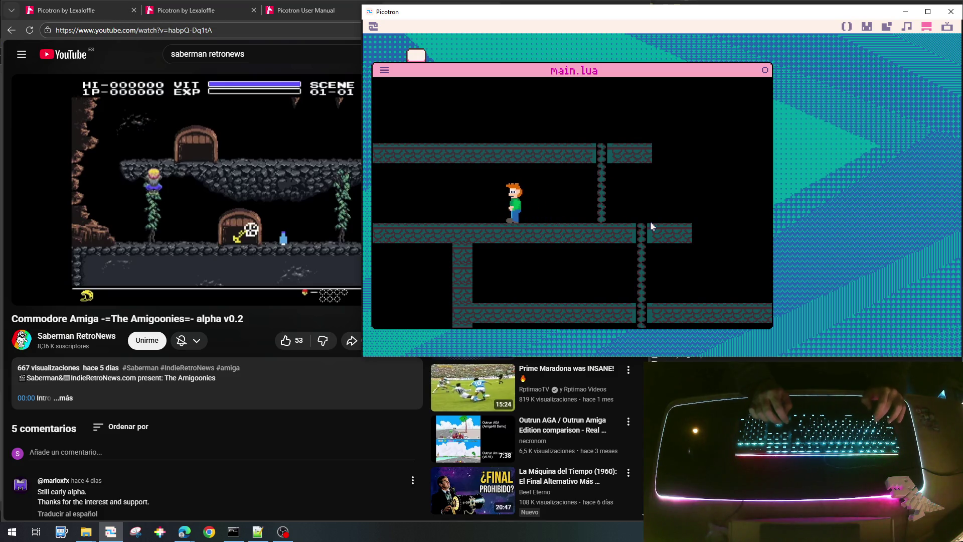
key(Left)
key(Right)
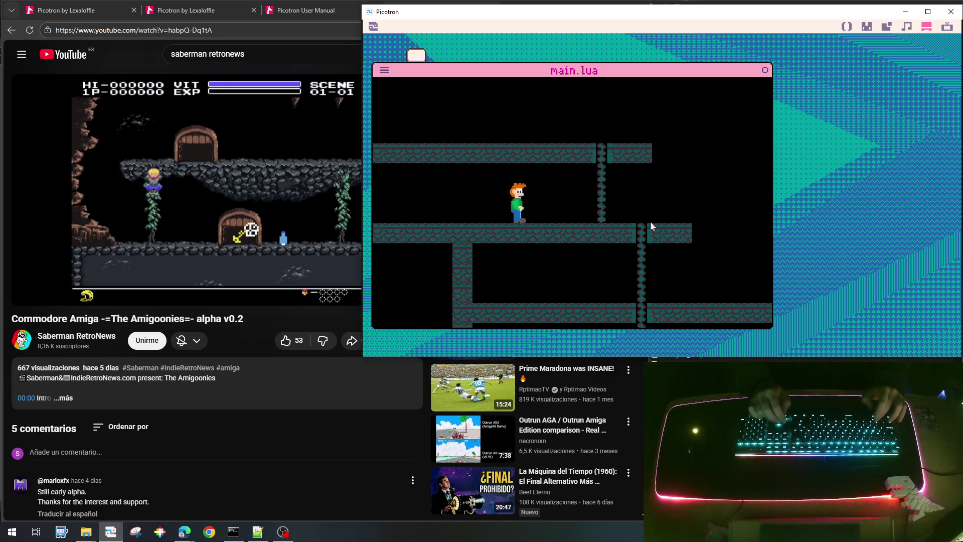
key(Right)
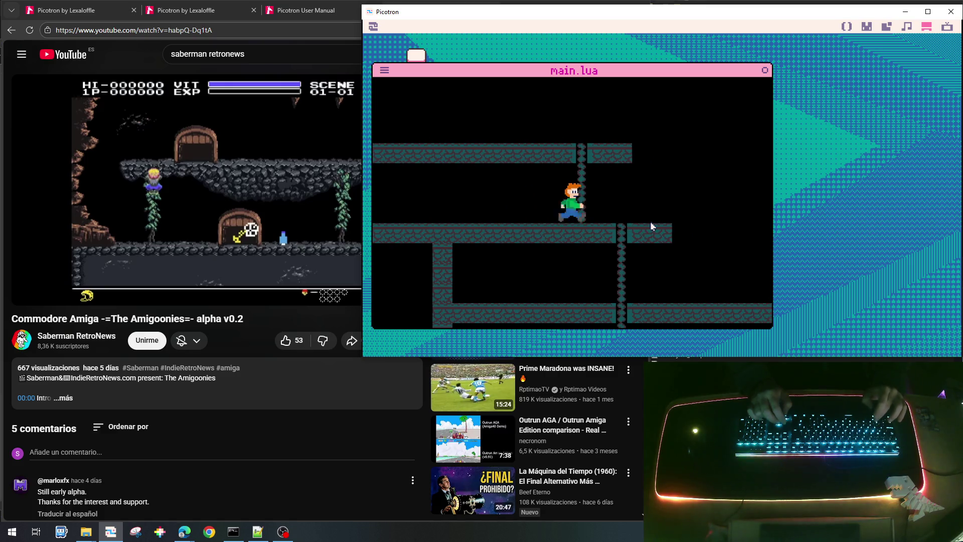
key(Right)
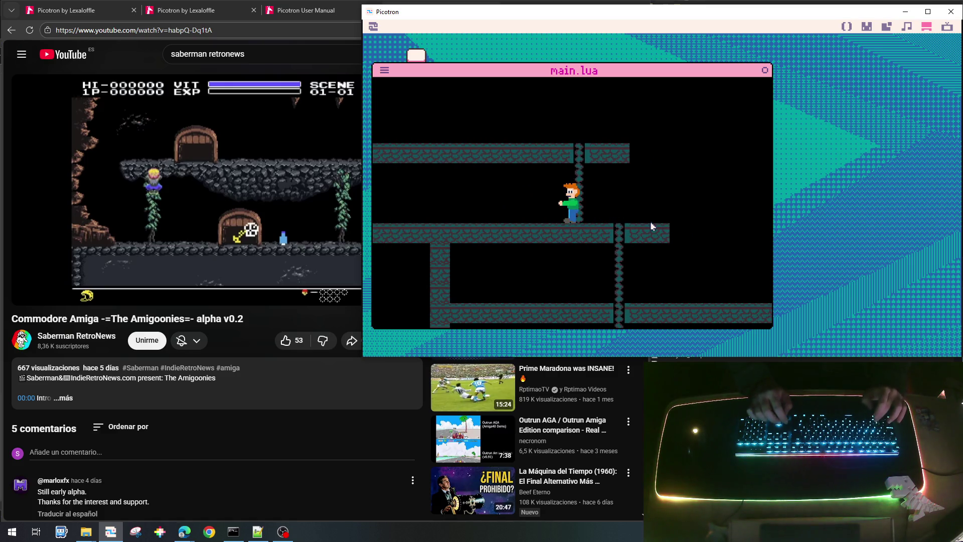
key(Left)
key(Right)
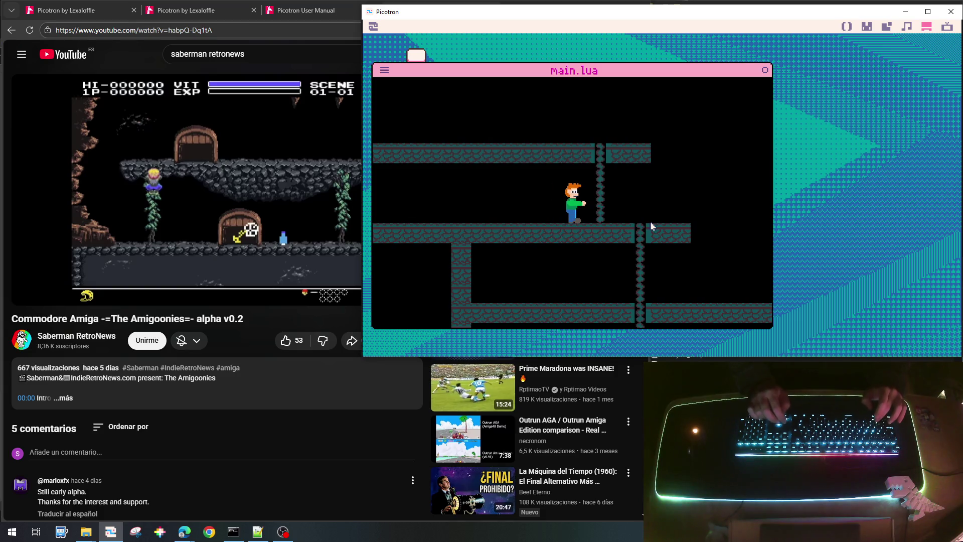
key(Right)
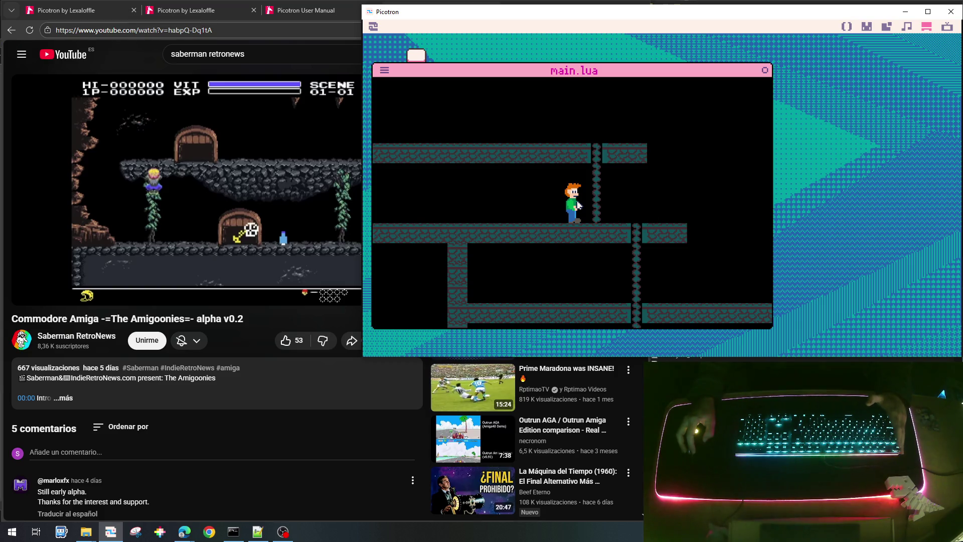
key(Escape)
key(Escape)
Change MAX_TIMER_PUNCH_RELOAD from 30 to 15, save the cart and run it again.
scroll(667, 184, up, 10)
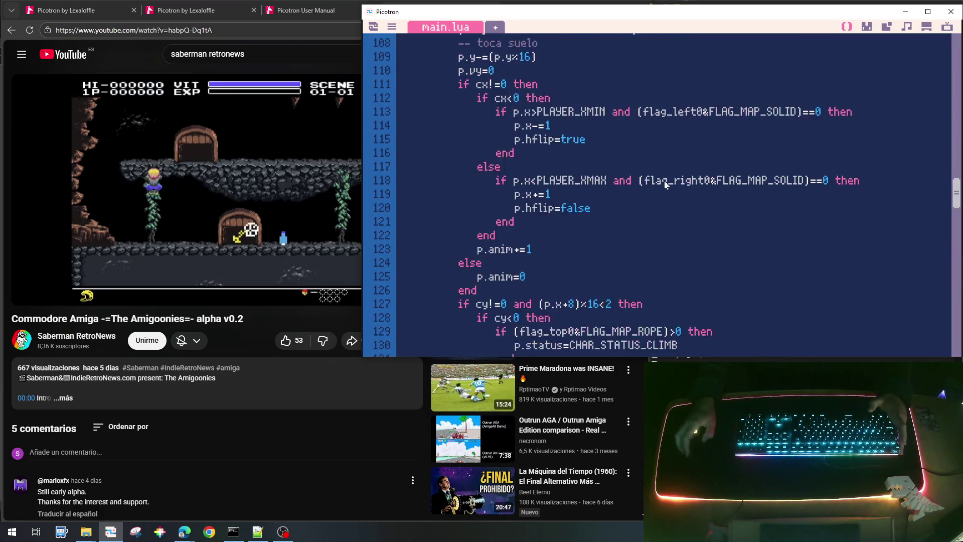
scroll(667, 185, up, 20)
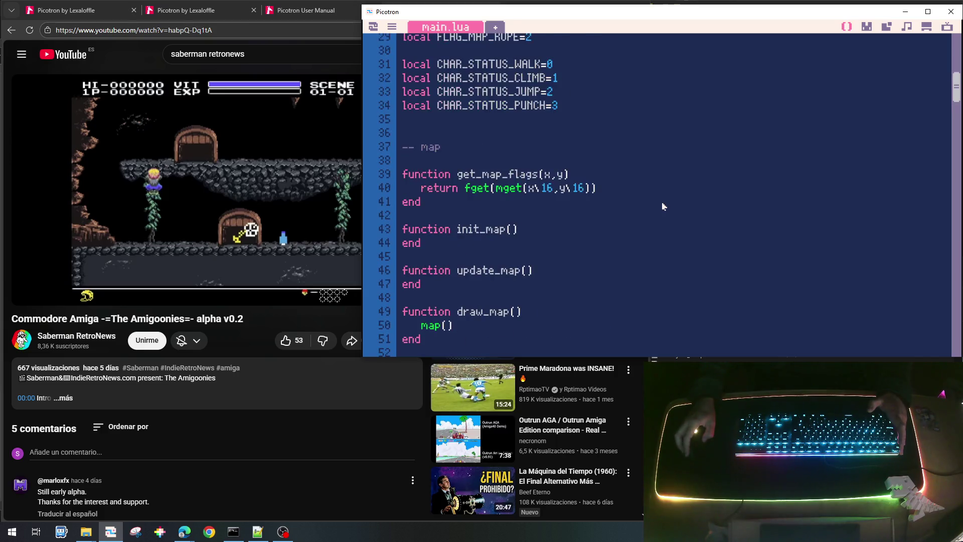
scroll(664, 206, up, 3)
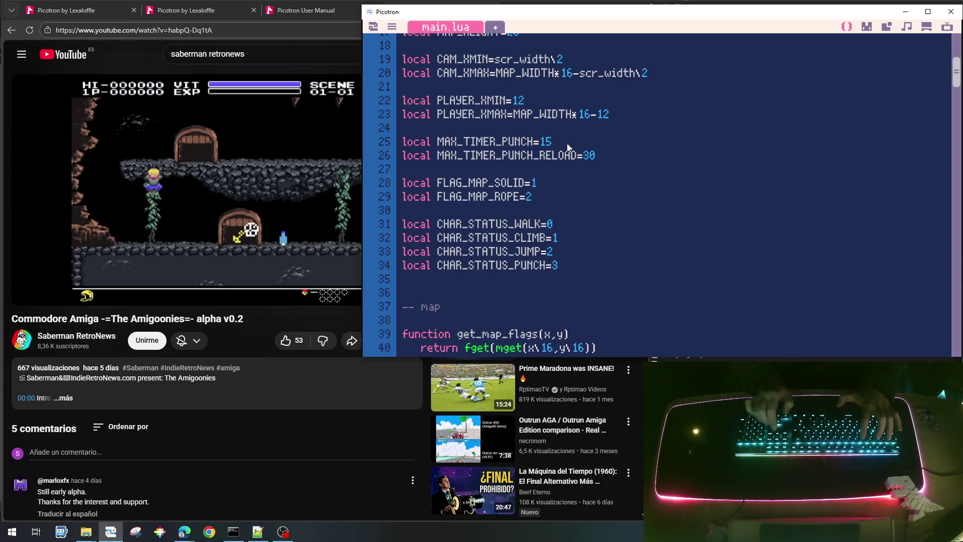
key(BackSpace)
key(BackSpace)
text(15)
key(ctrl+s)
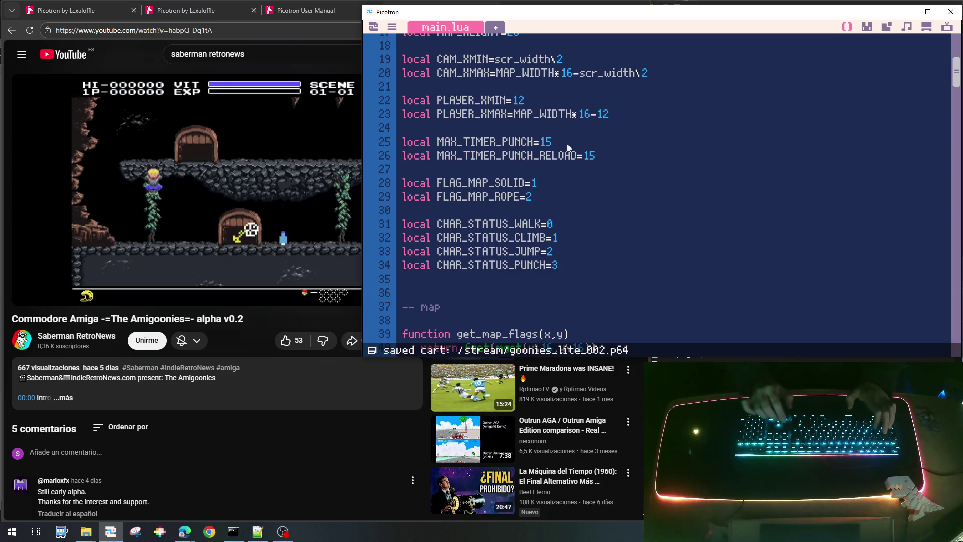
key(ctrl+r)
key(Left)
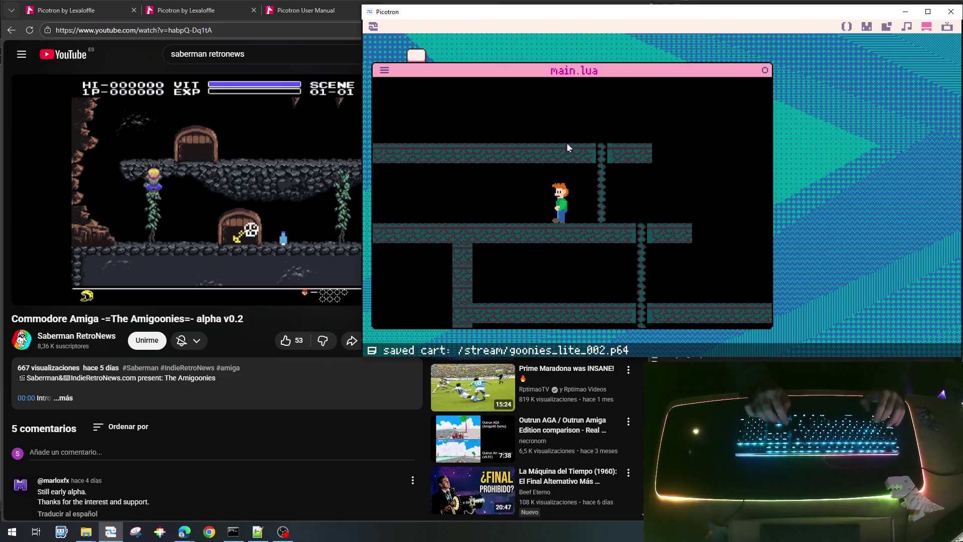
key(Right)
key(Left)
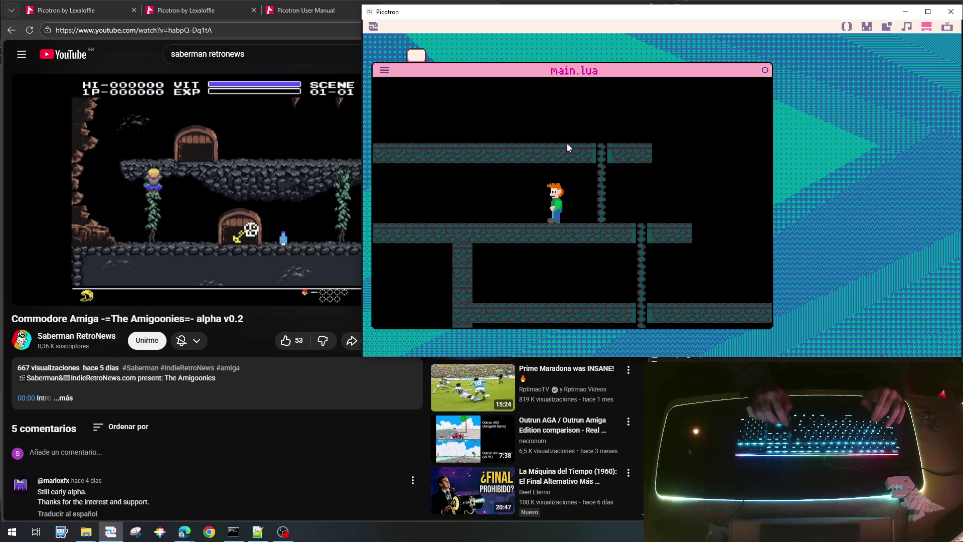
key(Right)
key(Left)
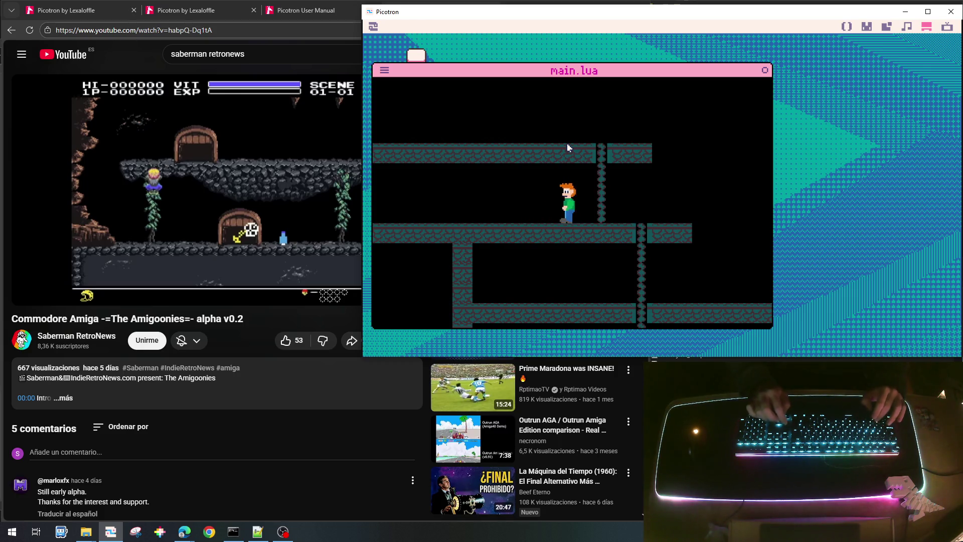
key(Right)
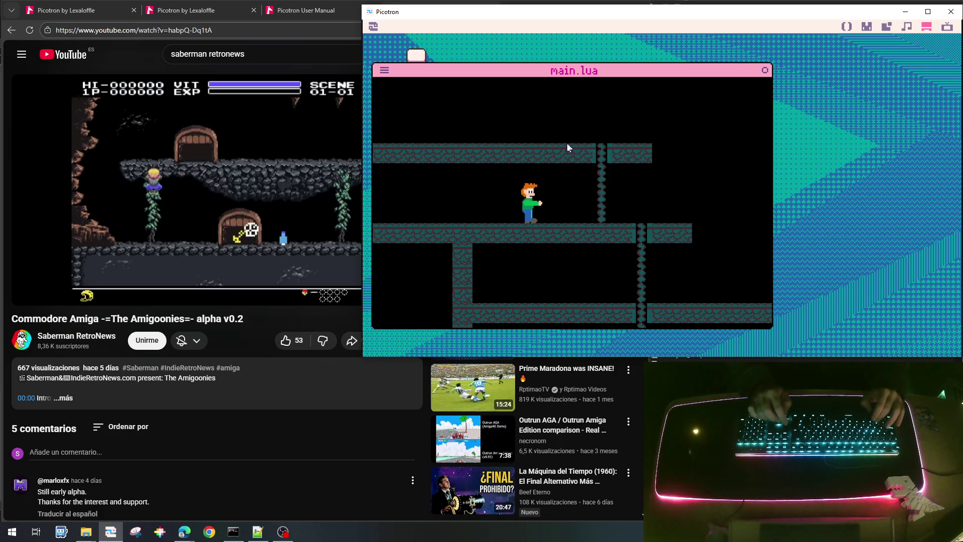
key(Right)
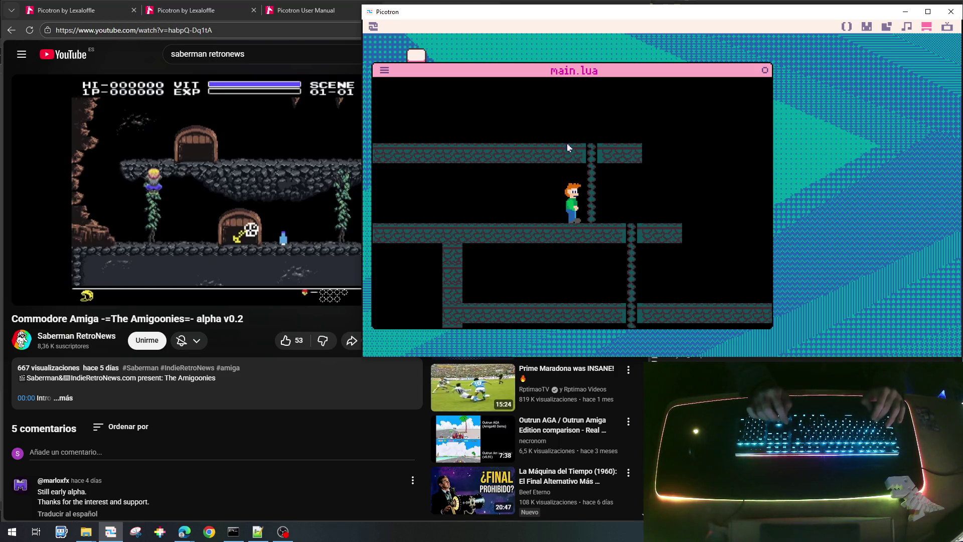
key(Right)
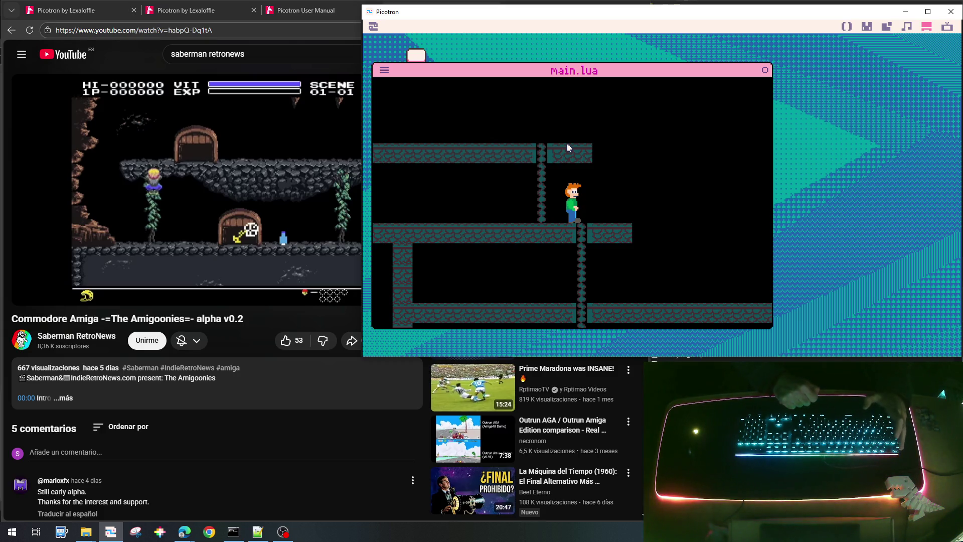
key(Escape)
key(Escape)
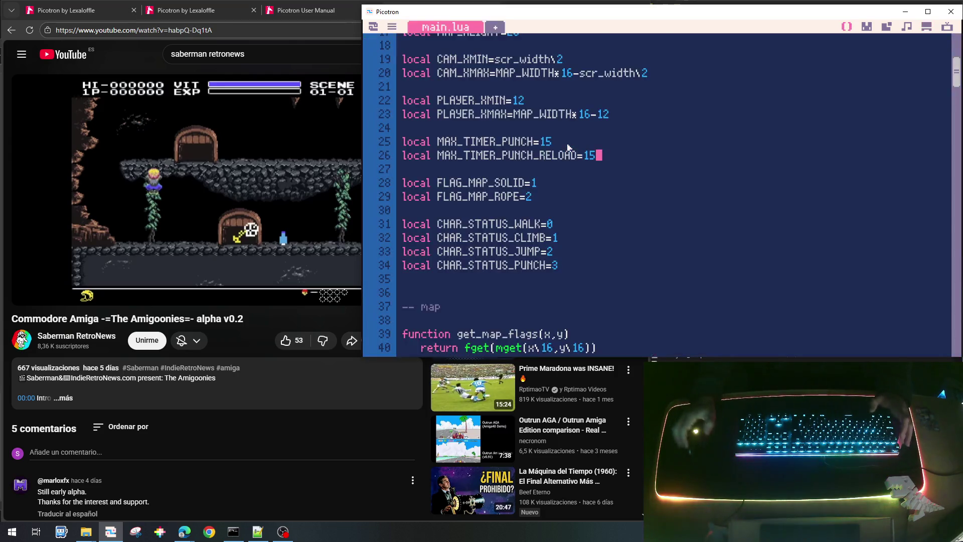
Scroll main.lua from init_player back up to the globals declarations near line 3.
scroll(605, 232, down, 9)
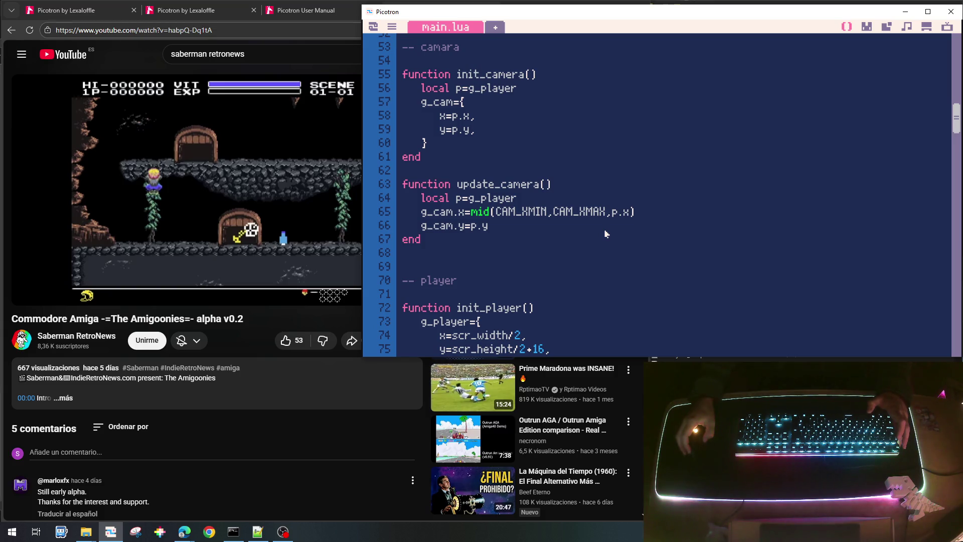
scroll(604, 229, up, 11)
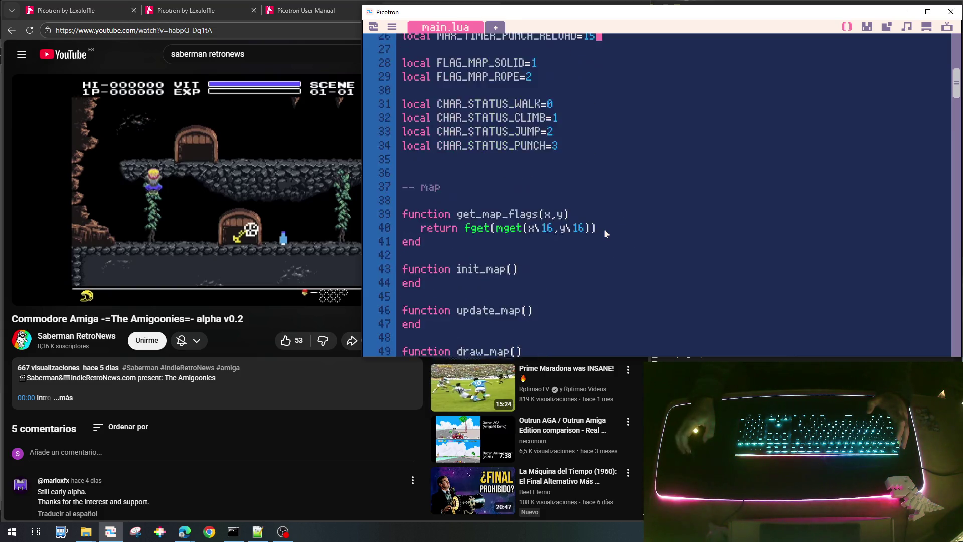
scroll(605, 233, down, 8)
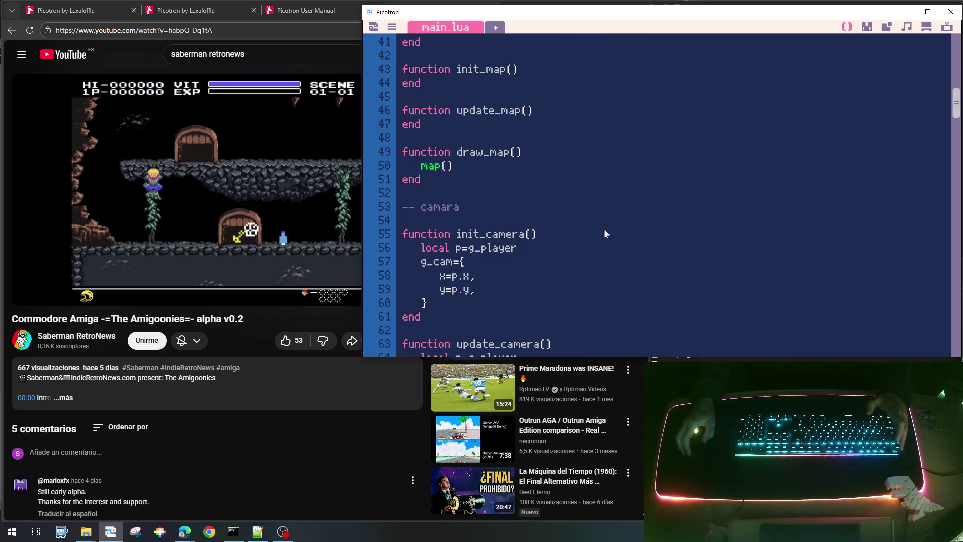
scroll(605, 234, down, 7)
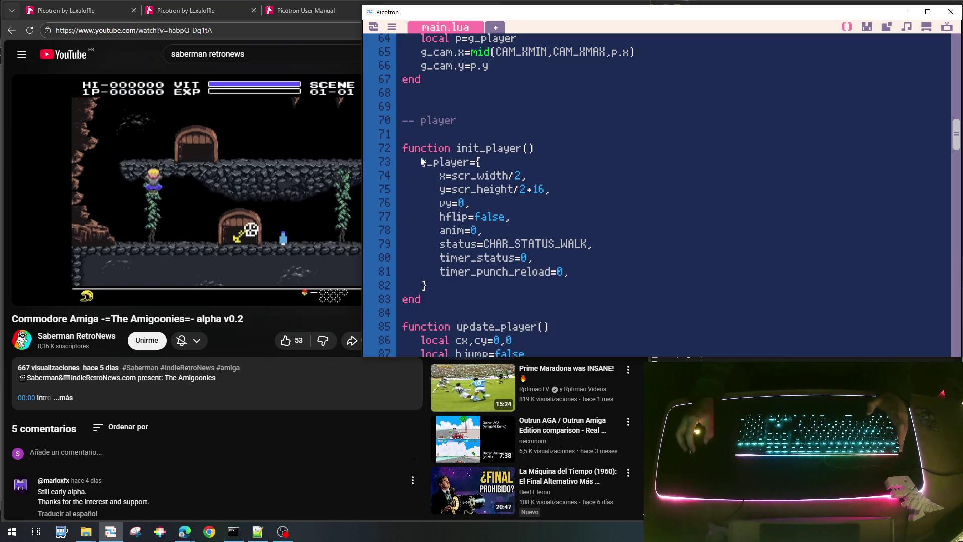
scroll(514, 253, up, 12)
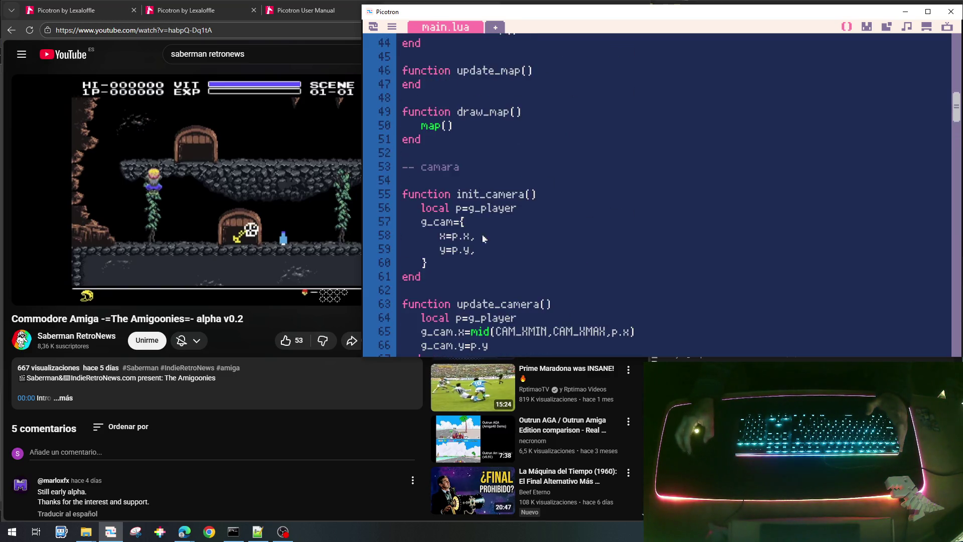
scroll(519, 289, up, 2)
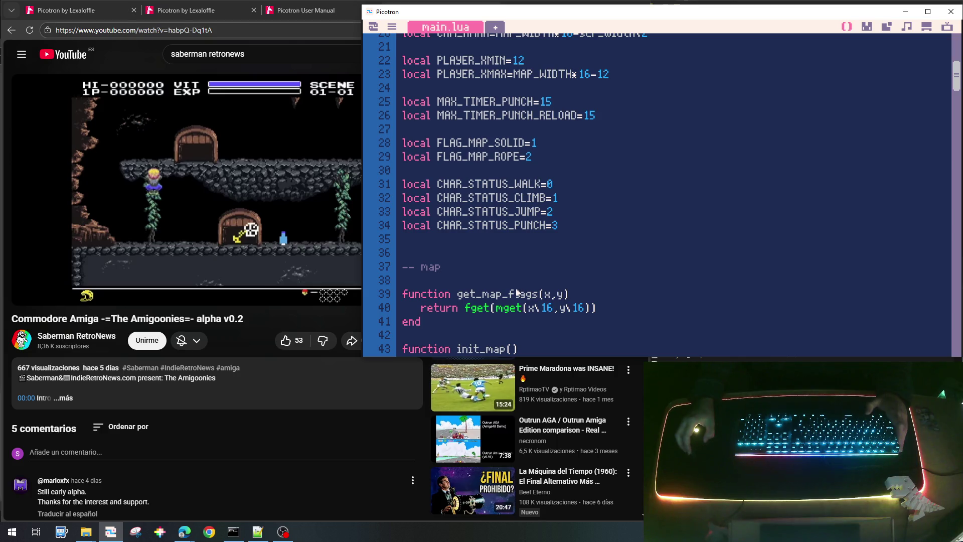
scroll(518, 292, up, 6)
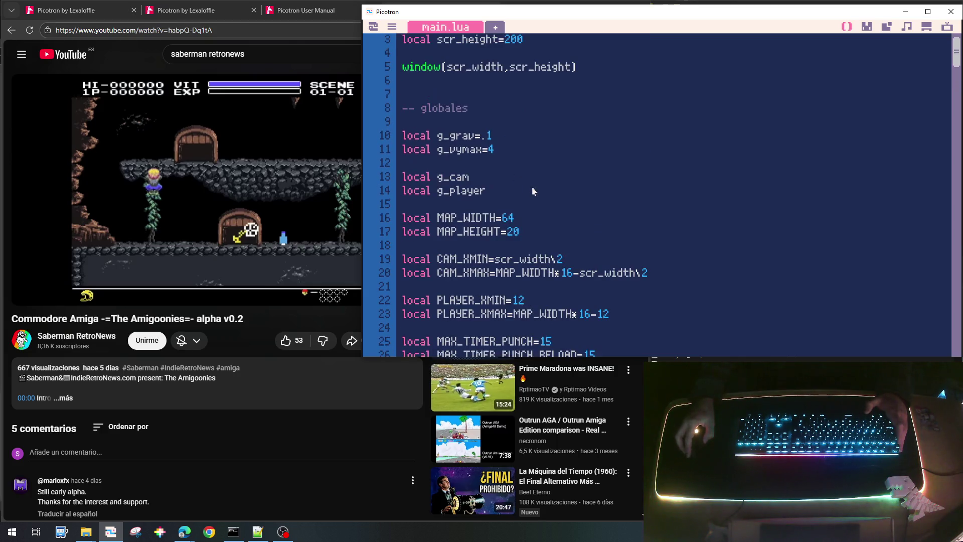
Add a 'local g_bpunch_last' declaration below g_player, then delete it again.
click(510, 196)
key(Return)
key(Return)
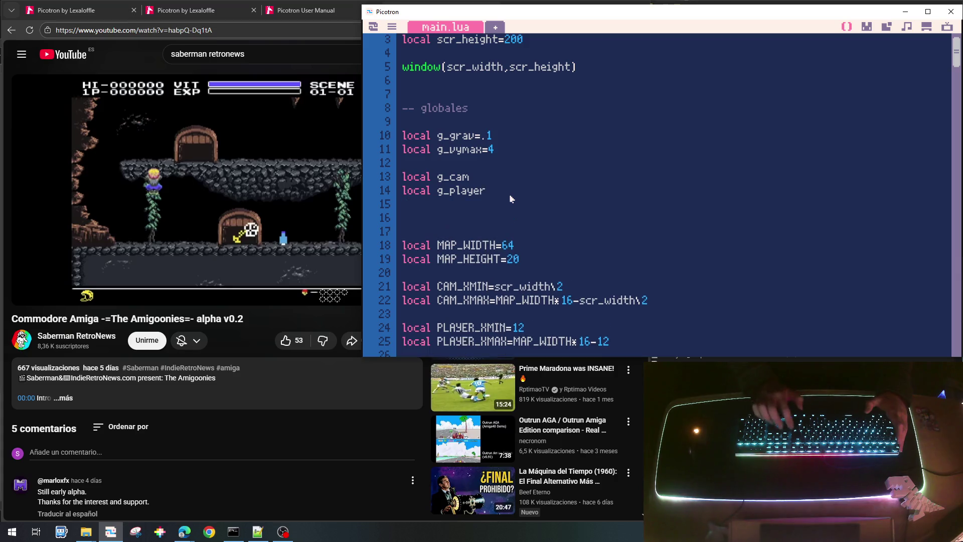
text(local g_)
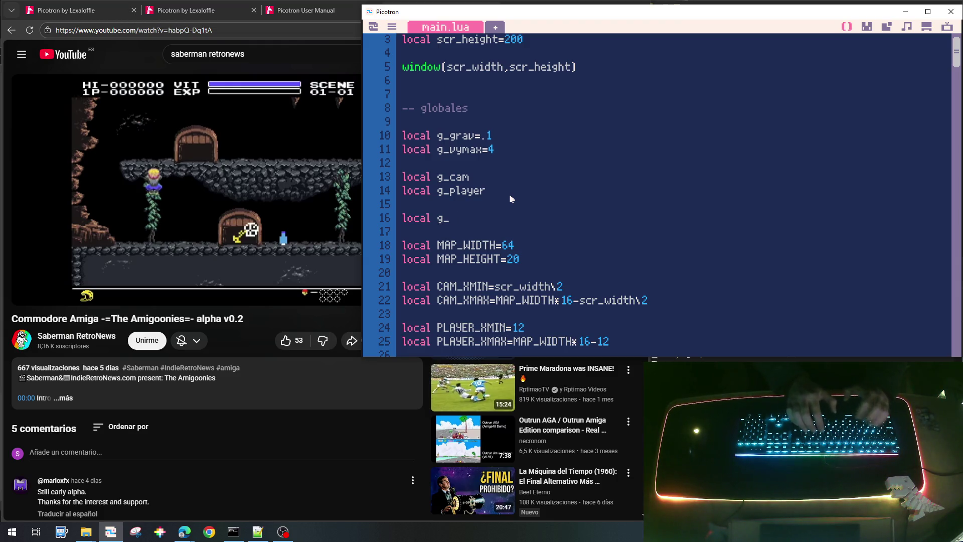
text(bpunc)
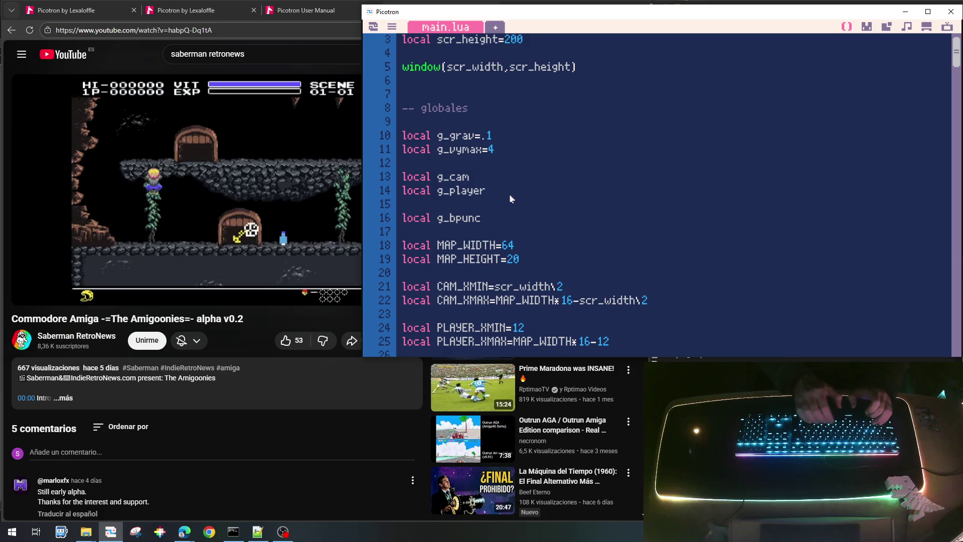
text(h_last)
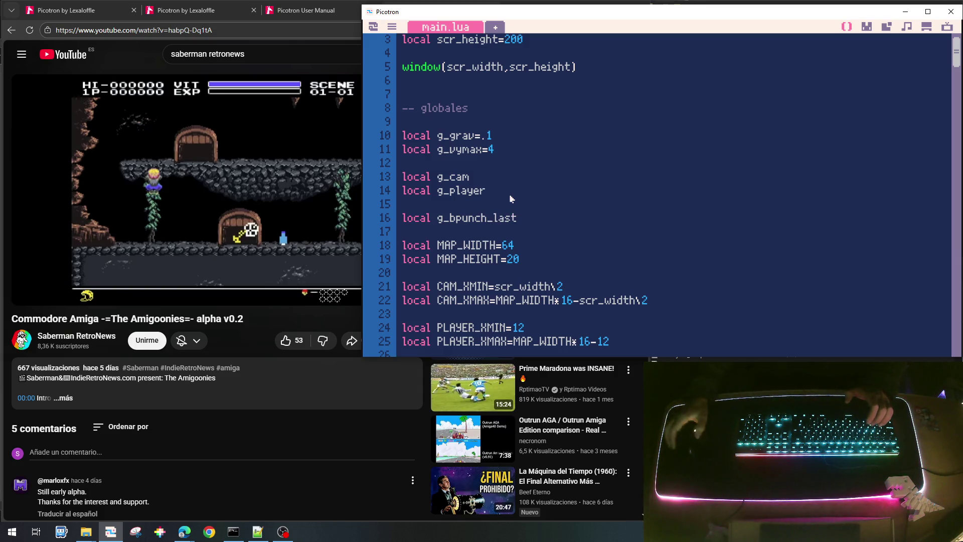
double_click(476, 222)
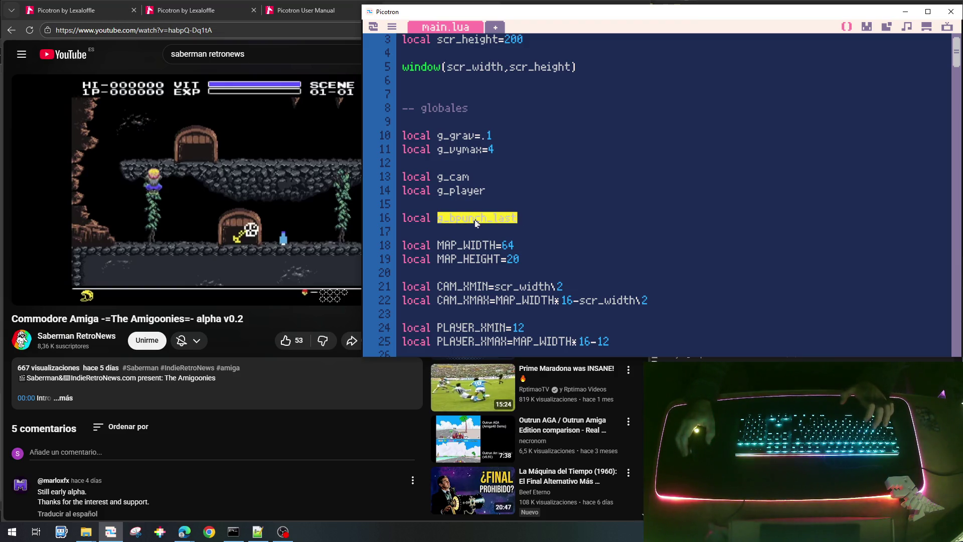
scroll(634, 198, down, 15)
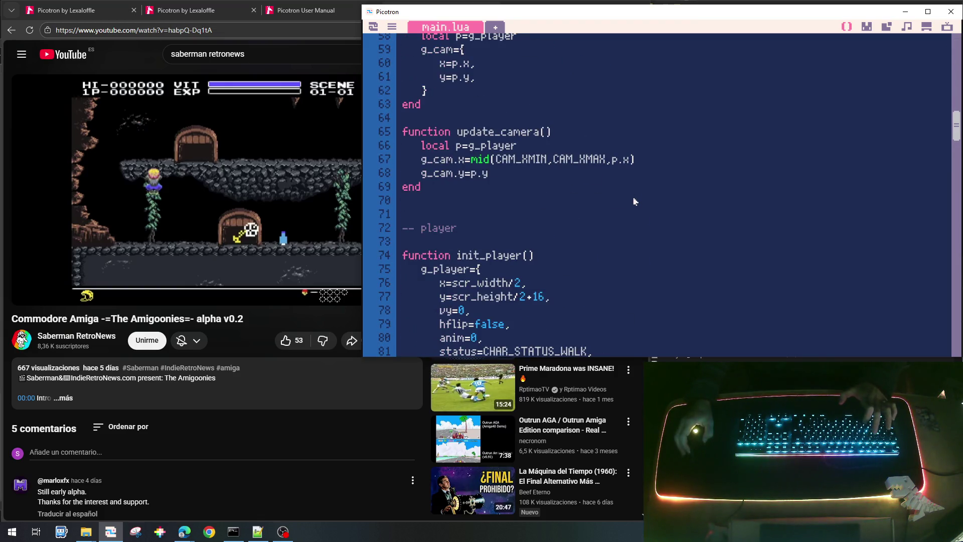
scroll(634, 201, up, 2)
scroll(634, 201, down, 6)
scroll(634, 200, up, 11)
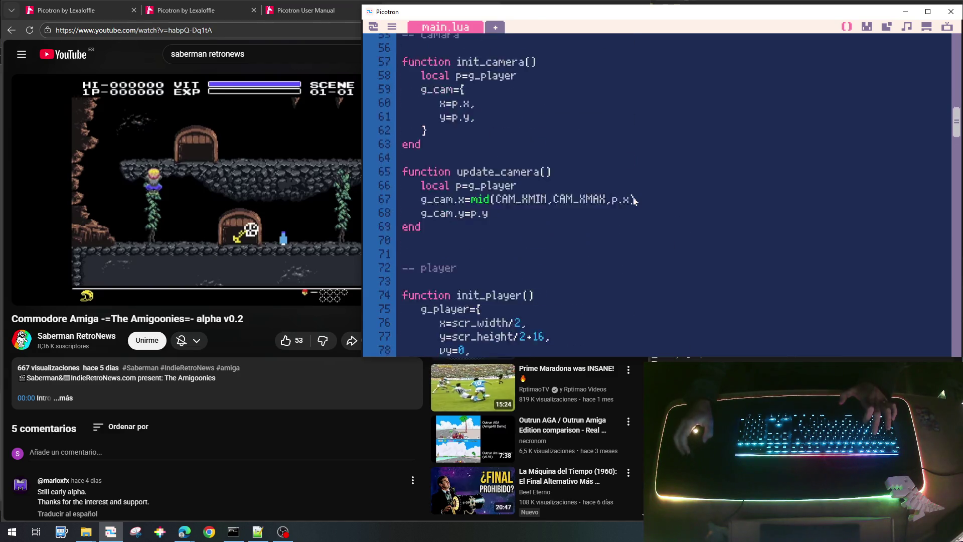
scroll(635, 201, up, 4)
scroll(573, 180, up, 4)
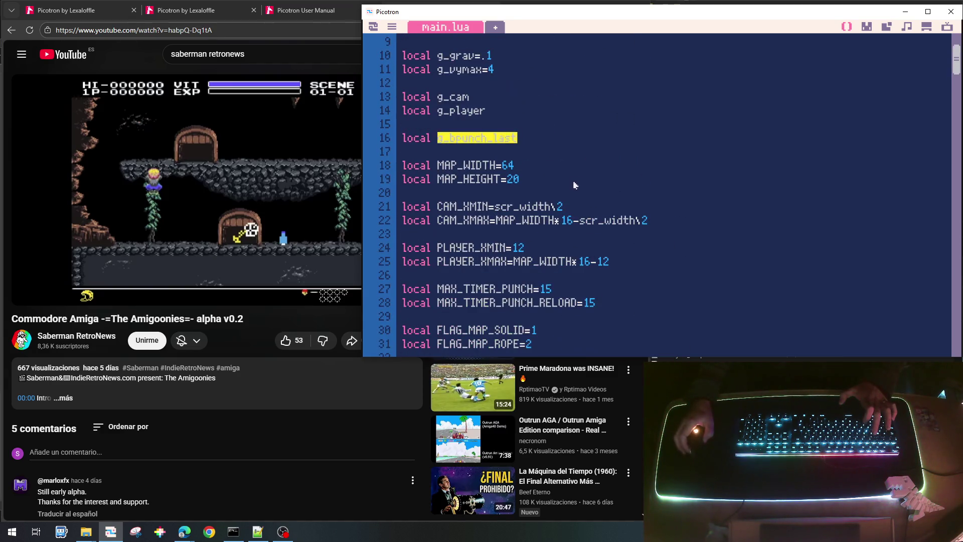
key(Home)
key(Delete)
key(Delete)
key(Delete)
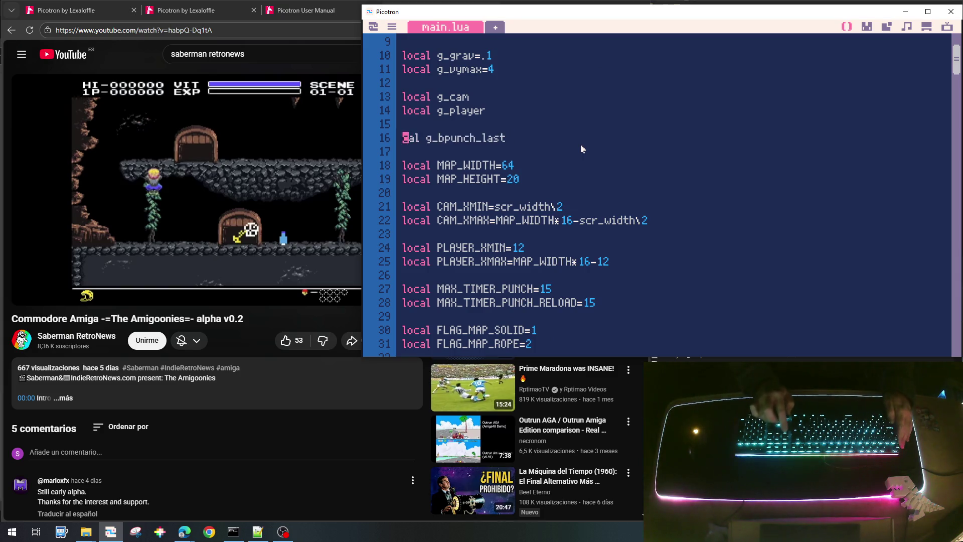
key(shift+End)
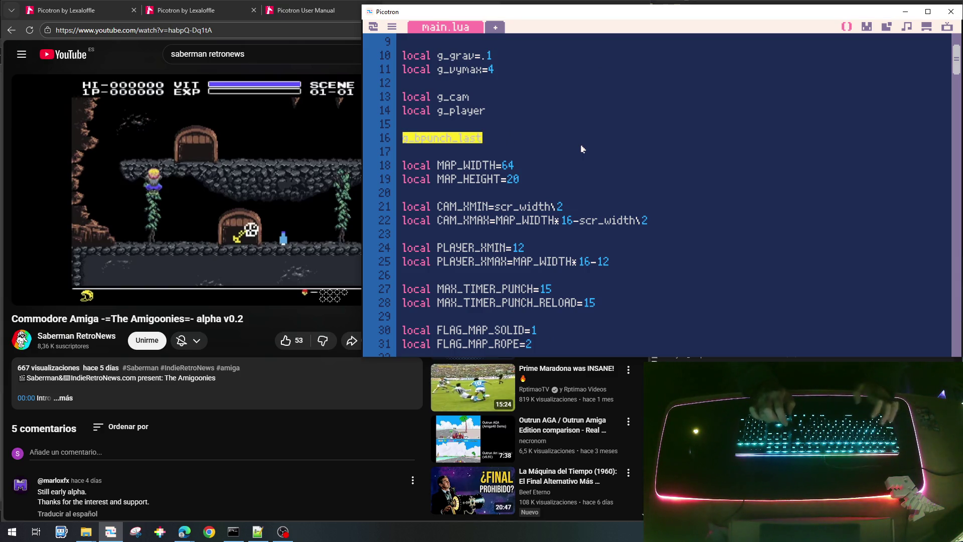
key(Delete)
key(BackSpace)
key(BackSpace)
key(Down)
key(Down)
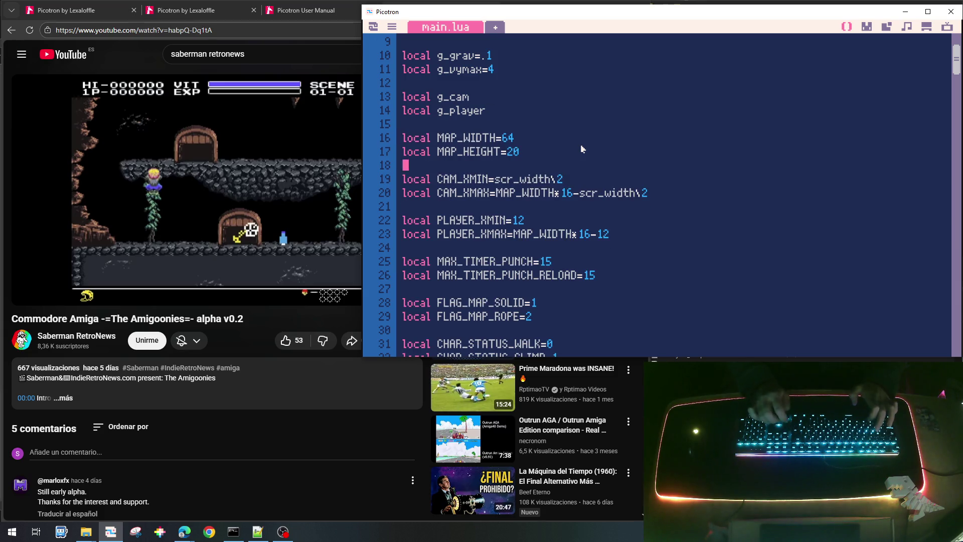
Add g_bpunch_last=false, after timer_punch_reload=0 in init_player's player table.
key(Down)
key(Down)
key(Down)
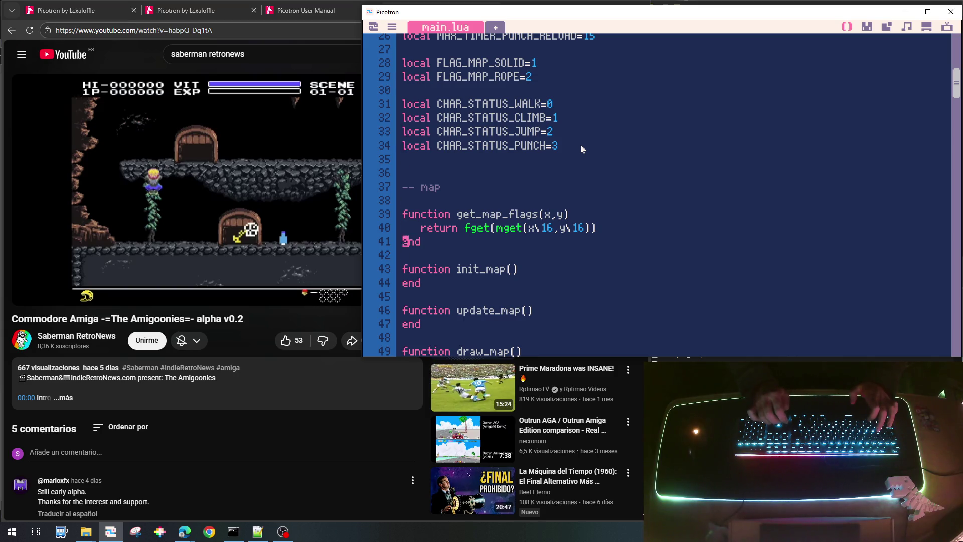
key(Down)
key(Down)
key(Down)
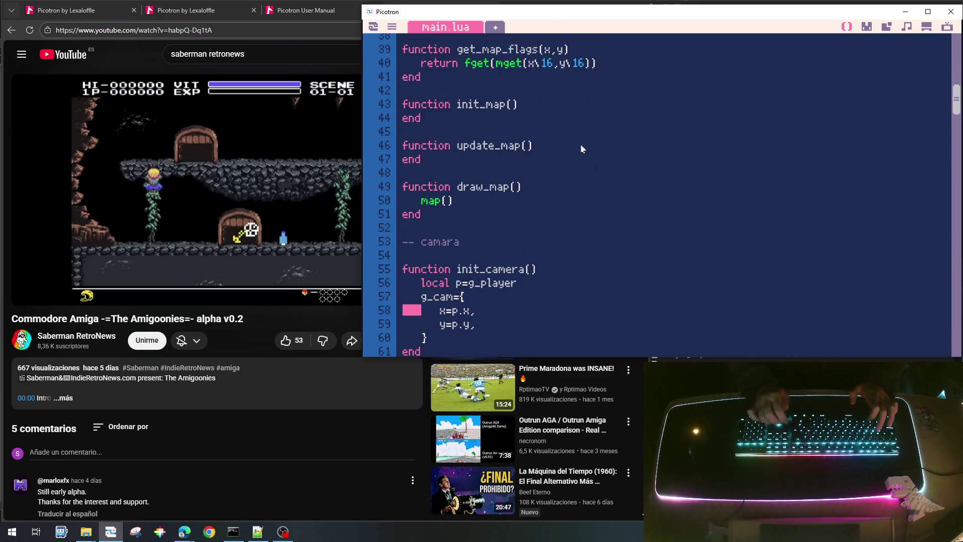
key(Down)
key(Down)
key(Down)
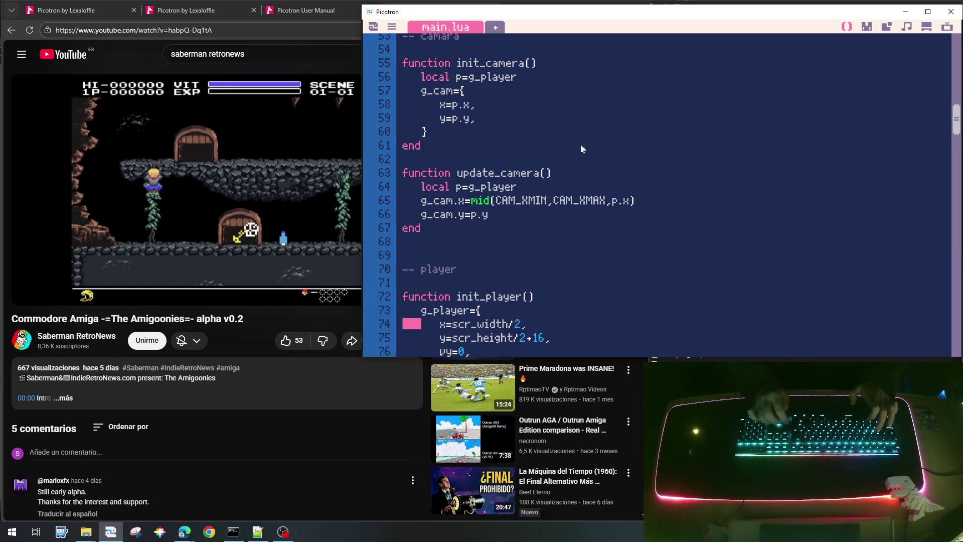
key(Down)
key(Down)
key(Down)
key(End)
key(Return)
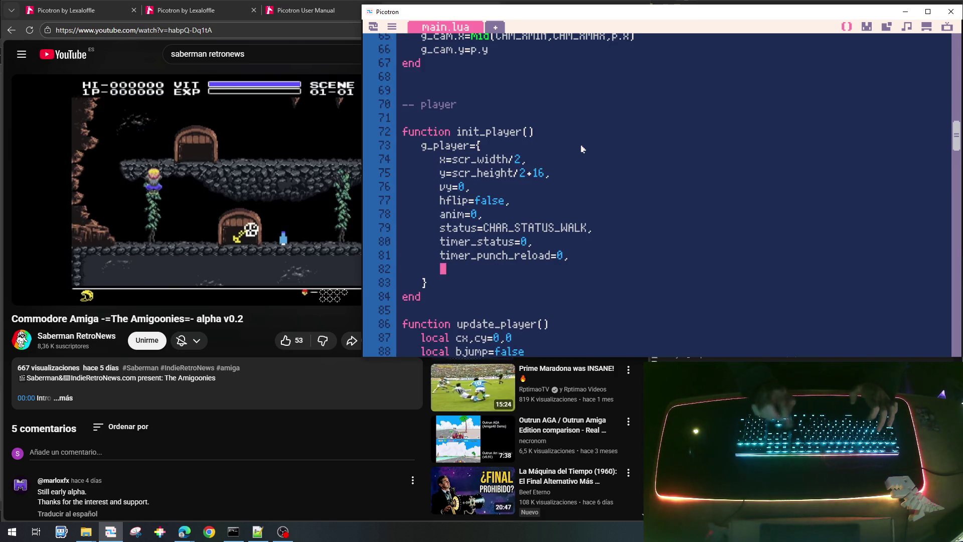
text(g_bpunch_last)
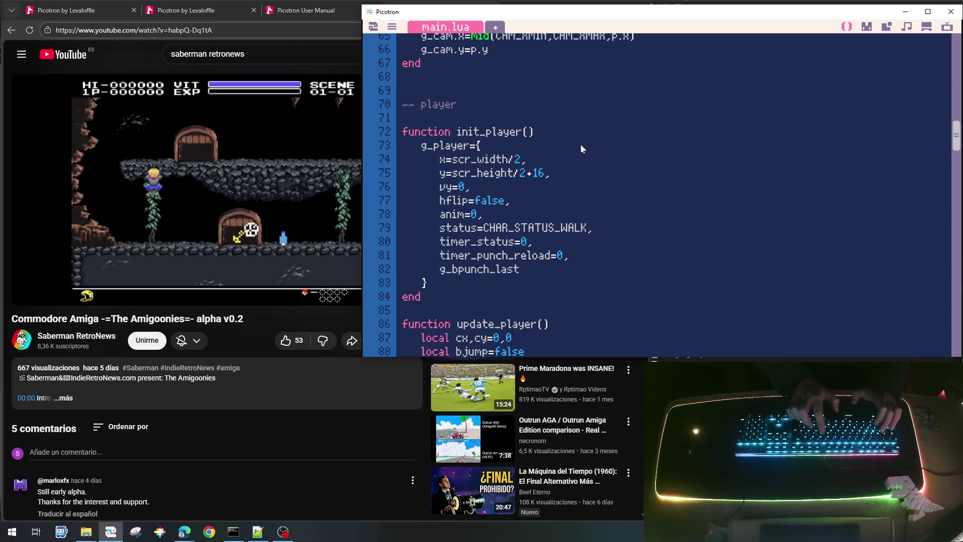
text(=false,)
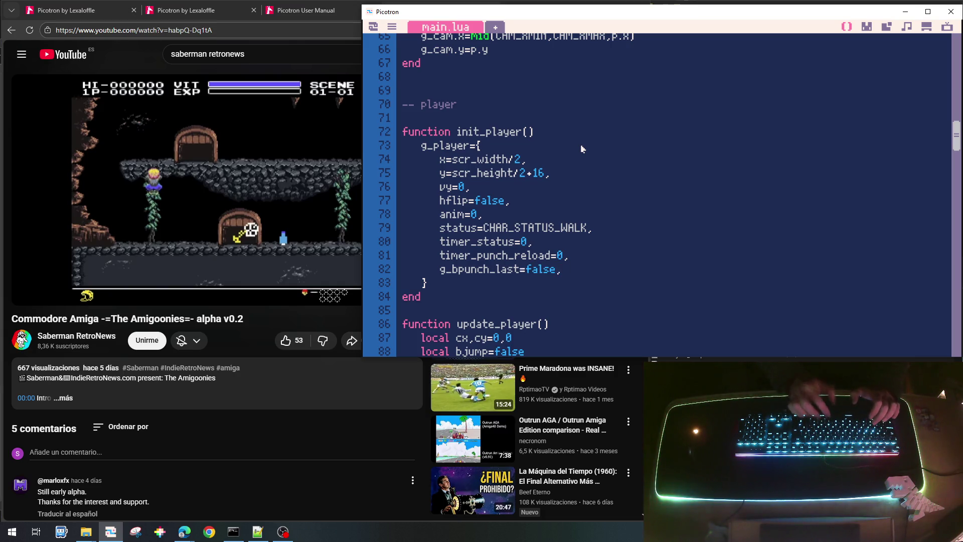
Split the punch condition so line 140 reads 'if bpunch and not p.bpunch_last then'.
double_click(483, 269)
scroll(521, 268, down, 6)
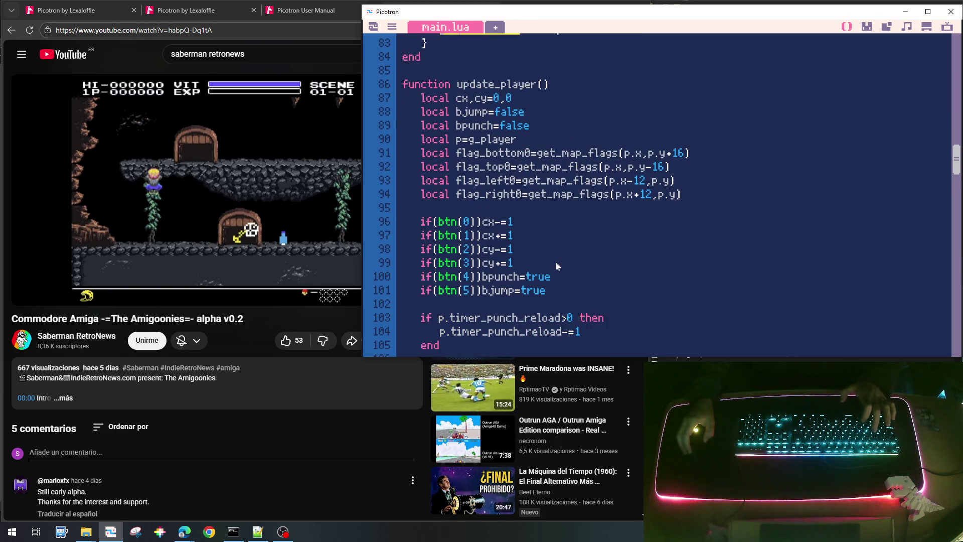
scroll(557, 266, down, 1)
scroll(556, 267, down, 2)
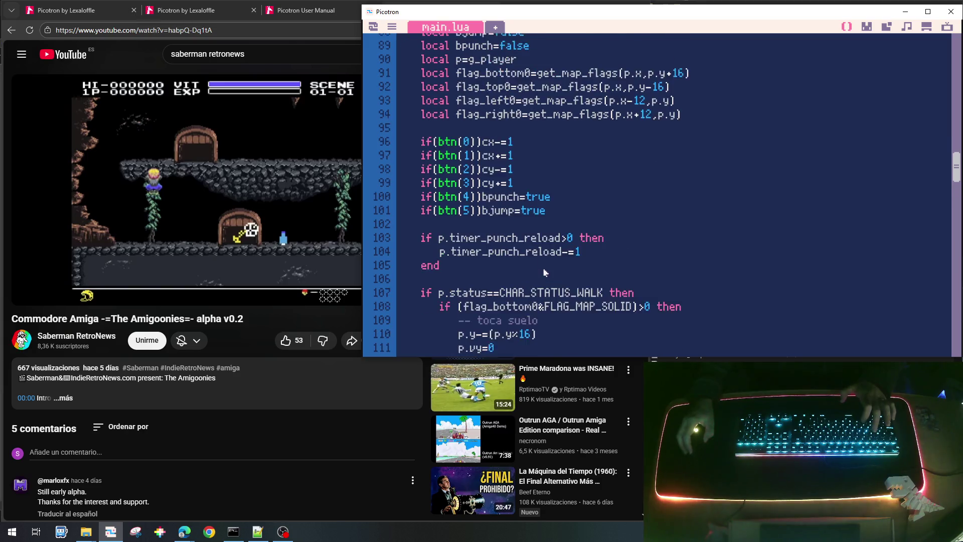
scroll(544, 297, down, 4)
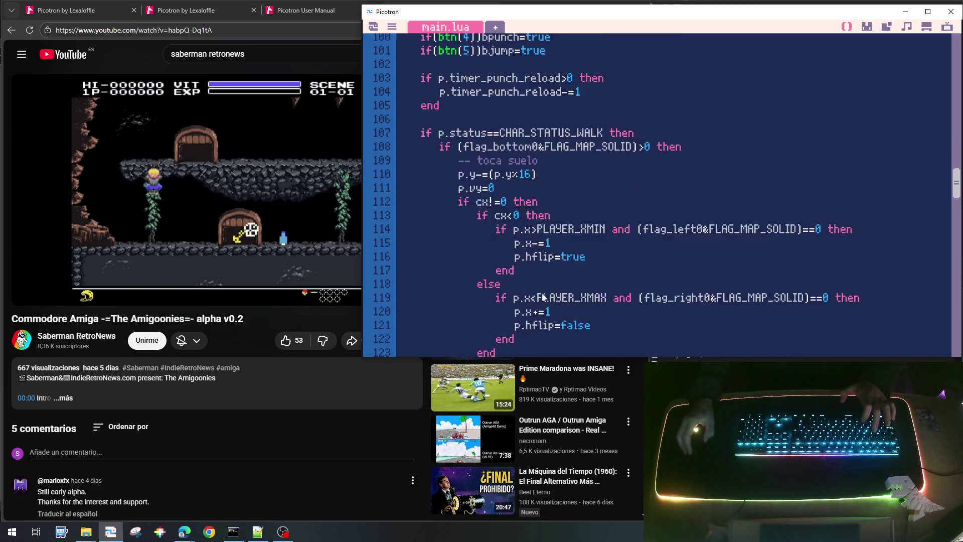
scroll(593, 302, down, 7)
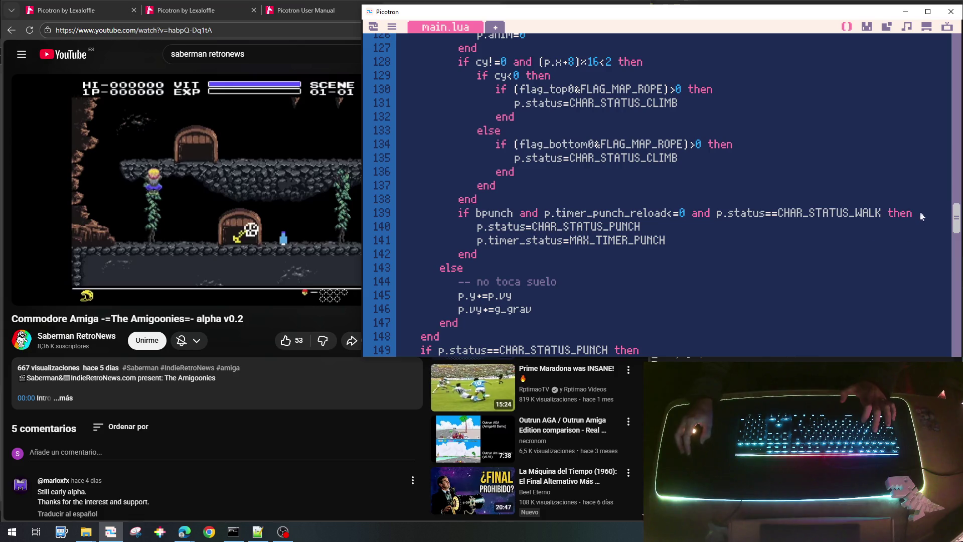
click(524, 217)
text(and )
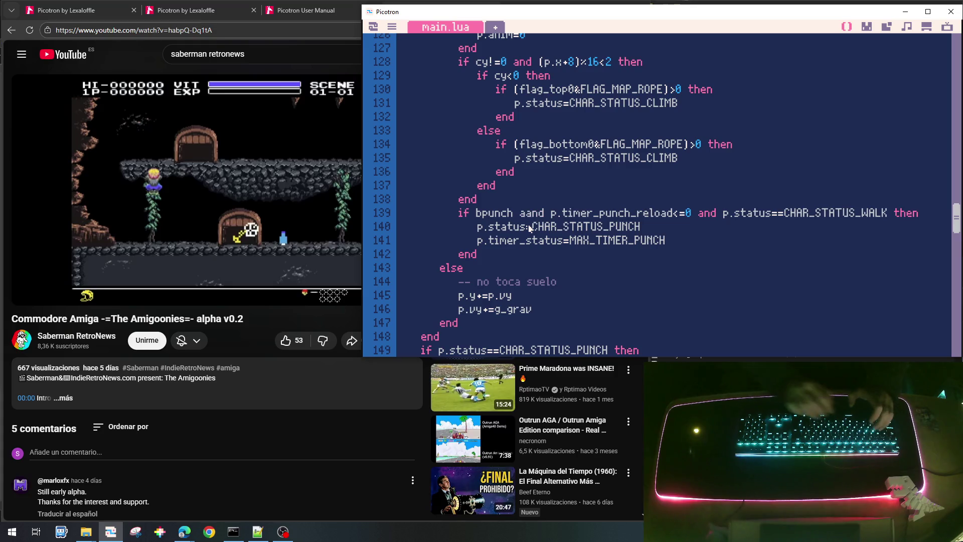
text(g_bpunch_last)
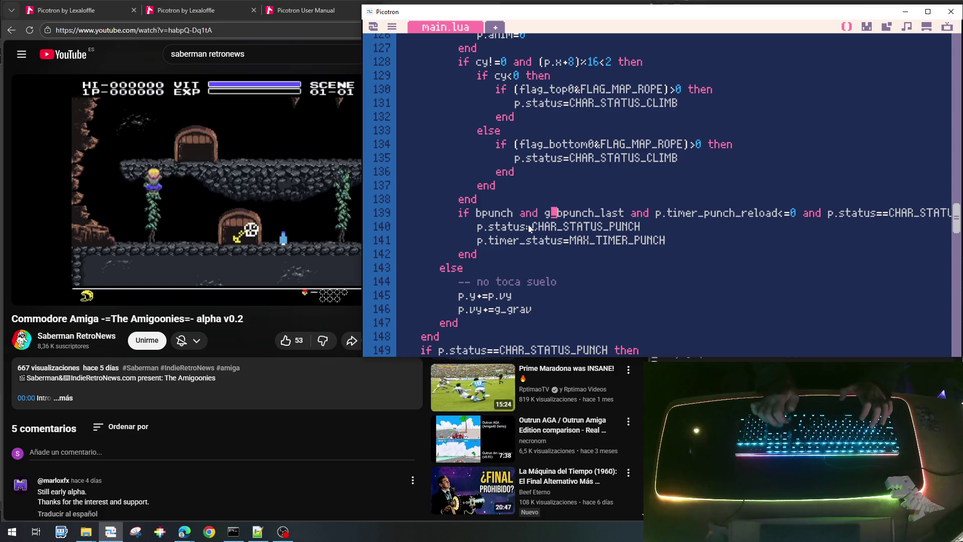
key(BackSpace)
key(BackSpace)
text(not p.)
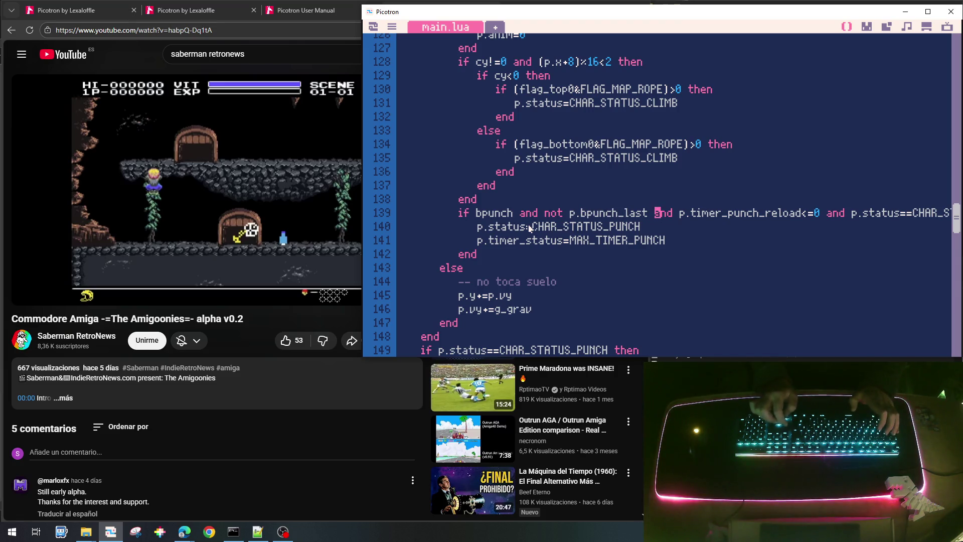
text(then)
key(Return)
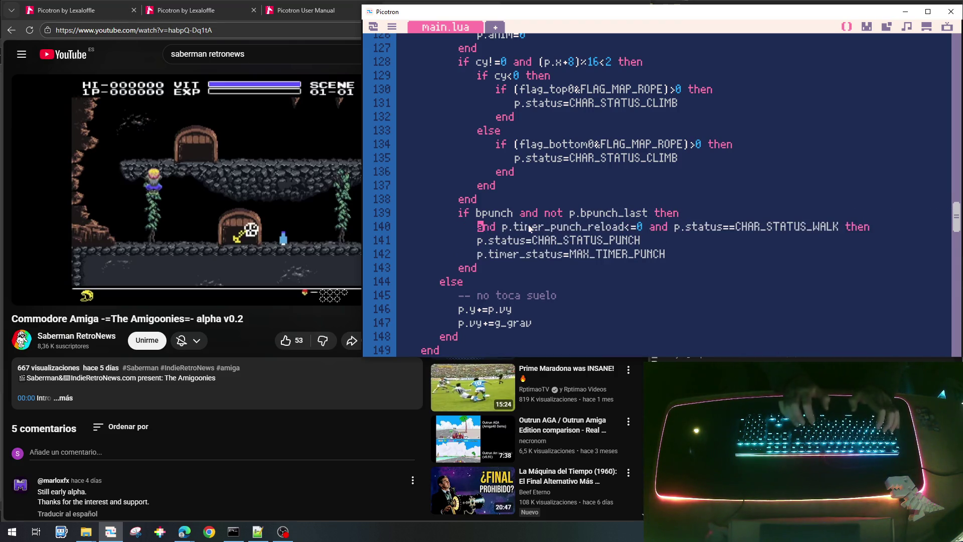
key(Delete)
key(Delete)
key(Delete)
text(if)
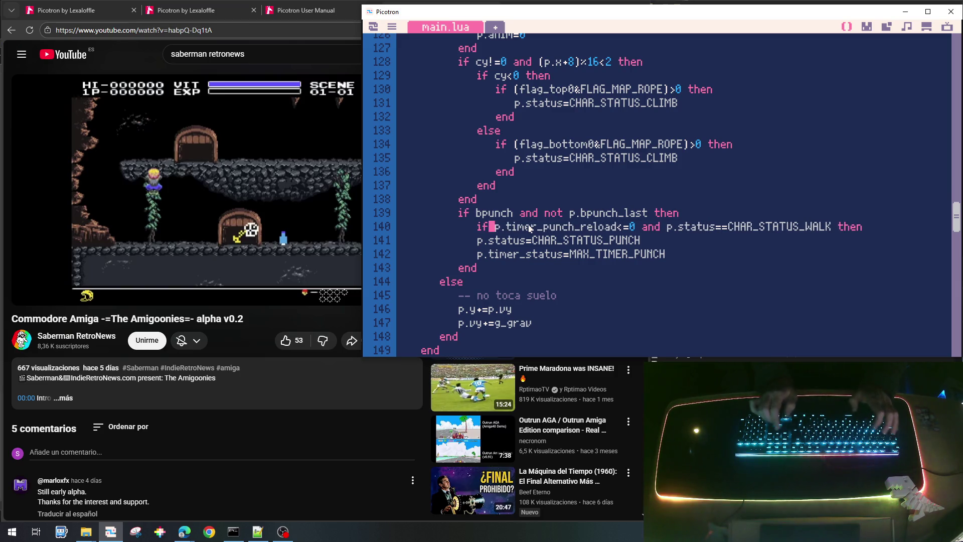
Indent the two punch lines under the new if and close the block with end.
key(Down)
key(Home)
key(shift+Down)
key(shift+Down)
key(Tab)
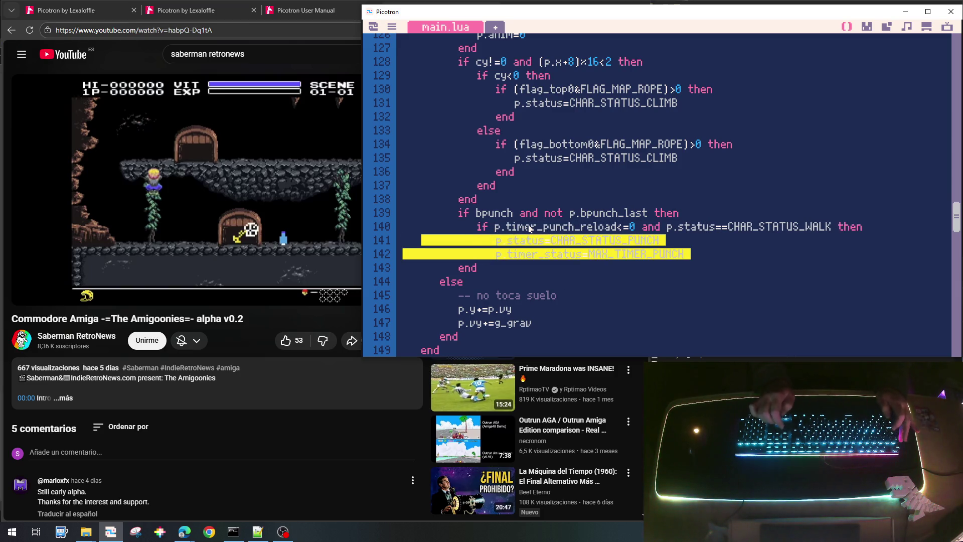
key(Escape)
key(Up)
key(End)
key(Return)
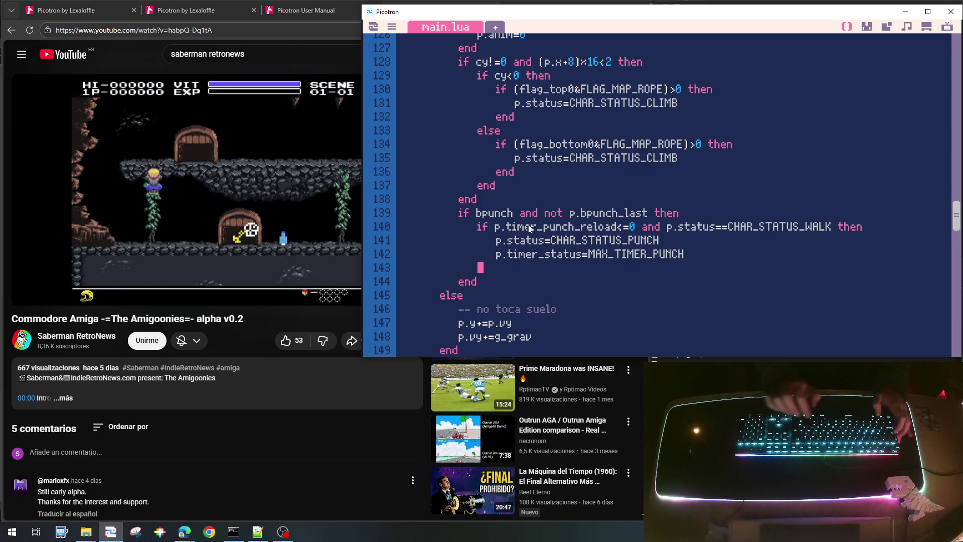
text(end)
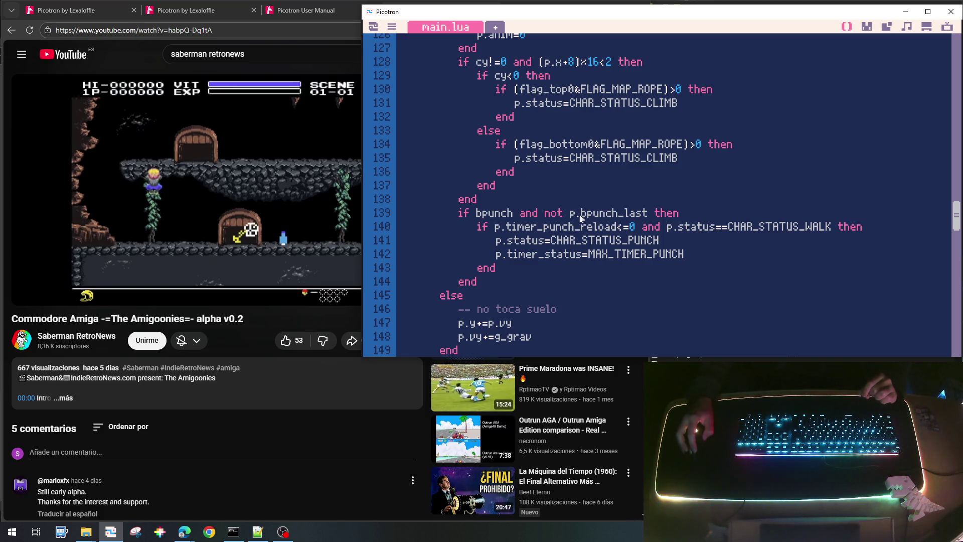
Add p.bpunch_last=bpunch on a new line after line 181 in update_player.
drag(570, 217, 649, 217)
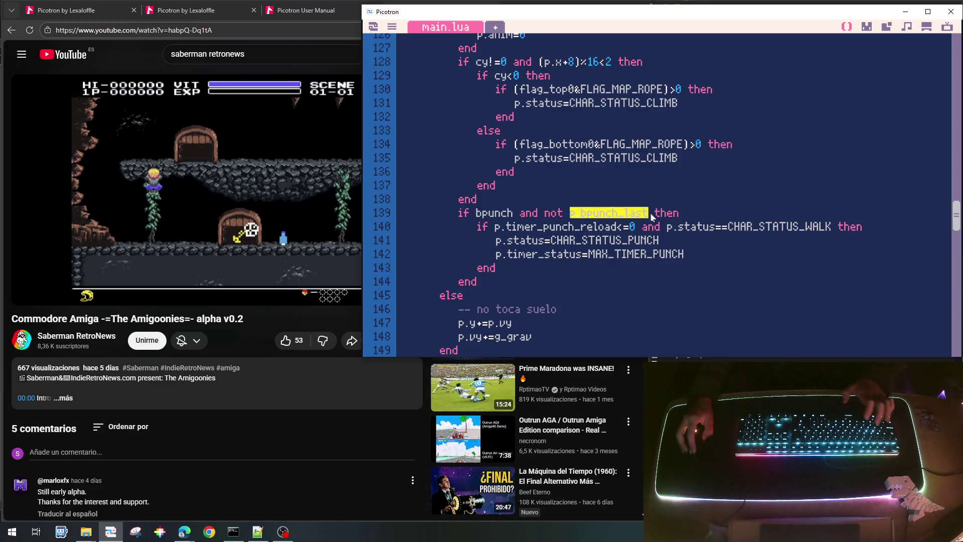
scroll(591, 202, down, 15)
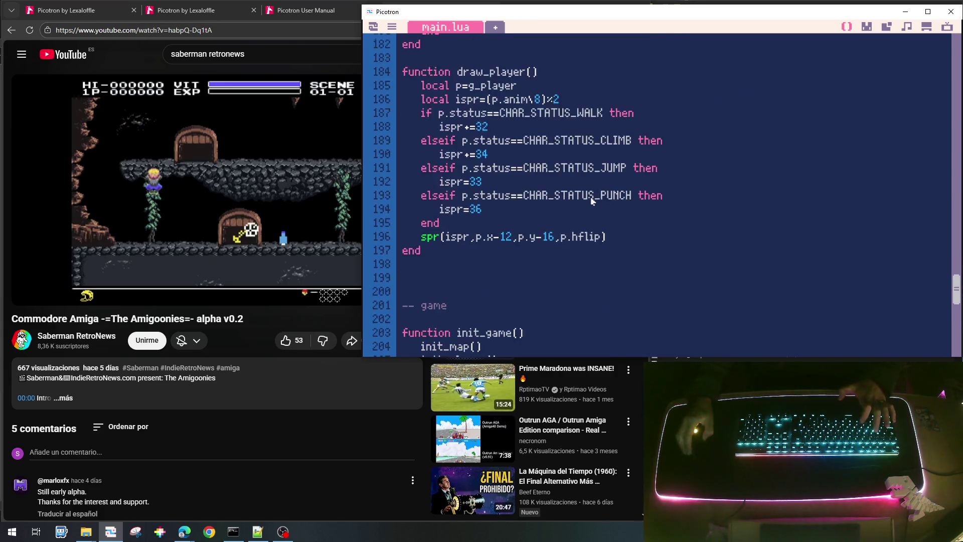
scroll(472, 175, up, 1)
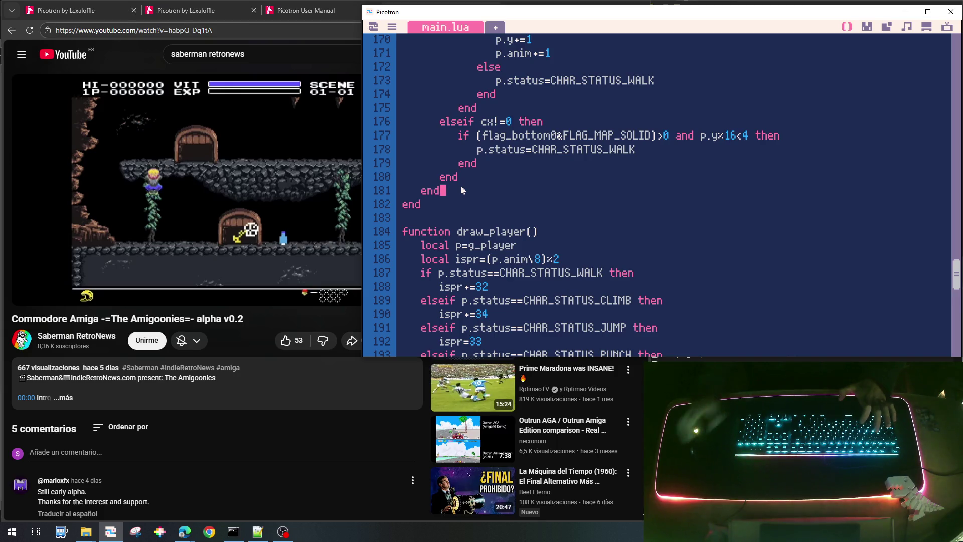
key(Return)
text(p.bpunch_last=bpunch)
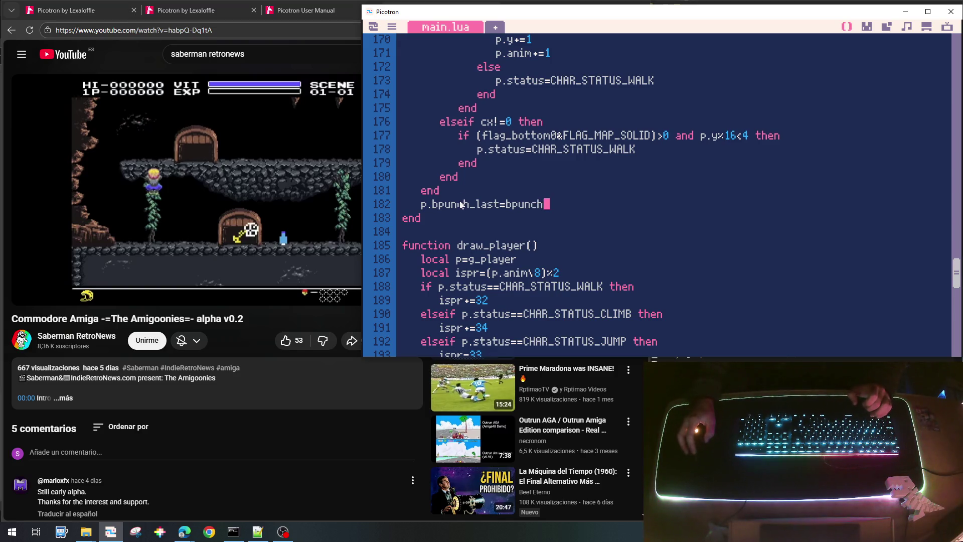
Save goonies_lite_002.p64 and run the game.
scroll(391, 263, up, 10)
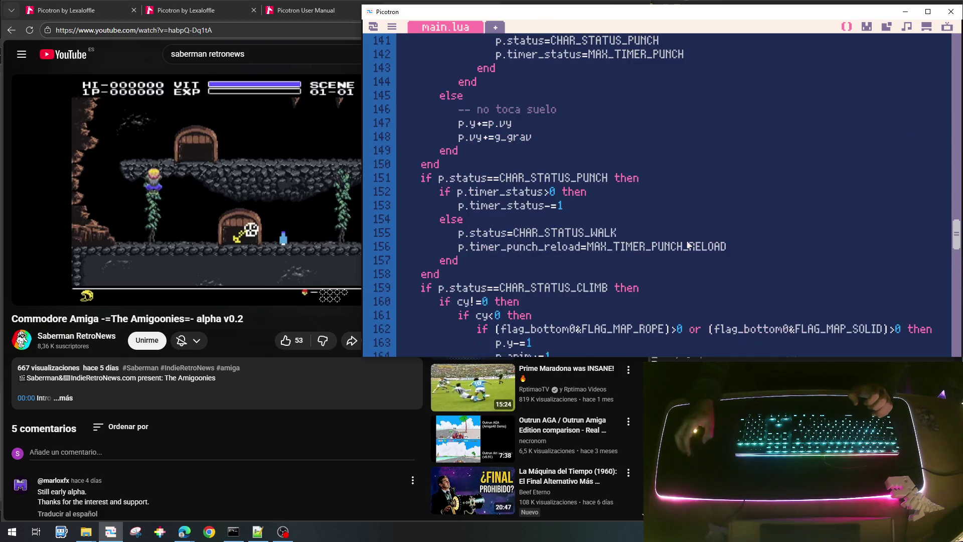
scroll(568, 182, up, 6)
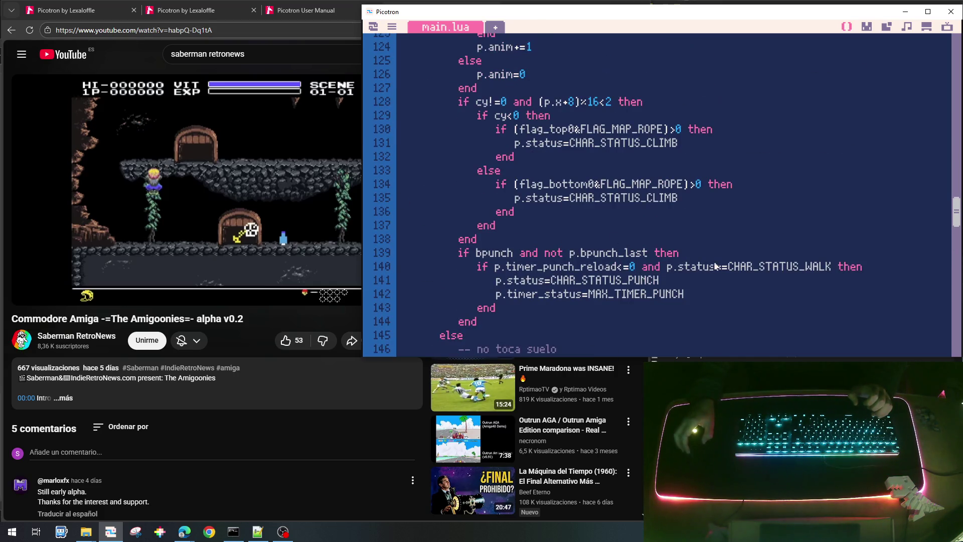
key(ctrl+s)
key(ctrl+r)
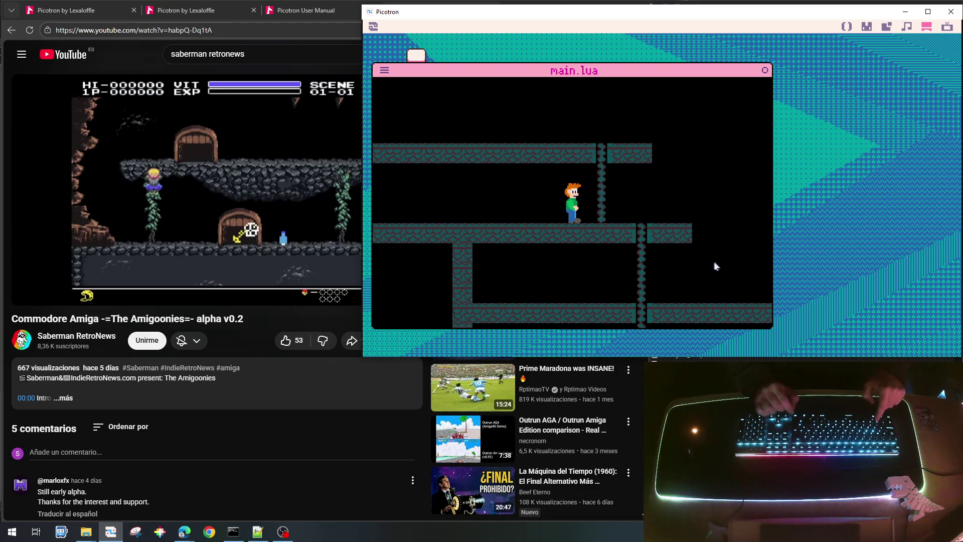
Walk the character left, then right twice along the platform.
key(Left)
key(Right)
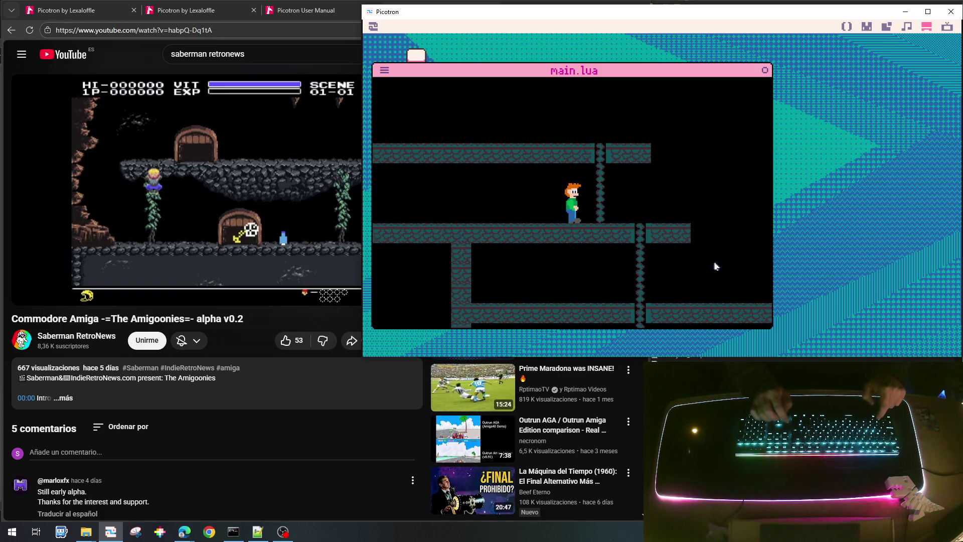
key(Right)
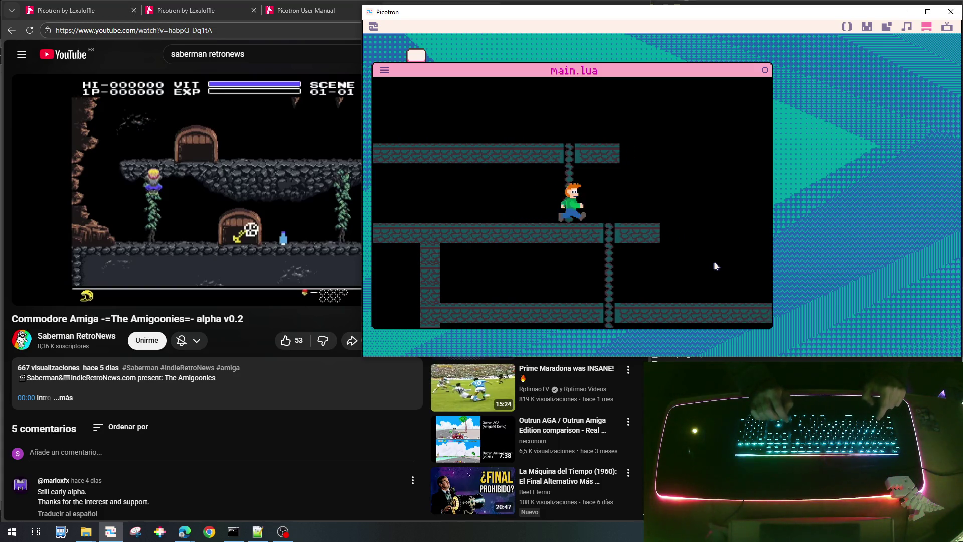
Change the punch timer value on line 25 from 15 to 10, save the cart and rerun the game.
key(Escape)
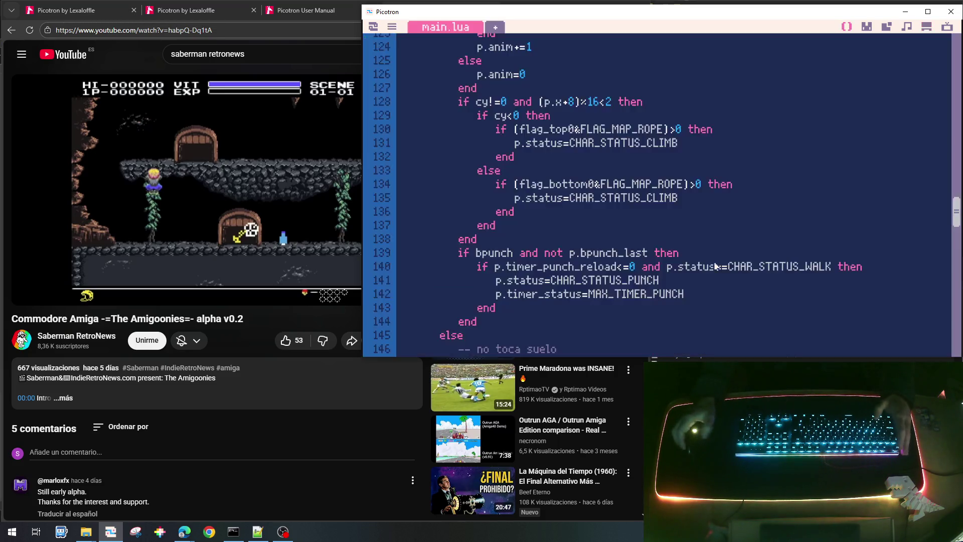
scroll(710, 230, up, 20)
scroll(705, 199, up, 5)
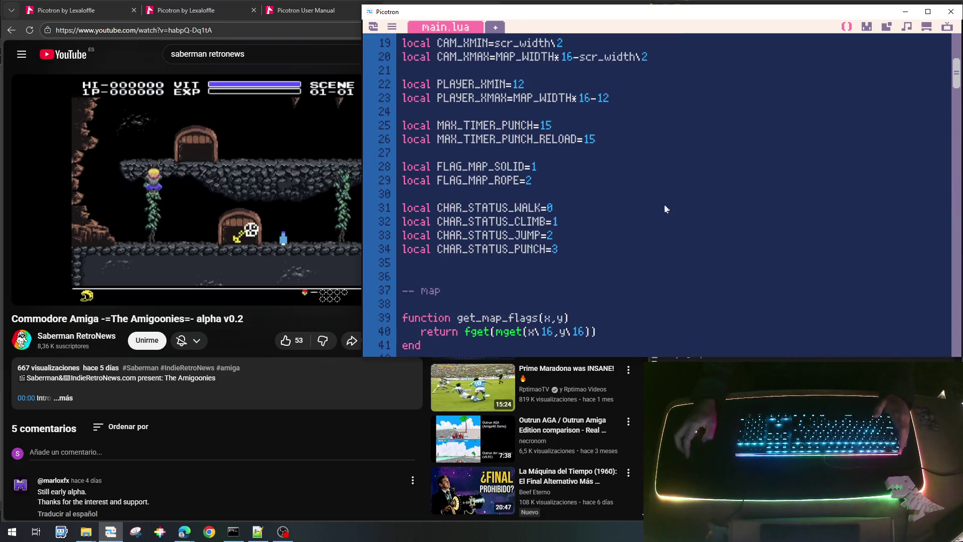
click(579, 291)
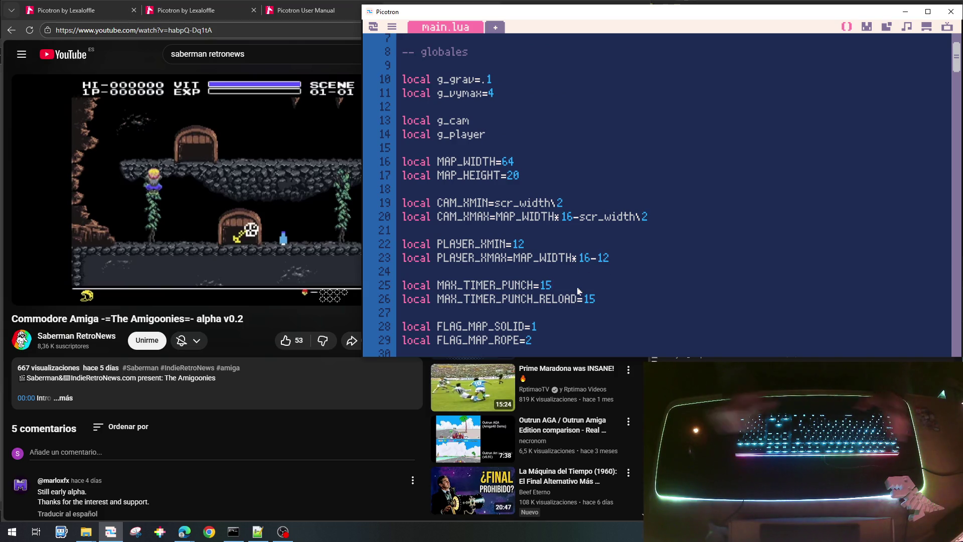
key(BackSpace)
text(0)
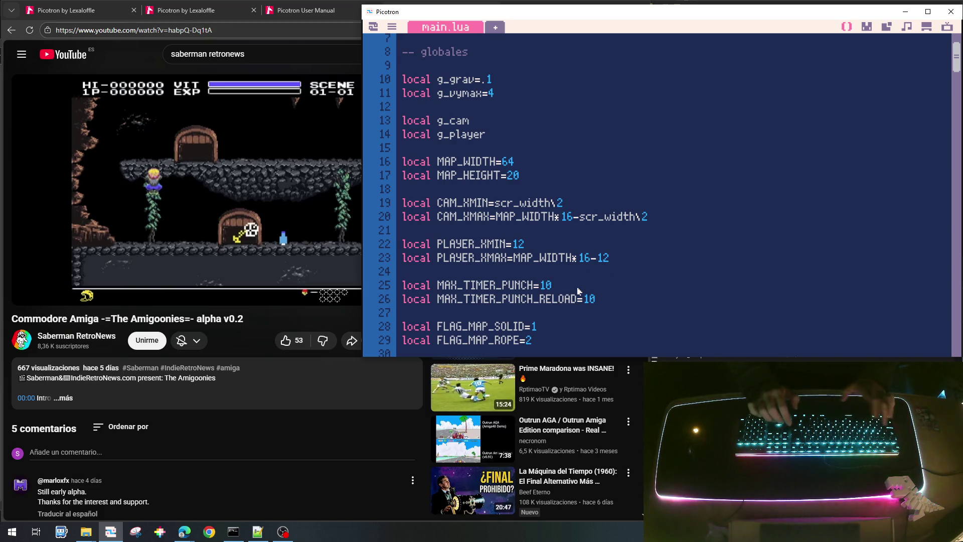
key(ctrl+s)
key(ctrl+r)
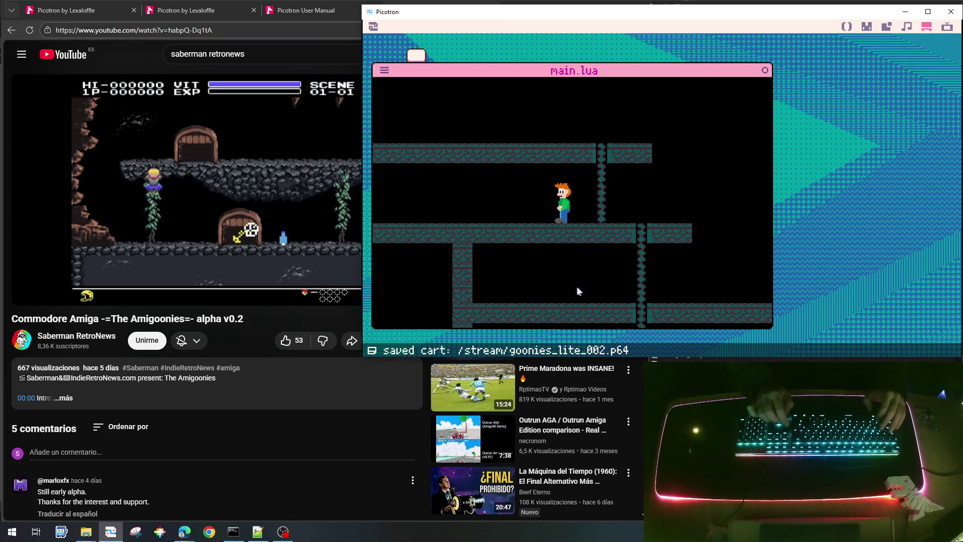
Walk right, climb down and up the ladder, then exit back to main.lua.
key(Right)
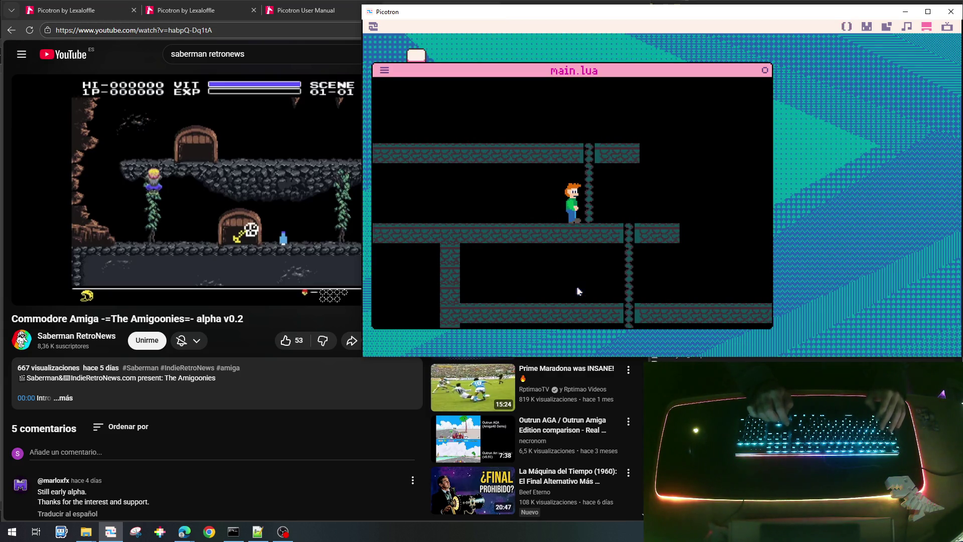
key(Right)
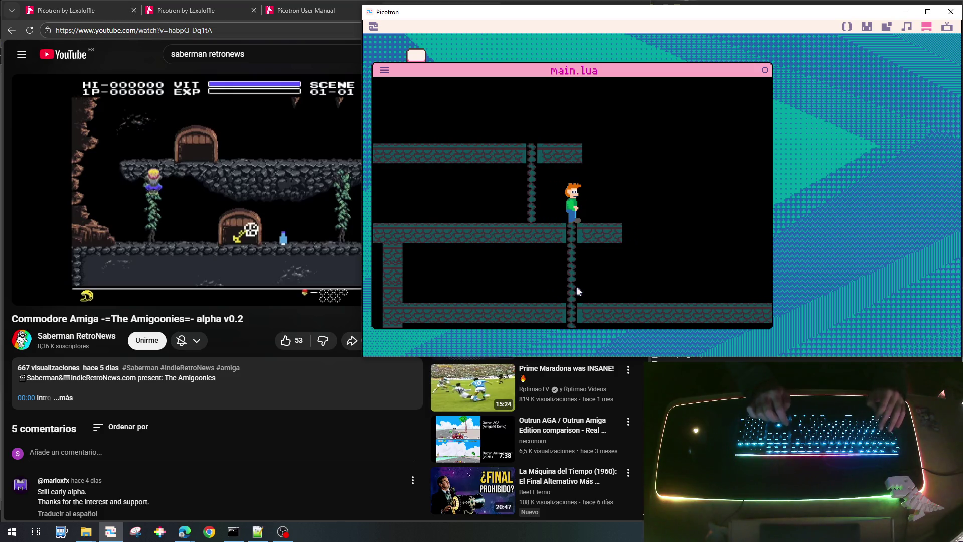
key(Down)
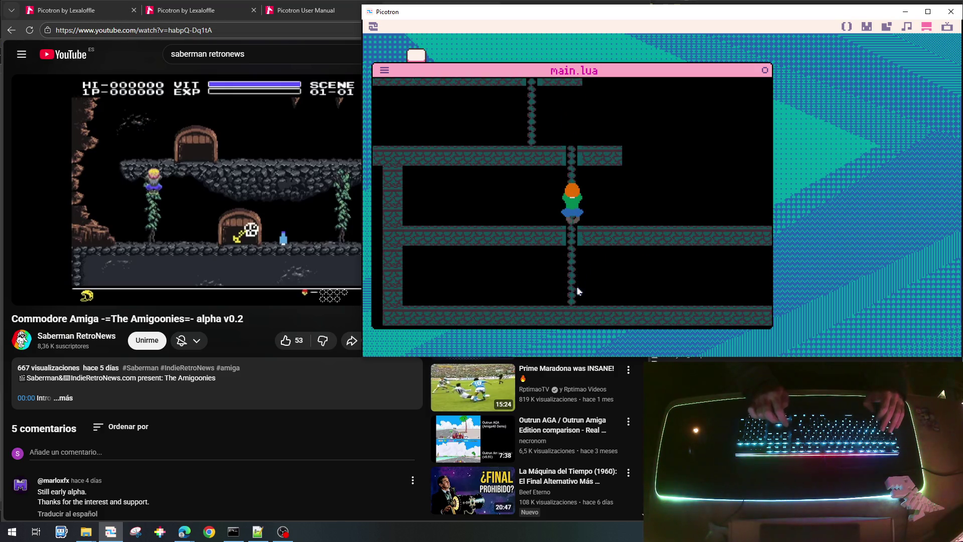
key(Up)
key(Down)
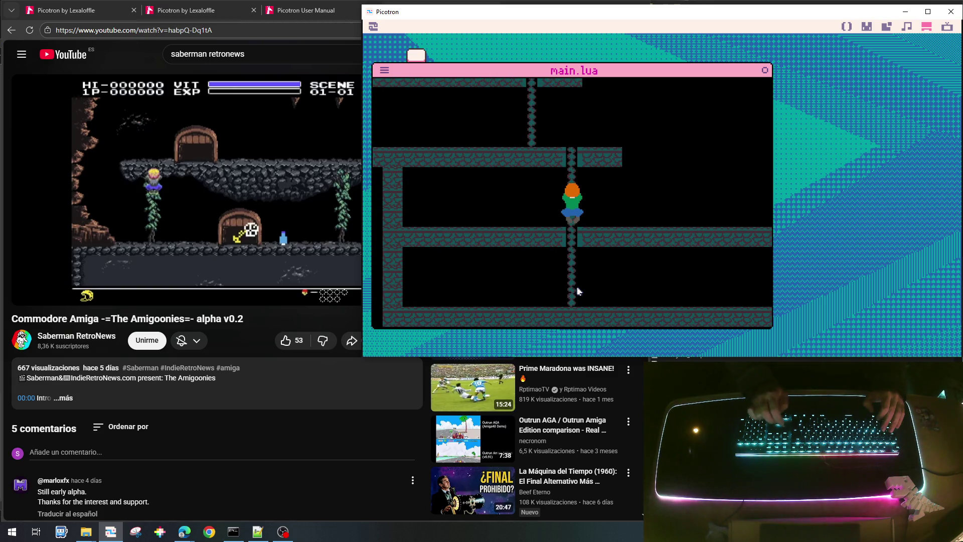
key(Down)
key(Up)
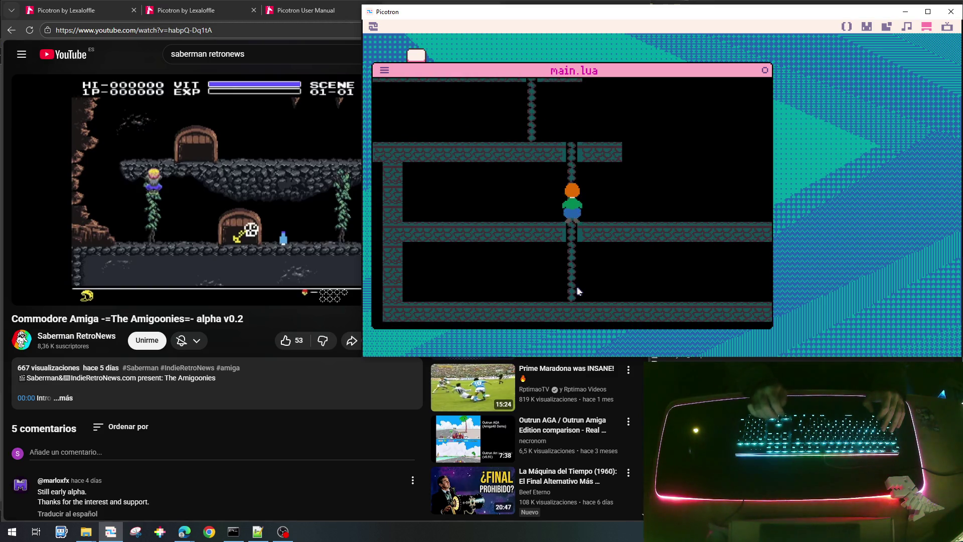
key(Right)
key(Right)
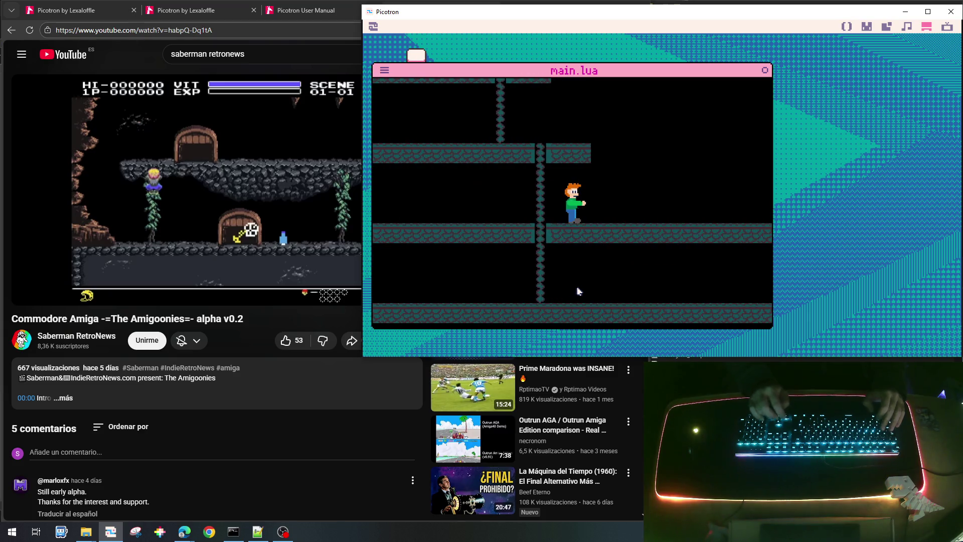
key(Escape)
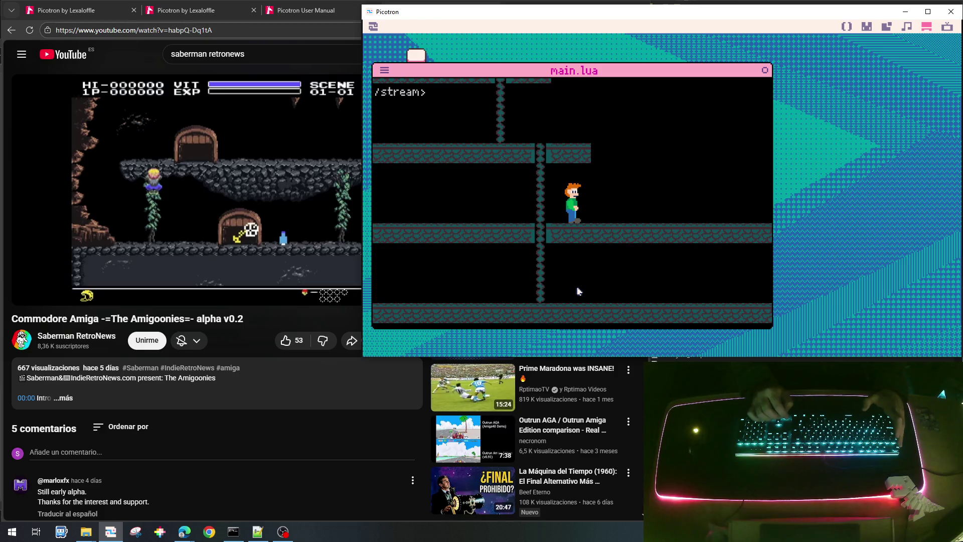
key(Escape)
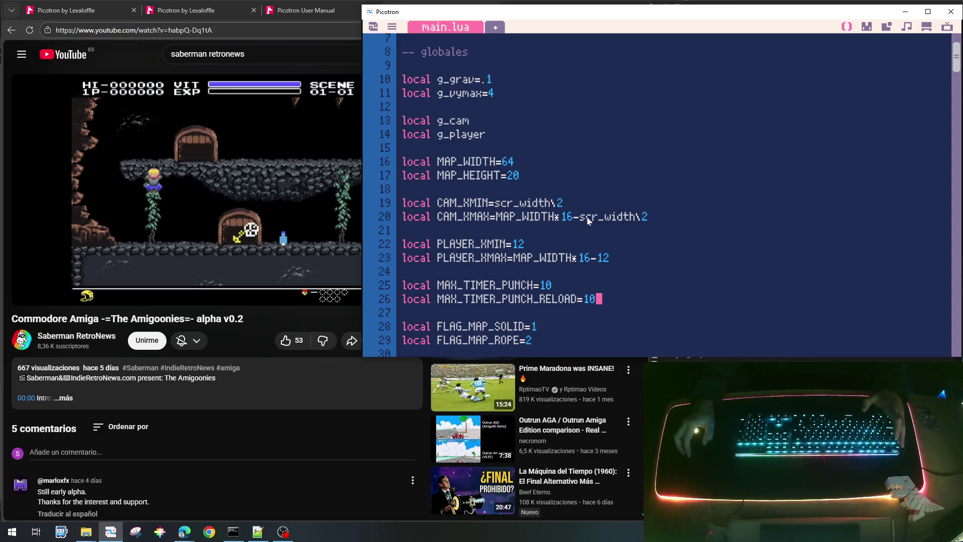
Remove the g_ prefix so the init_player field reads bpunch_last=false.
scroll(588, 221, down, 15)
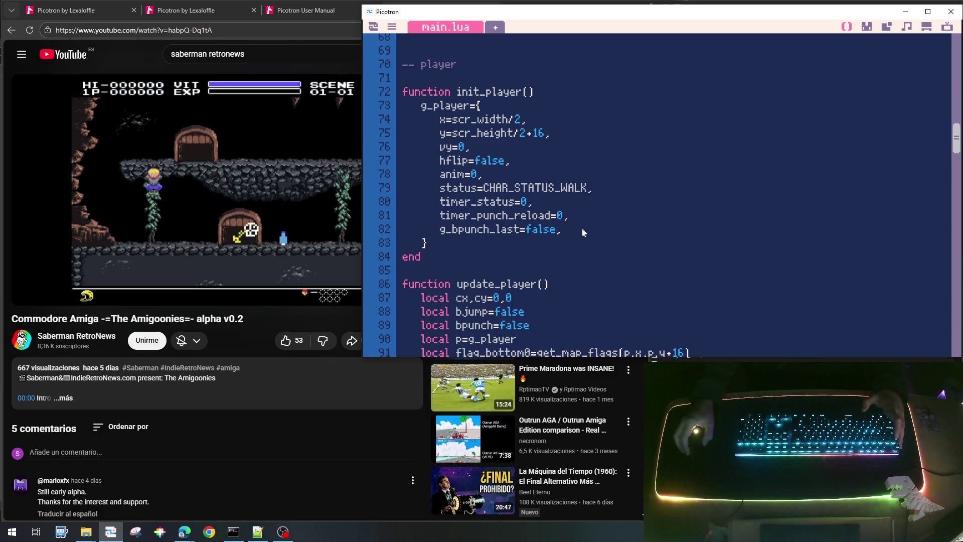
scroll(584, 232, up, 1)
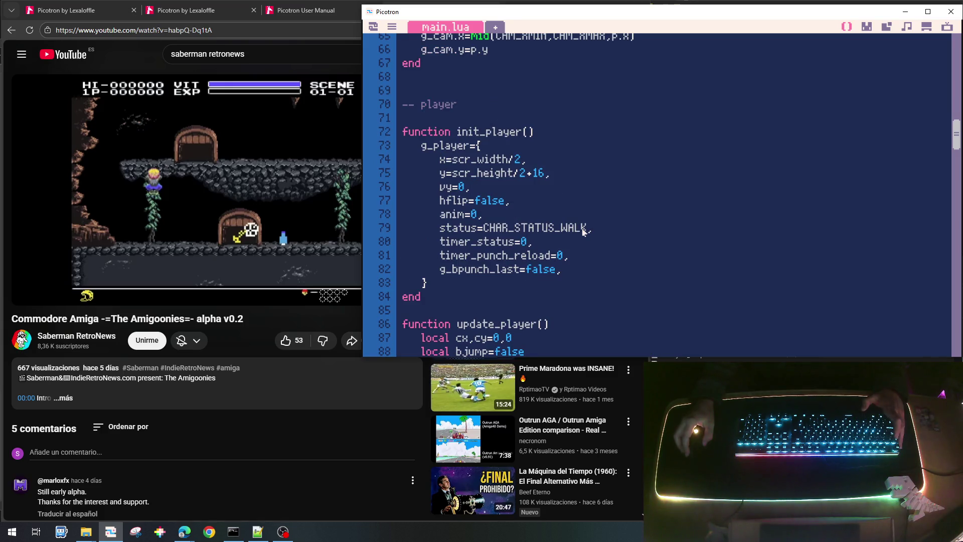
click(571, 272)
key(Home)
Duplicate the bpunch_last=false line and rename the copy to bjump_last=false.
key(Home)
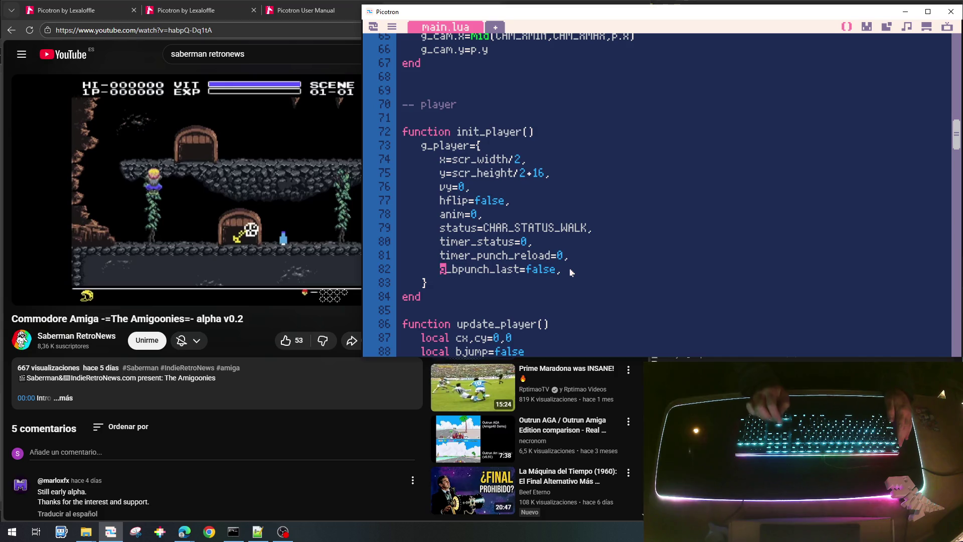
key(Delete)
key(Delete)
key(Home)
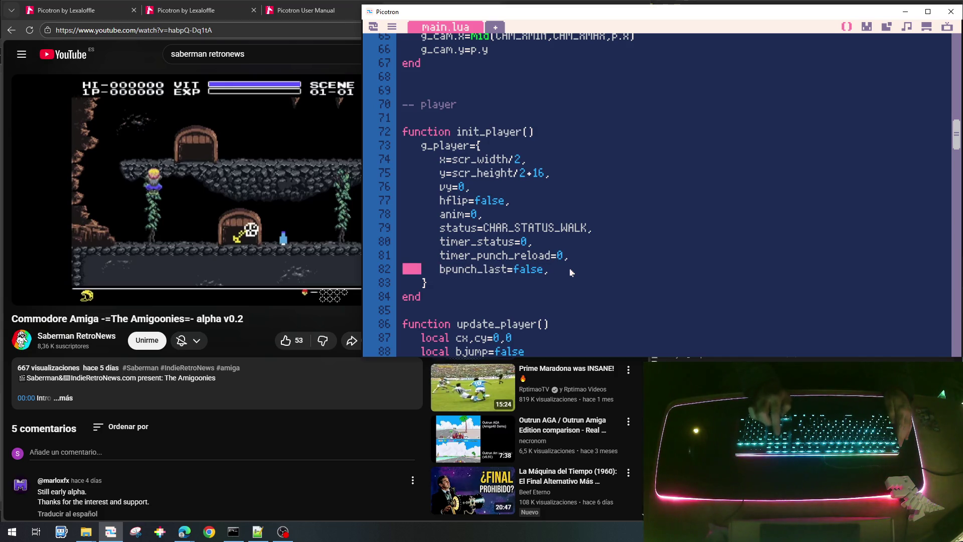
key(shift+End)
key(ctrl+c)
key(Down)
key(ctrl+v)
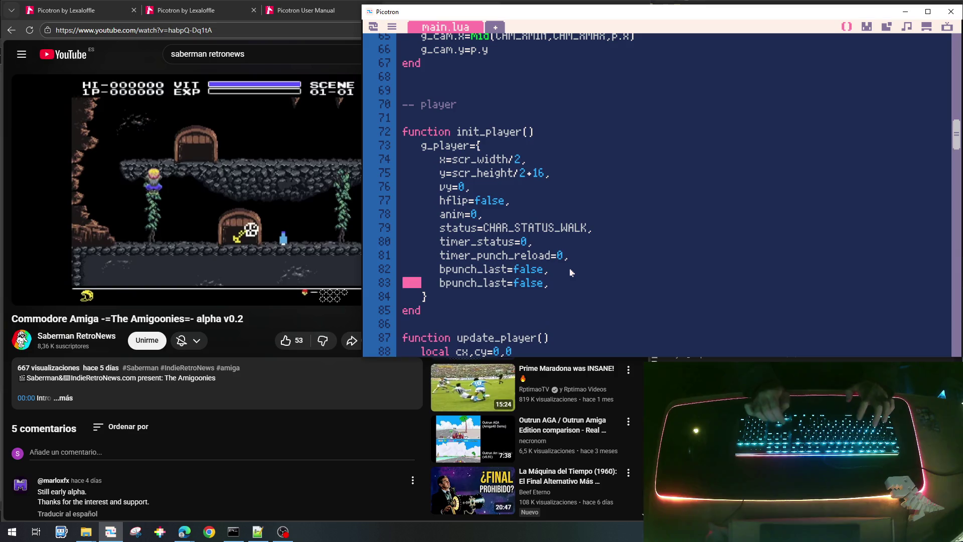
key(Right)
key(Right)
key(shift+Right)
key(shift+Right)
key(shift+Right)
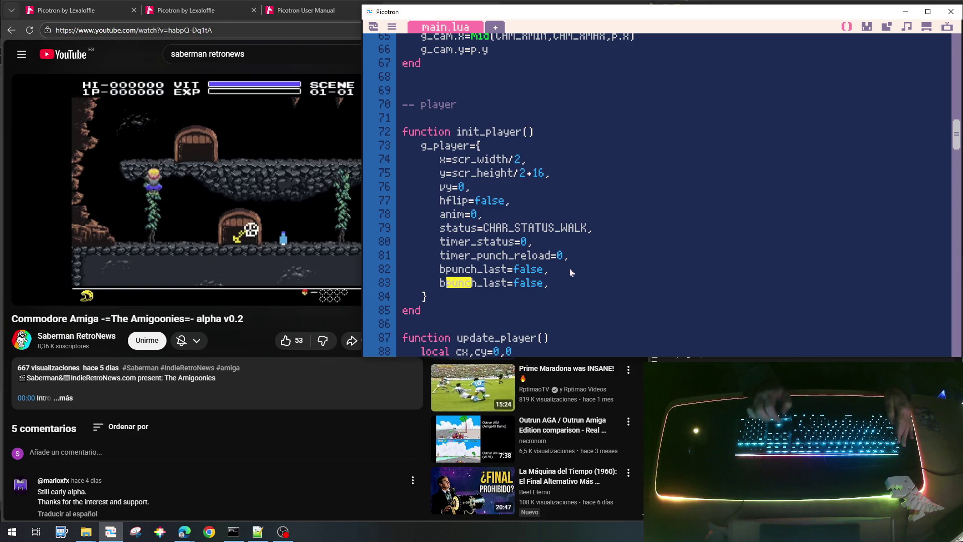
text(jump)
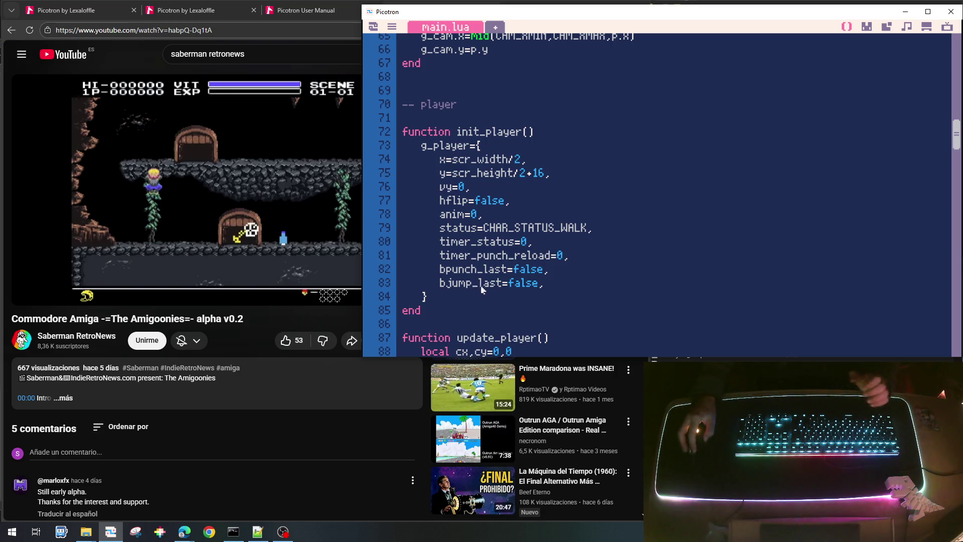
double_click(457, 288)
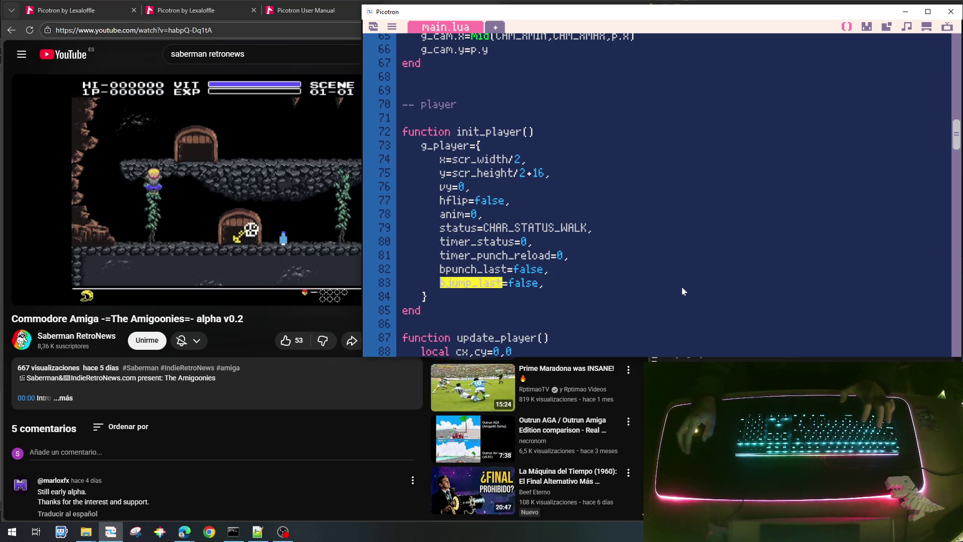
scroll(680, 295, down, 15)
scroll(680, 295, down, 5)
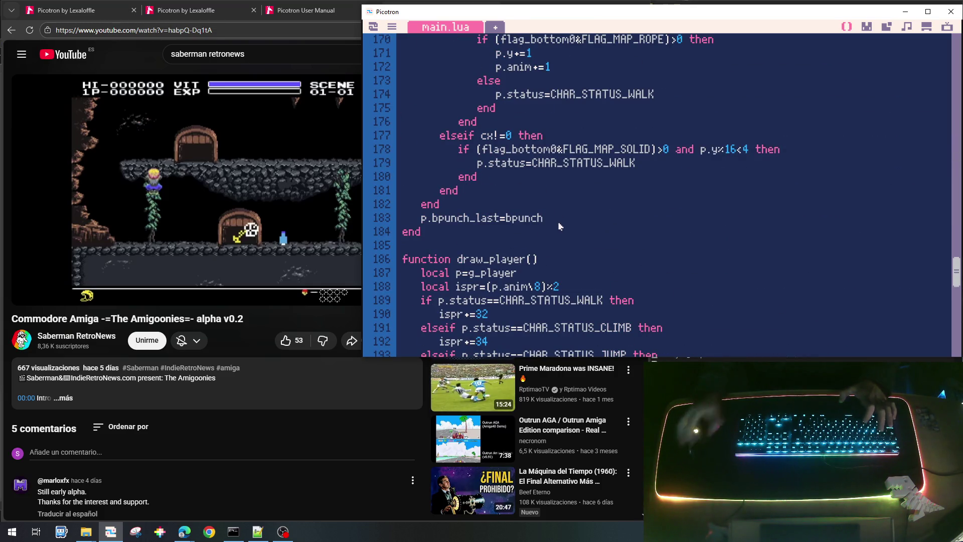
Add p.bjump_last=bjump on a new line after p.bpunch_last=bpunch in update_player.
click(559, 224)
key(Return)
text(p.bjump_last=)
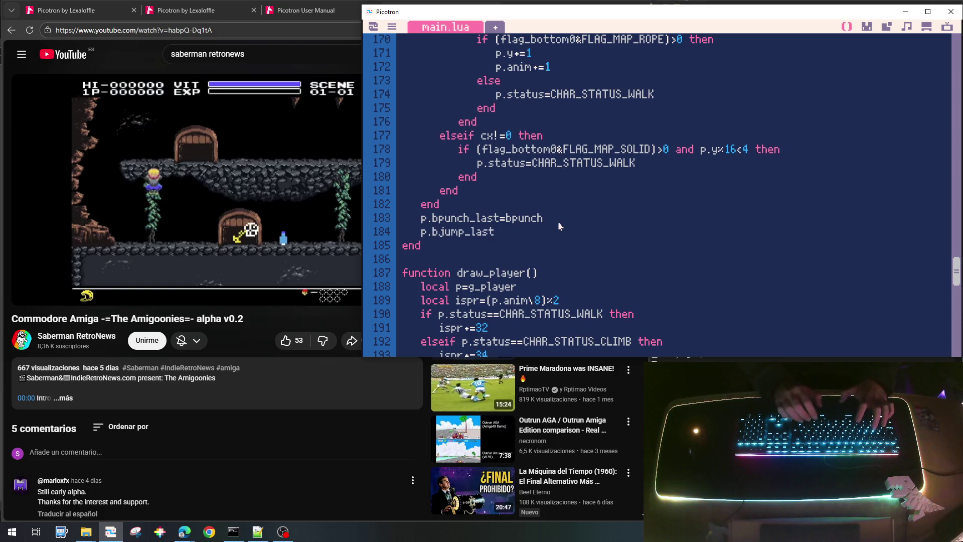
text(bjump)
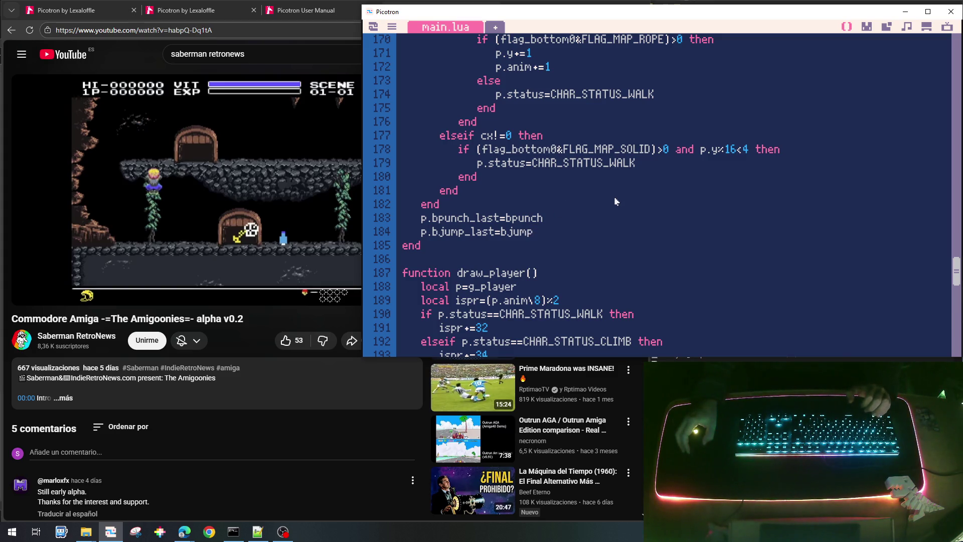
scroll(616, 201, up, 10)
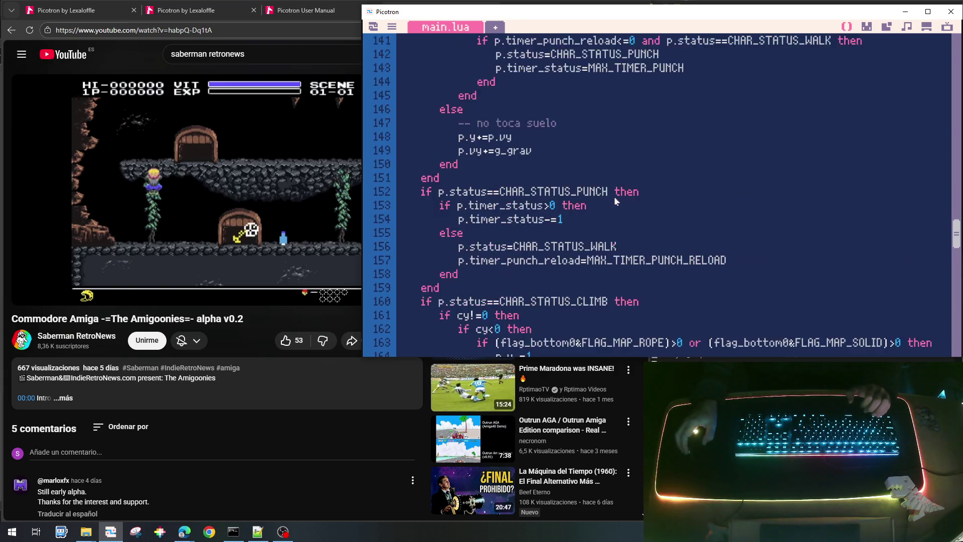
scroll(617, 202, up, 3)
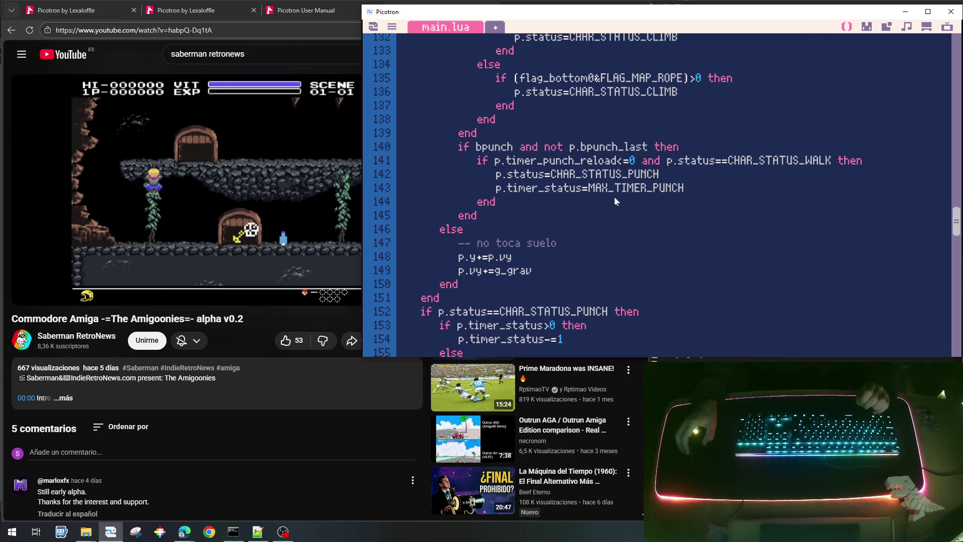
scroll(616, 202, up, 11)
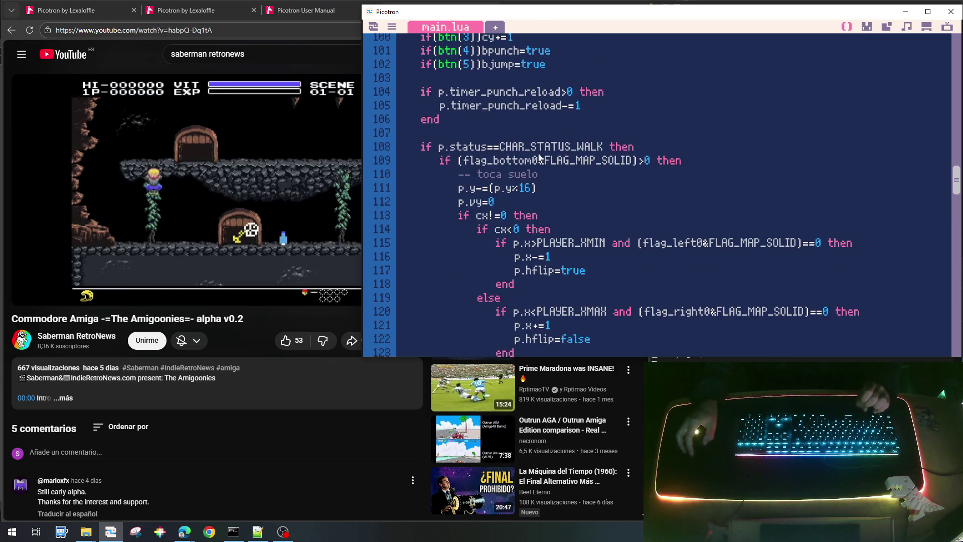
scroll(539, 158, down, 12)
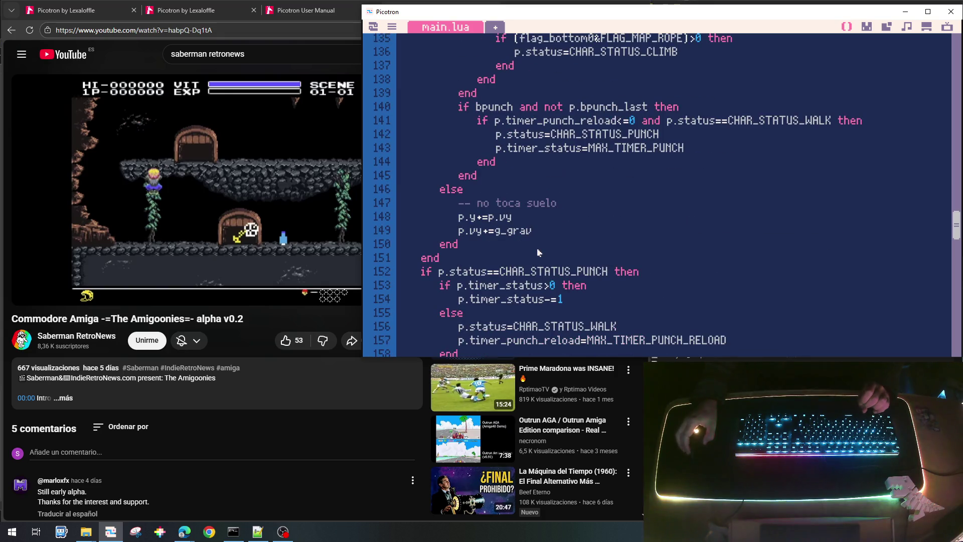
scroll(538, 241, down, 1)
scroll(534, 211, up, 3)
Copy the fresh-press punch block (lines 140–145) and paste a duplicate below it.
click(529, 178)
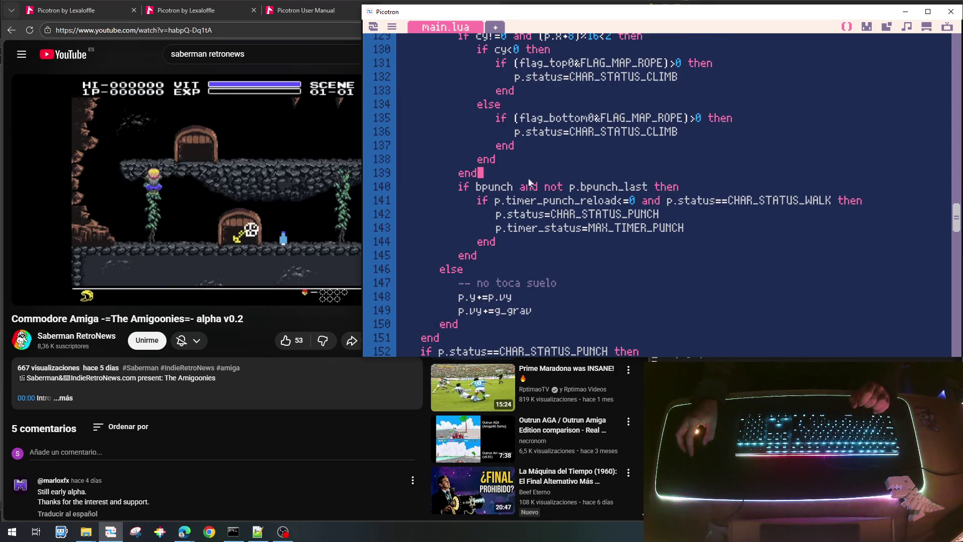
key(Right)
key(Down)
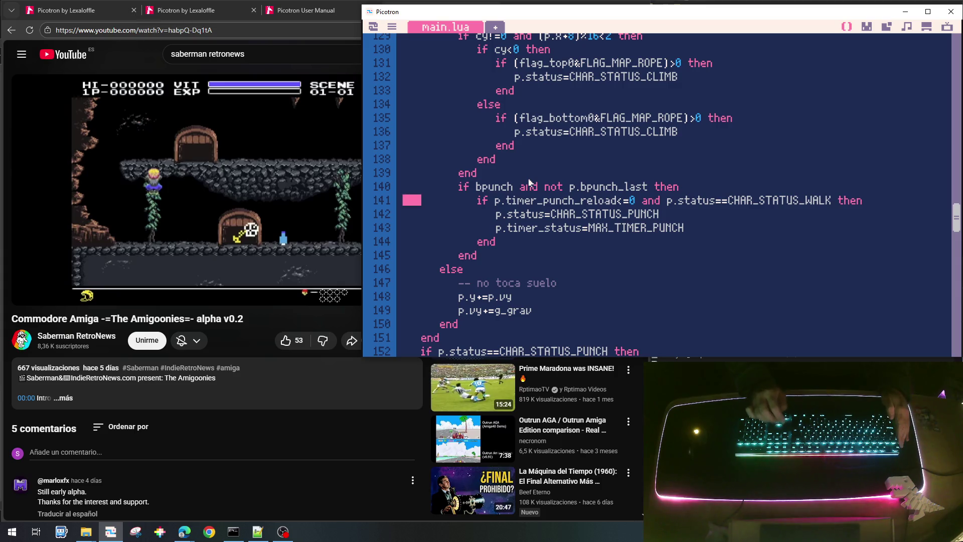
key(Up)
key(shift+Down)
key(shift+Down)
key(shift+Down)
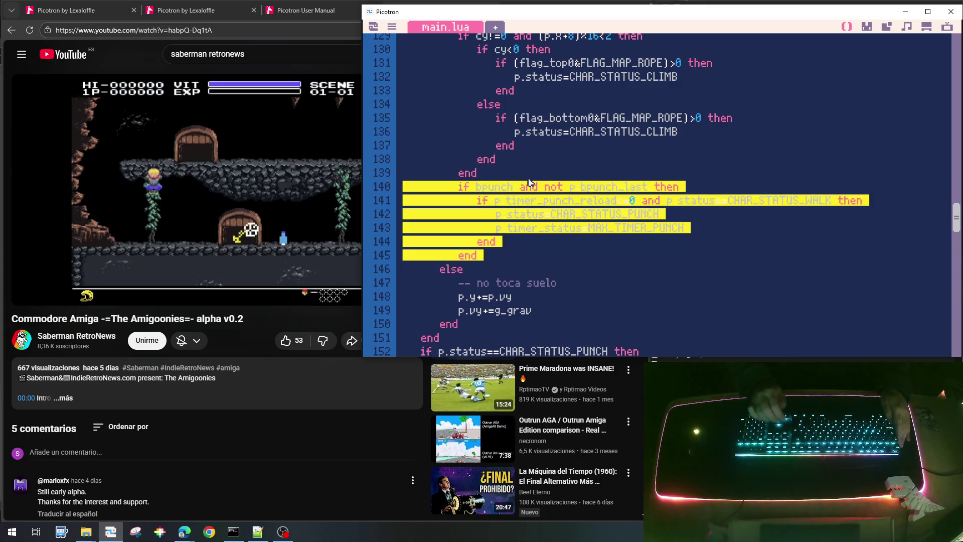
key(ctrl+c)
key(ctrl+v)
key(Up)
key(Up)
key(Up)
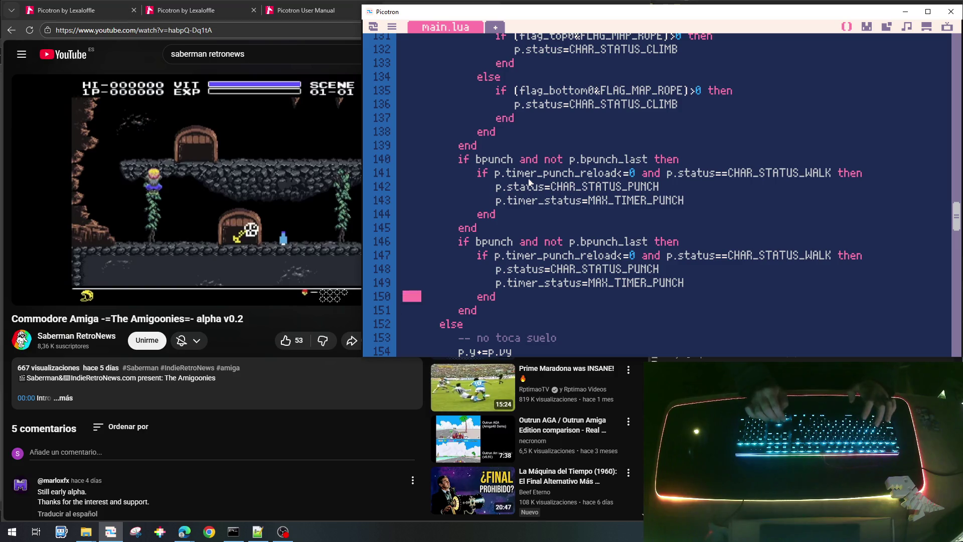
Start rewriting the copy's condition to 'if bjump and not p.bjump_last then'.
key(Up)
key(Right)
key(Right)
key(Right)
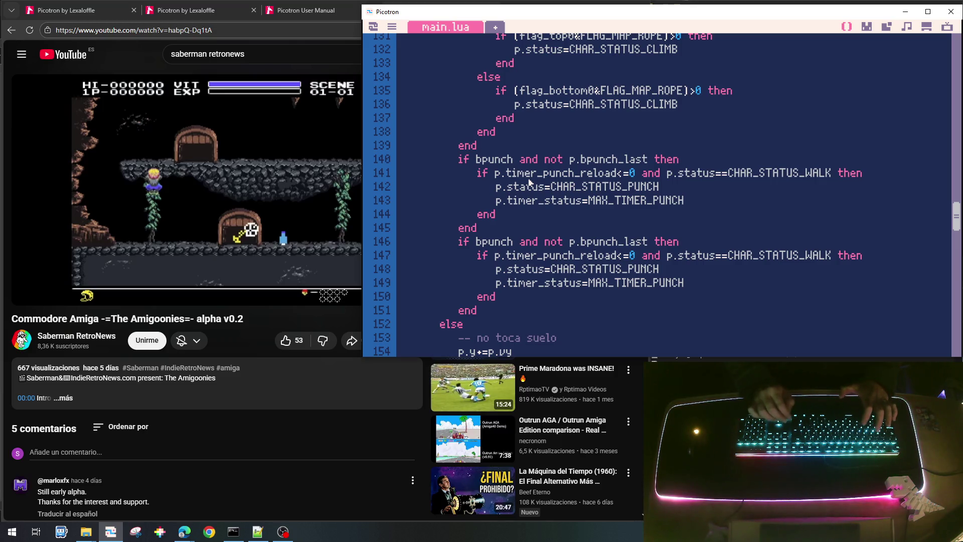
scroll(527, 226, down, 2)
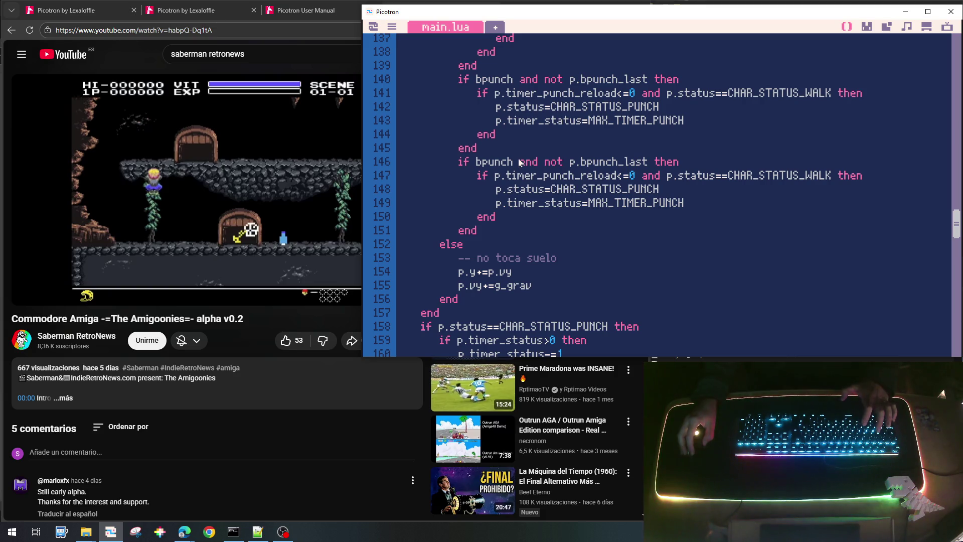
key(BackSpace)
key(BackSpace)
key(BackSpace)
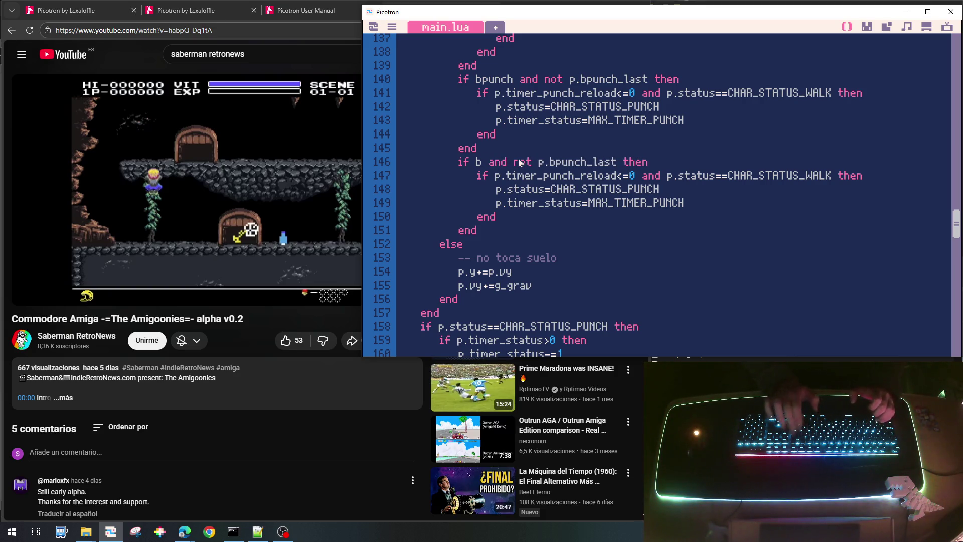
text(ju)
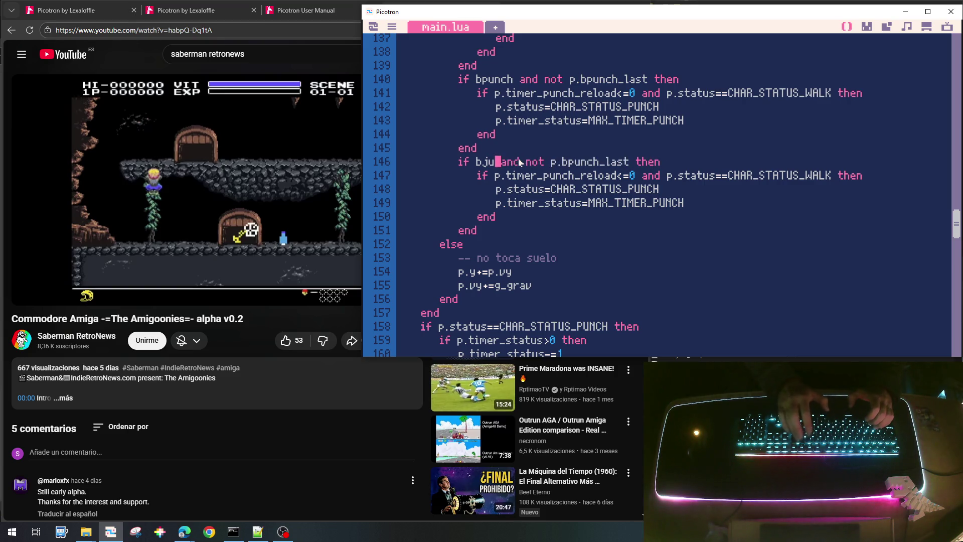
text(mp)
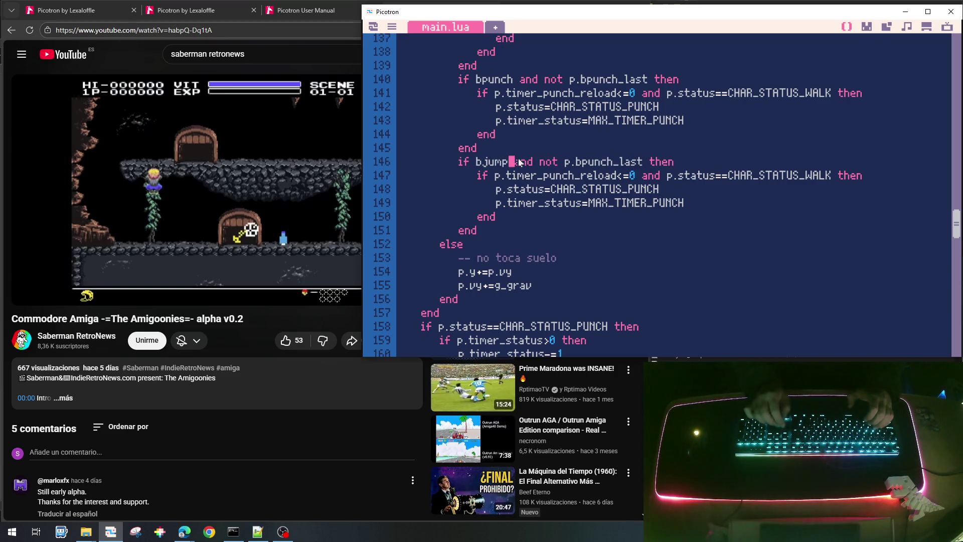
key(Right)
key(Right)
key(Right)
key(BackSpace)
key(Delete)
key(Delete)
key(Delete)
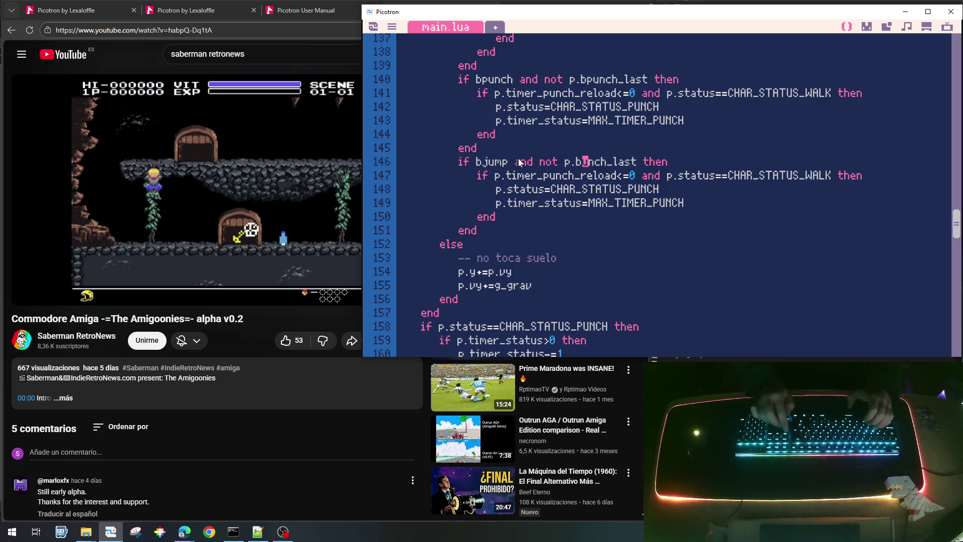
text(jum)
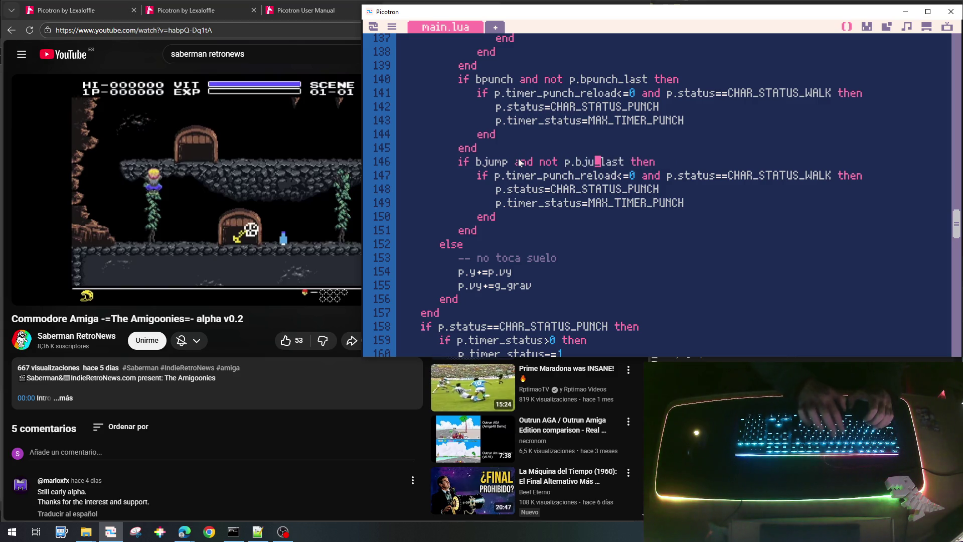
text(p)
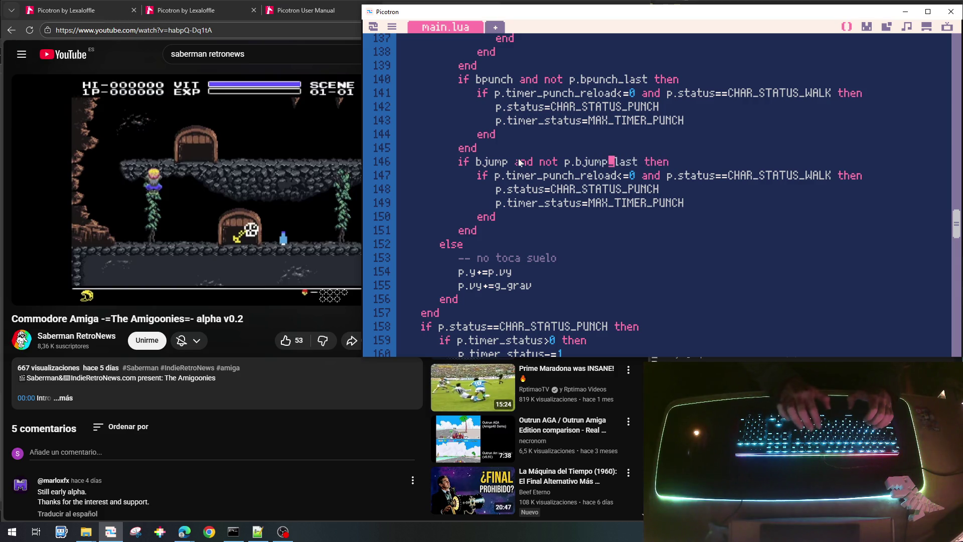
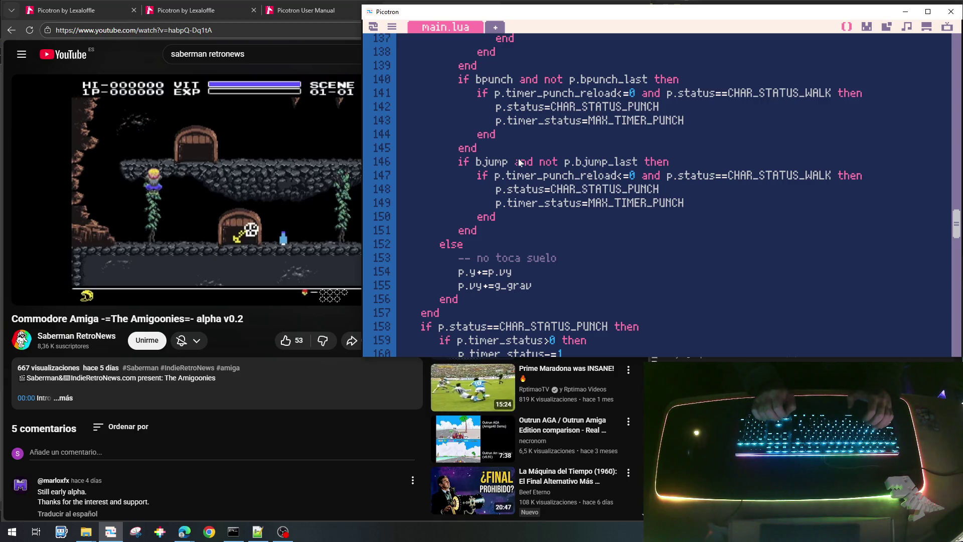
Remove the timer_punch_reload check from the jump condition on line 147.
key(Left)
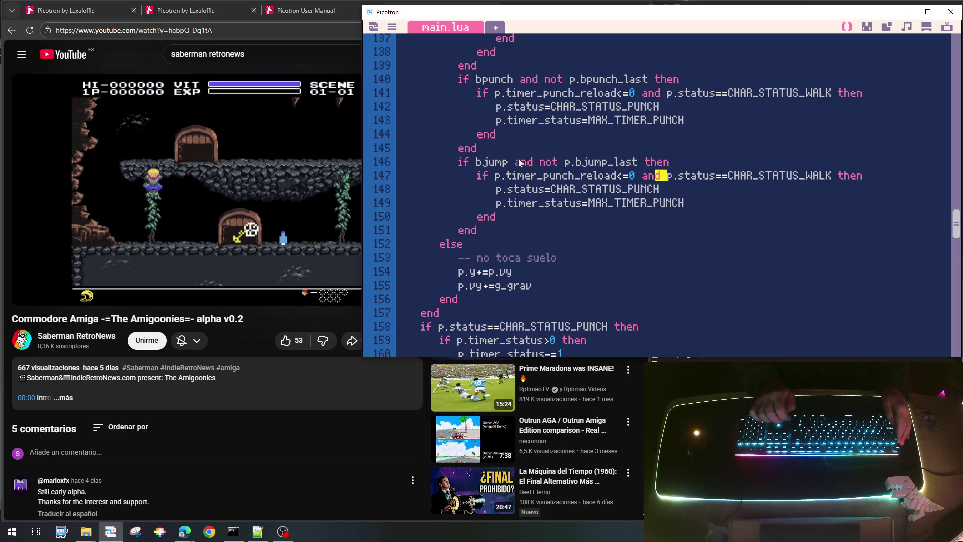
key(shift+Left)
key(shift+Left)
key(shift+Left)
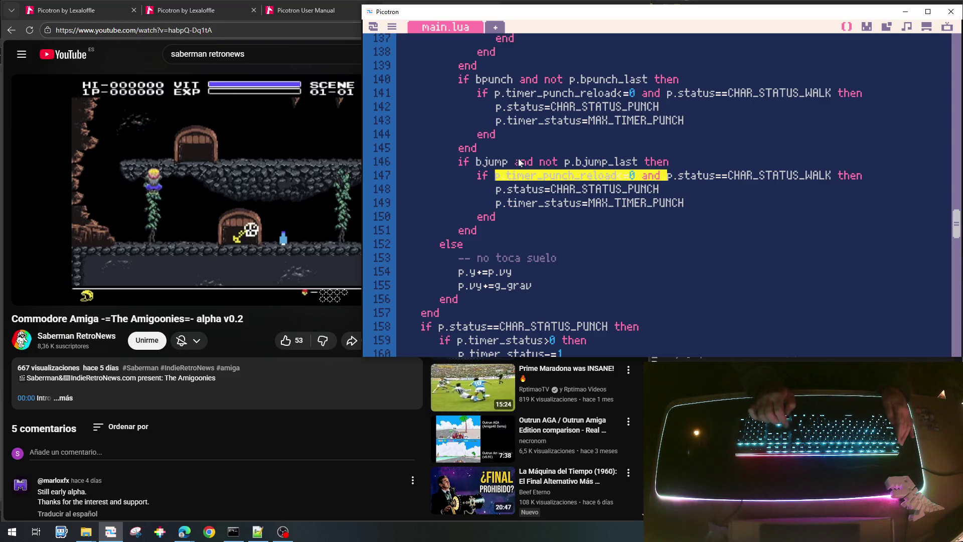
key(BackSpace)
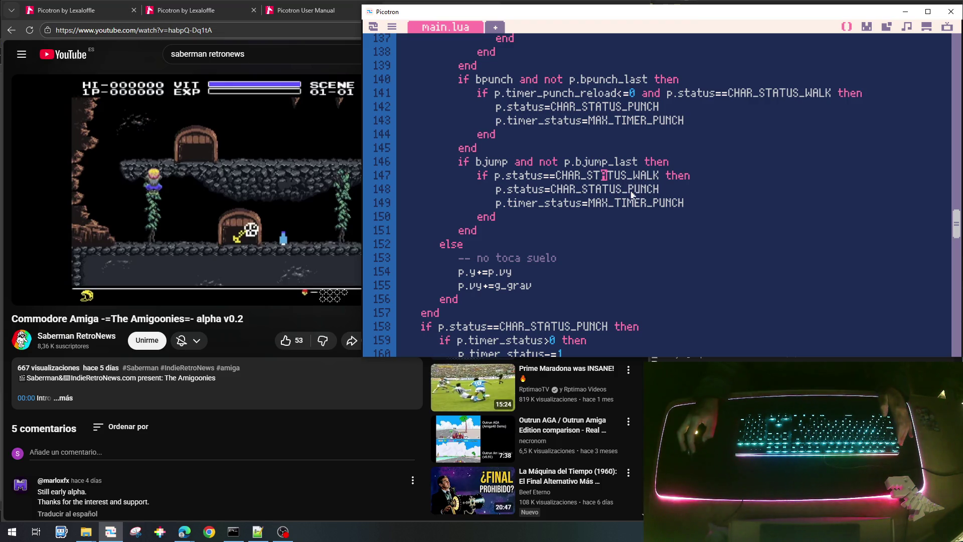
Change PUNCH to JUMP in the status assignment and delete the punch-timer line below it.
drag(629, 190, 656, 190)
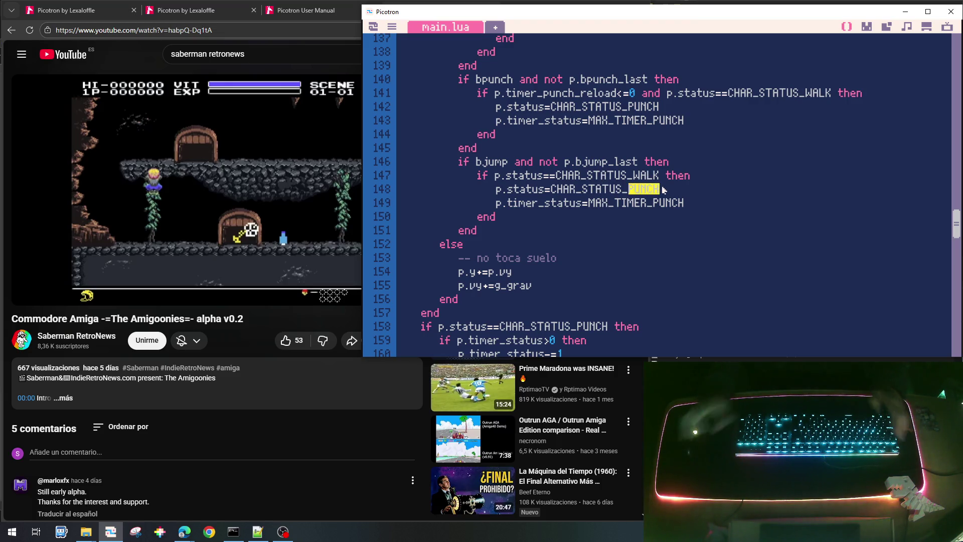
text(JUYMP)
key(BackSpace)
key(BackSpace)
key(BackSpace)
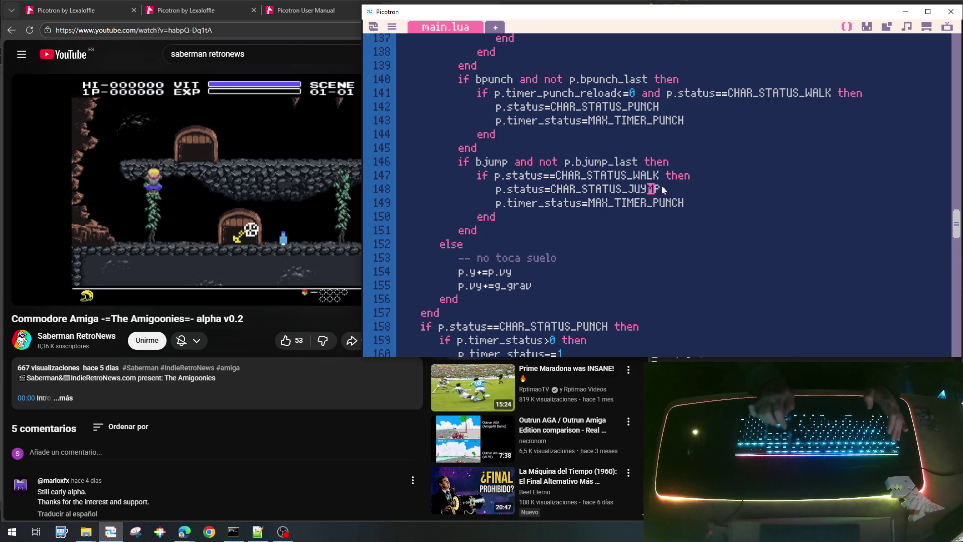
text(MP)
key(Right)
key(shift+Down)
key(Delete)
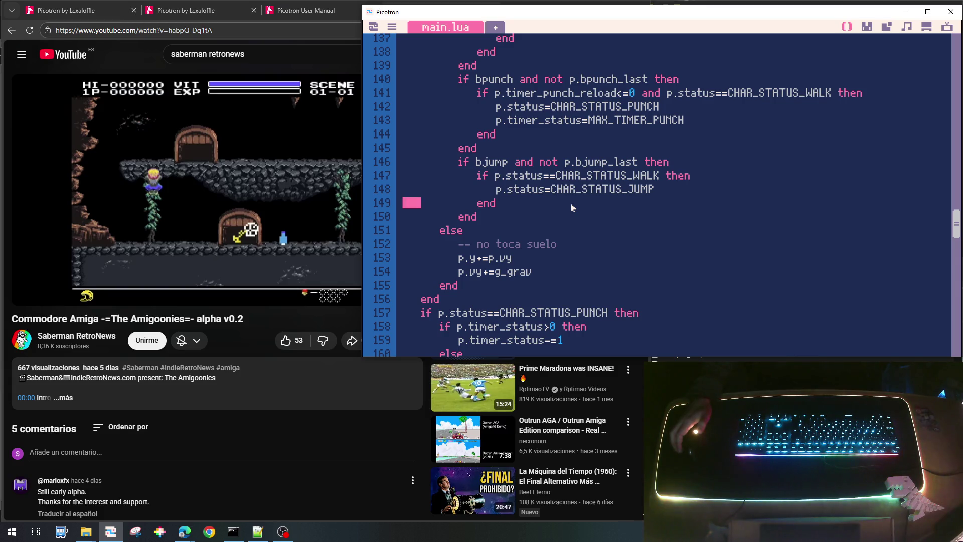
click(553, 273)
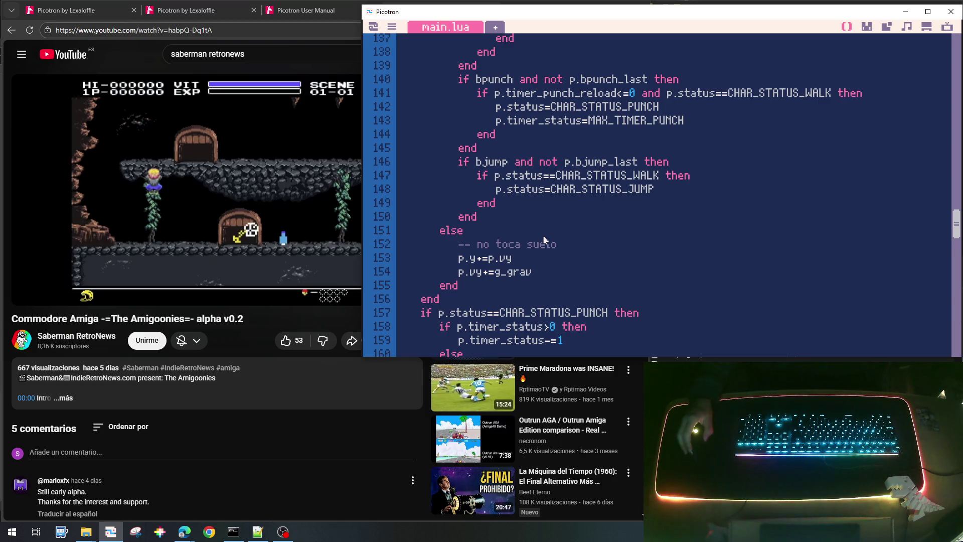
Add the field vx=0, to the player table in init_player.
scroll(544, 240, up, 15)
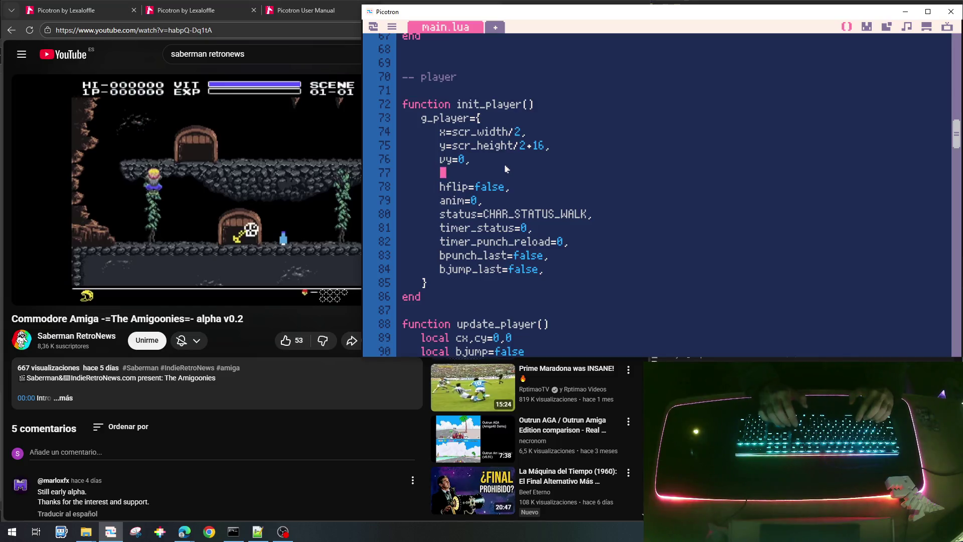
text(vx)
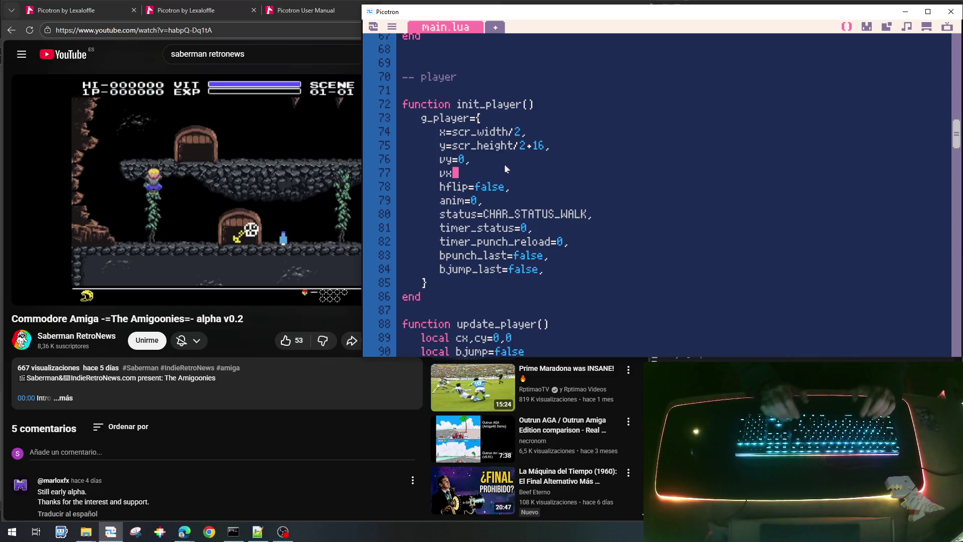
text(=0,)
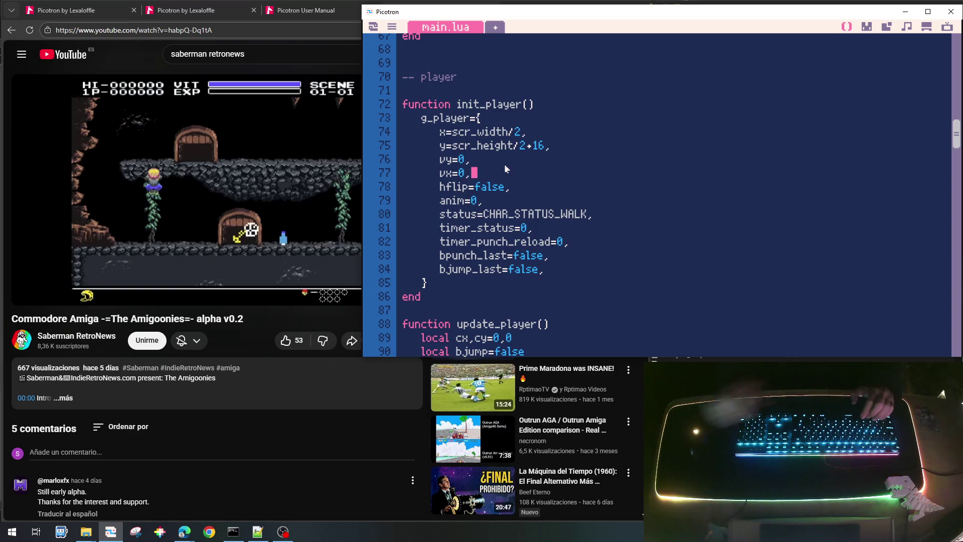
scroll(505, 169, down, 17)
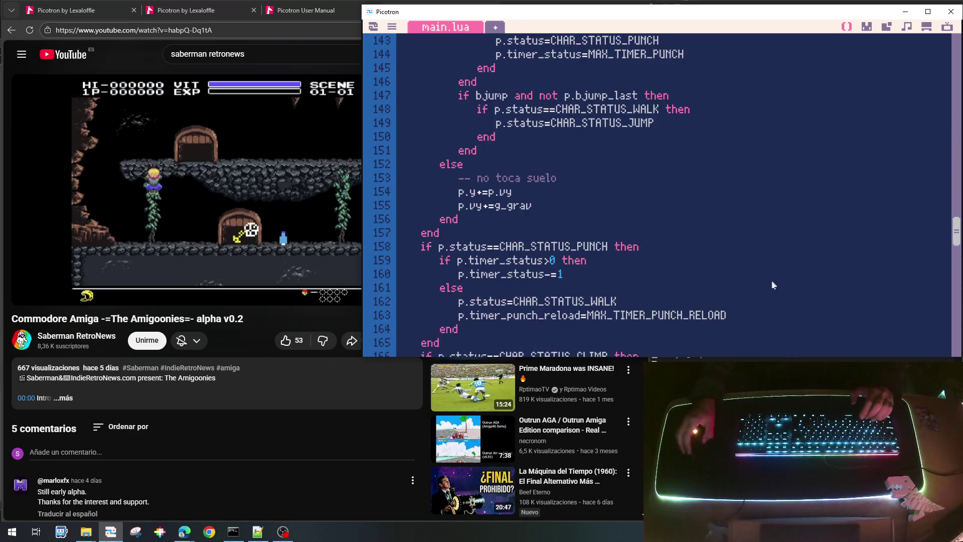
scroll(720, 287, down, 5)
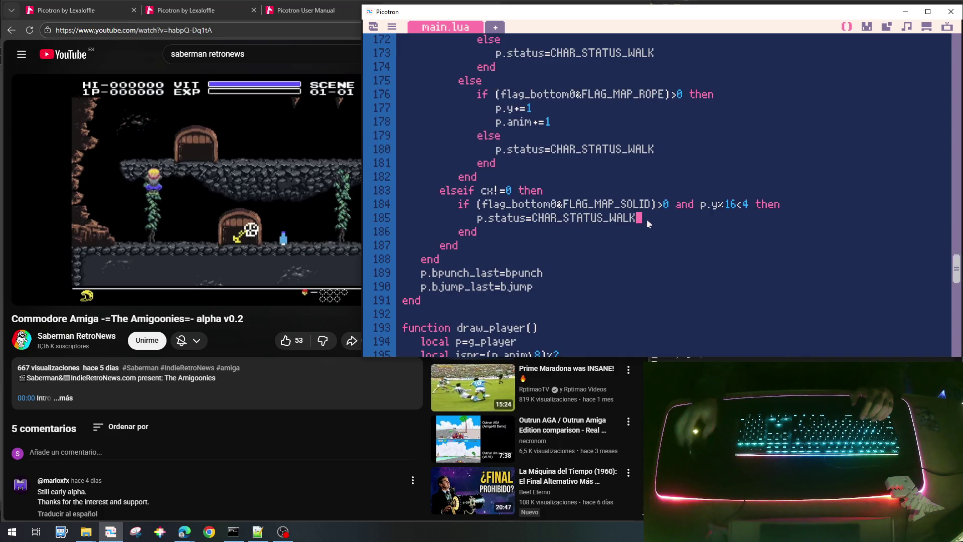
Add an 'if p.cx>0 then' line under the walk status assignment, then delete it.
key(Return)
text(if )
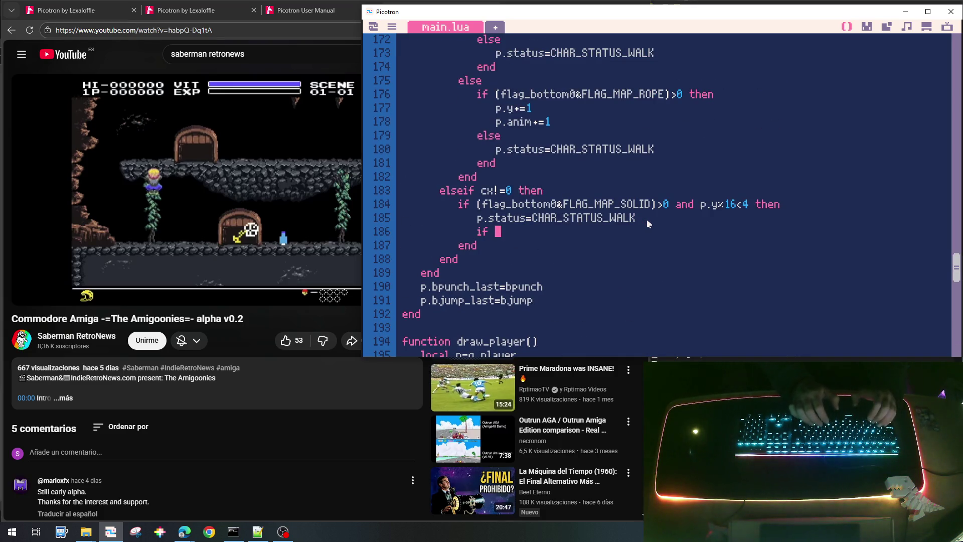
text(p.cx)
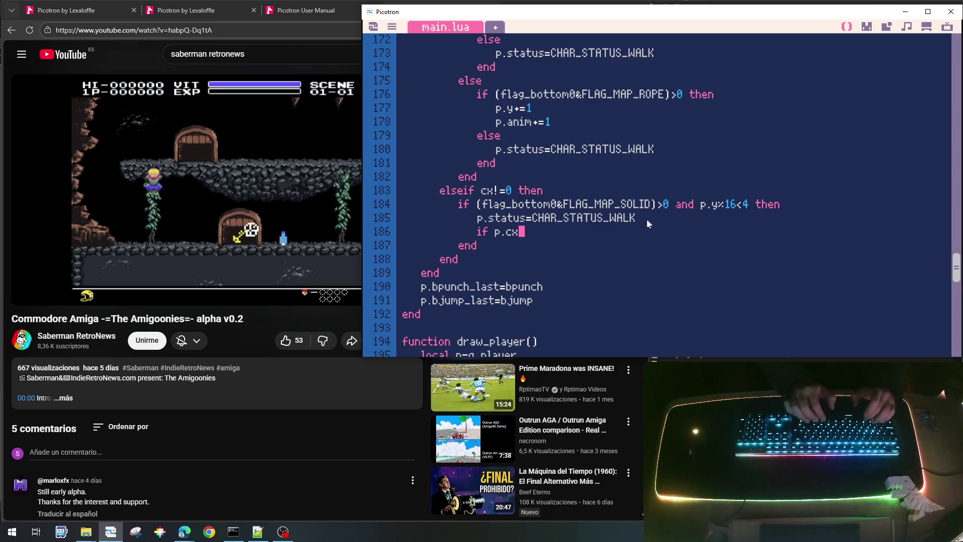
text(>0 then)
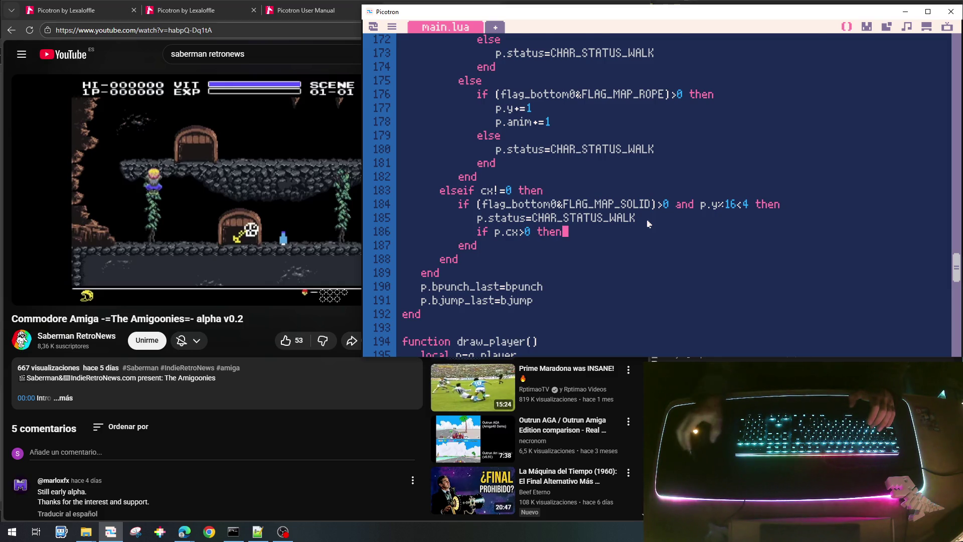
scroll(647, 224, up, 5)
scroll(647, 224, down, 4)
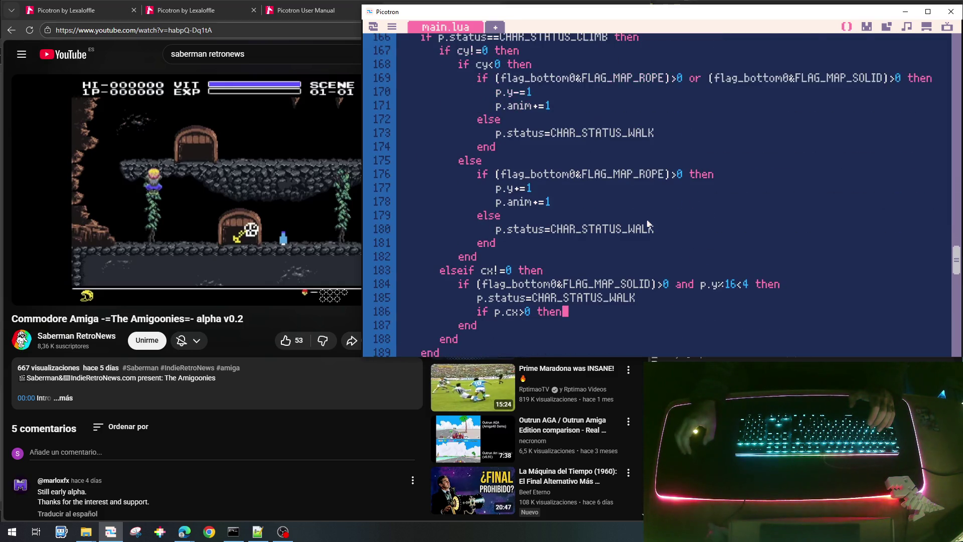
scroll(647, 224, up, 5)
scroll(647, 224, down, 6)
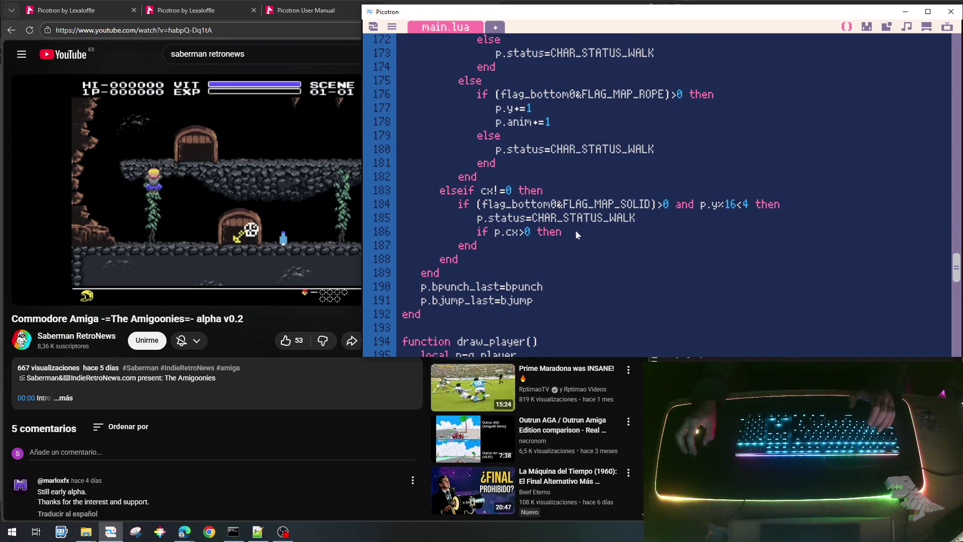
key(Home)
key(shift+End)
key(BackSpace)
key(BackSpace)
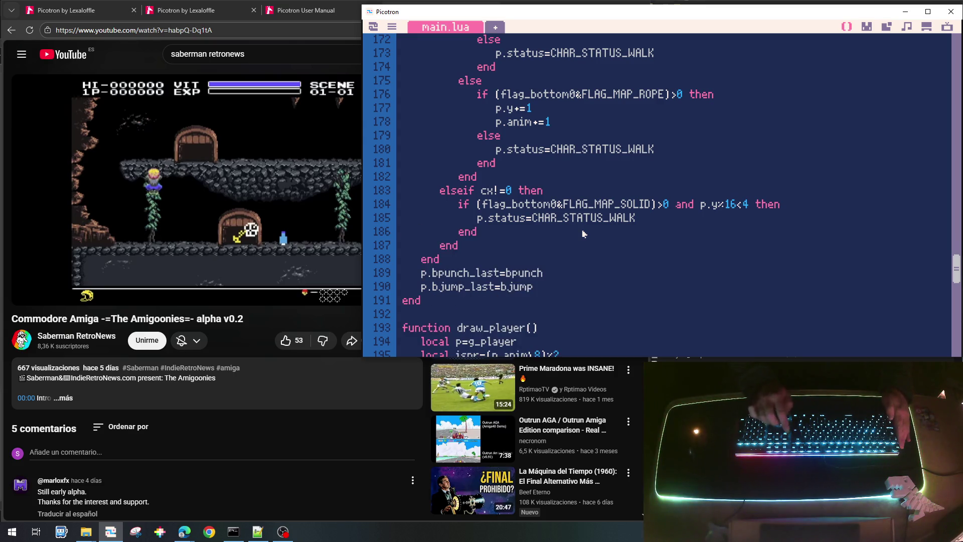
Add p.vx=-1 after p.hflip=true in the left-walk code.
scroll(584, 233, up, 12)
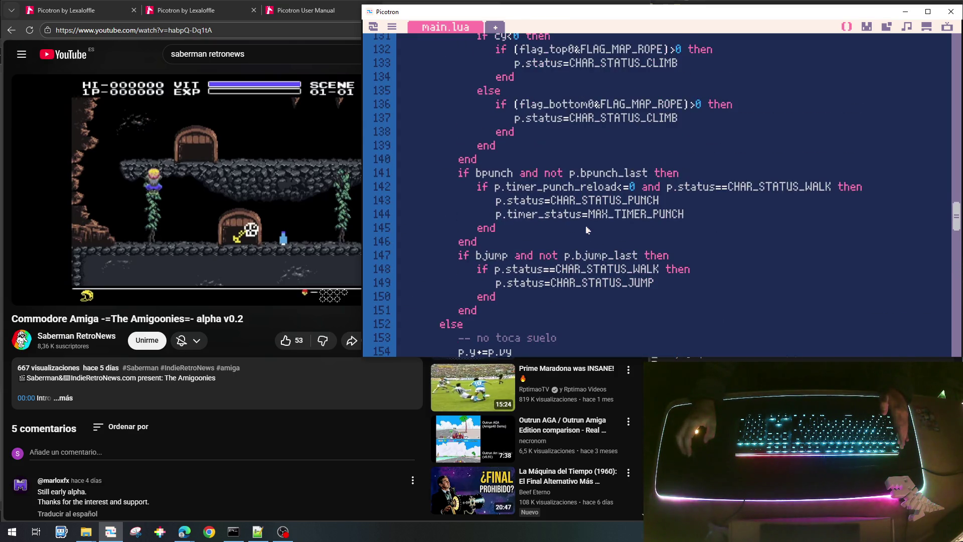
scroll(588, 230, down, 1)
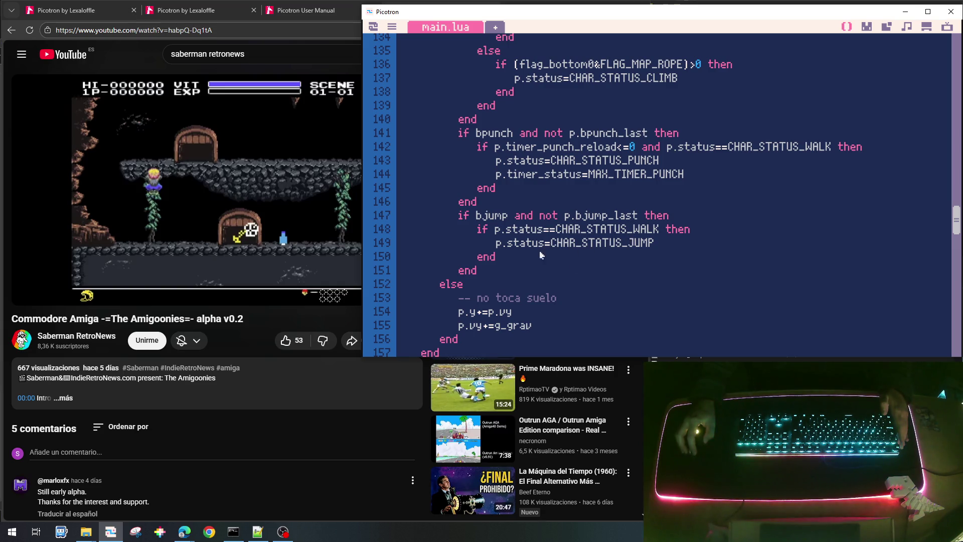
scroll(646, 263, up, 4)
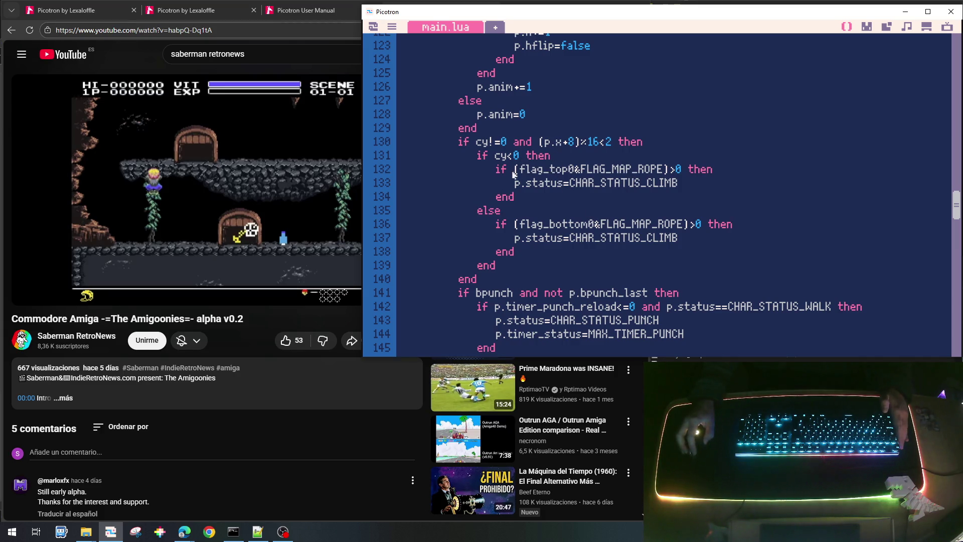
scroll(578, 134, up, 6)
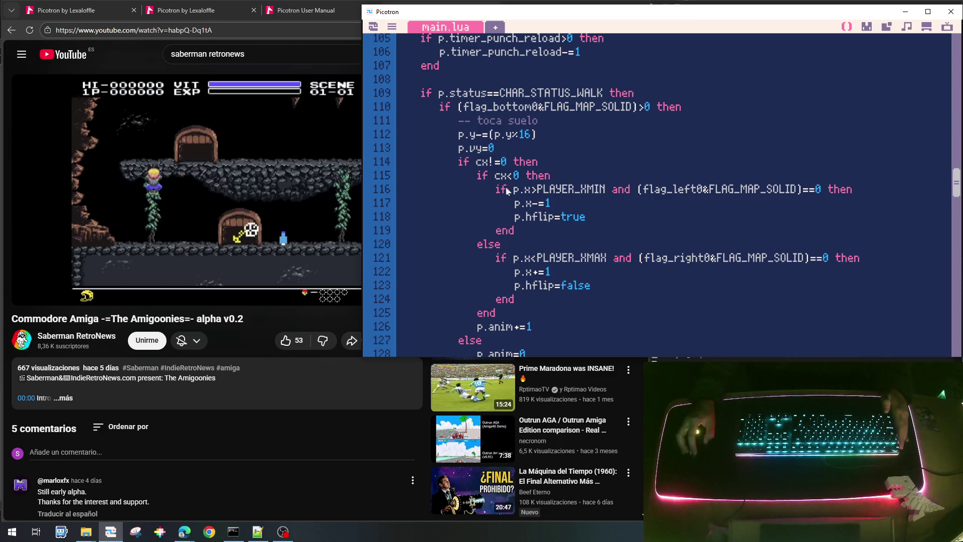
key(Down)
key(End)
key(Return)
text(p.)
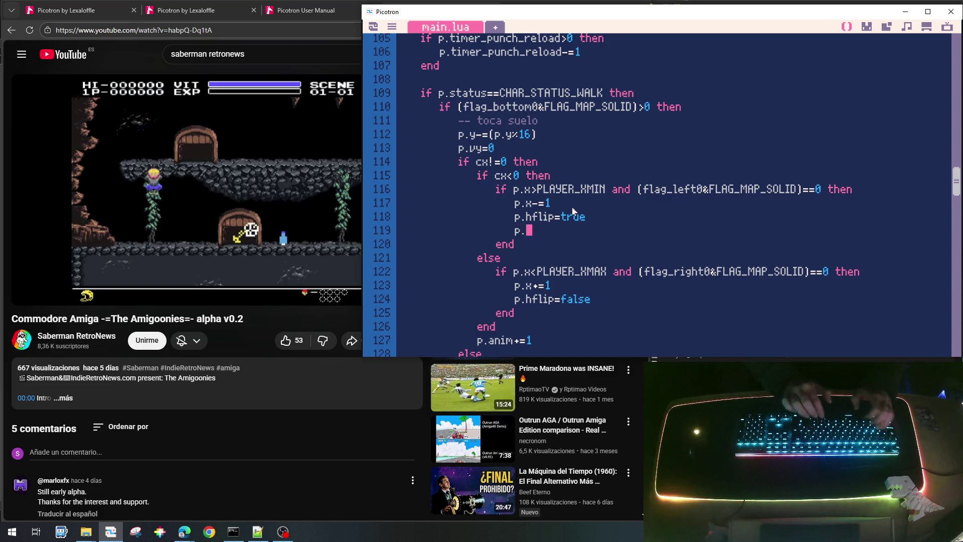
text(vx=-1)
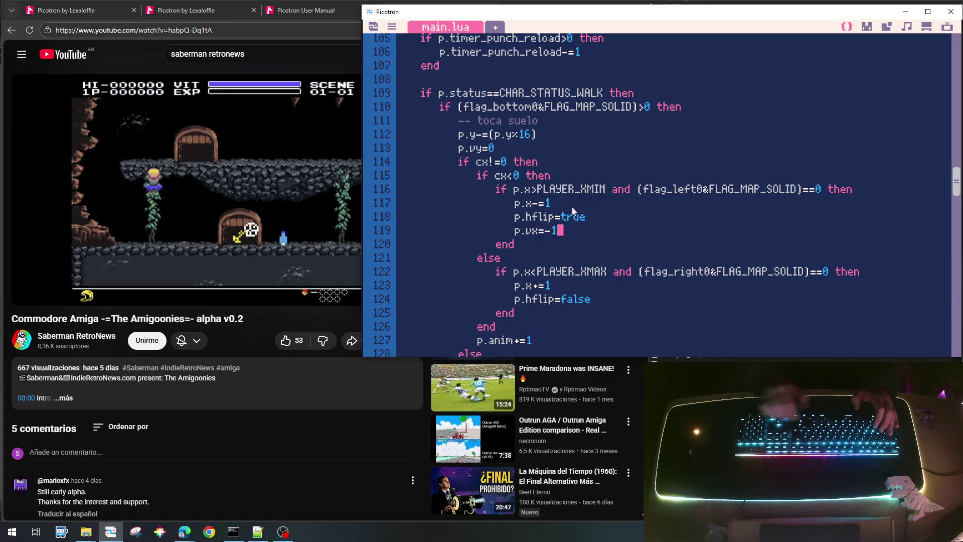
Add p.vx=1 after p.hflip=false for walking right.
key(Down)
key(Down)
key(Down)
key(End)
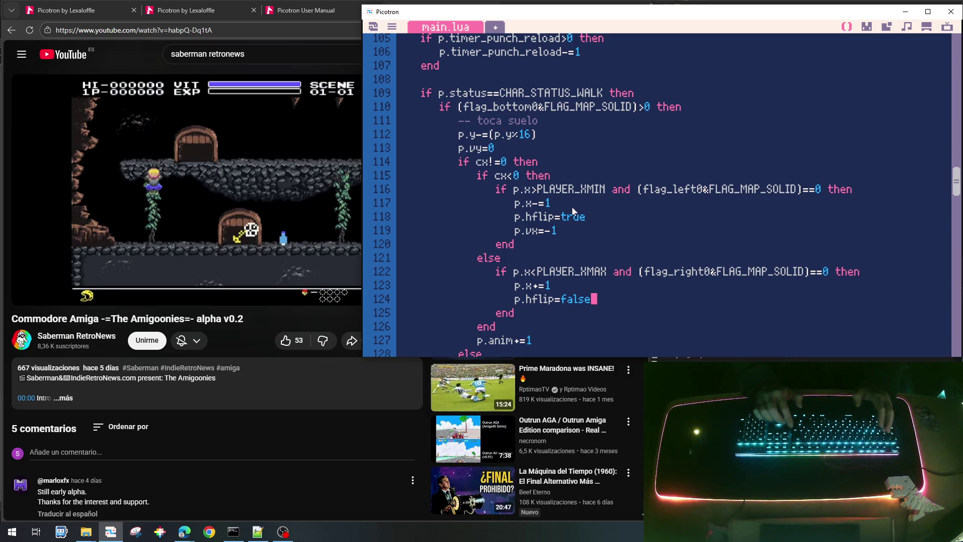
key(Return)
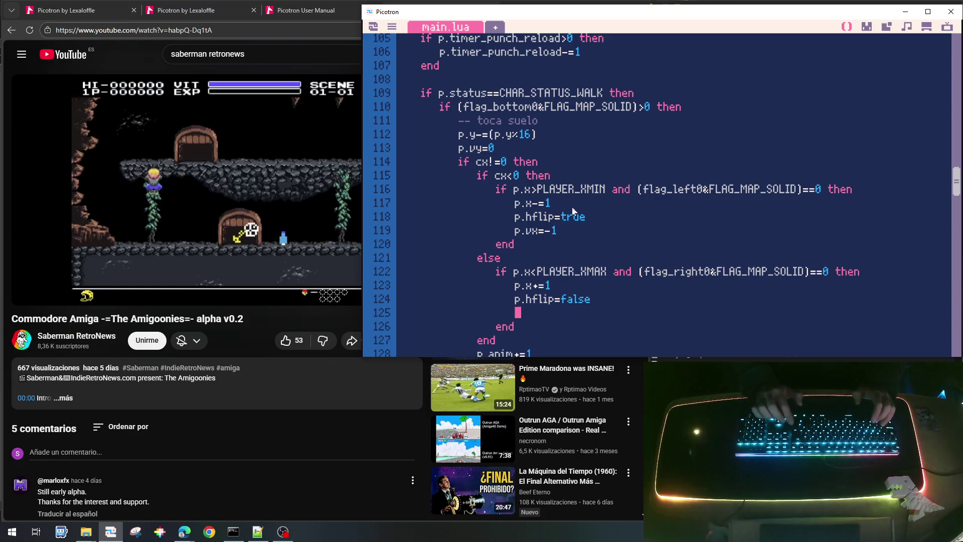
text(p.vx)
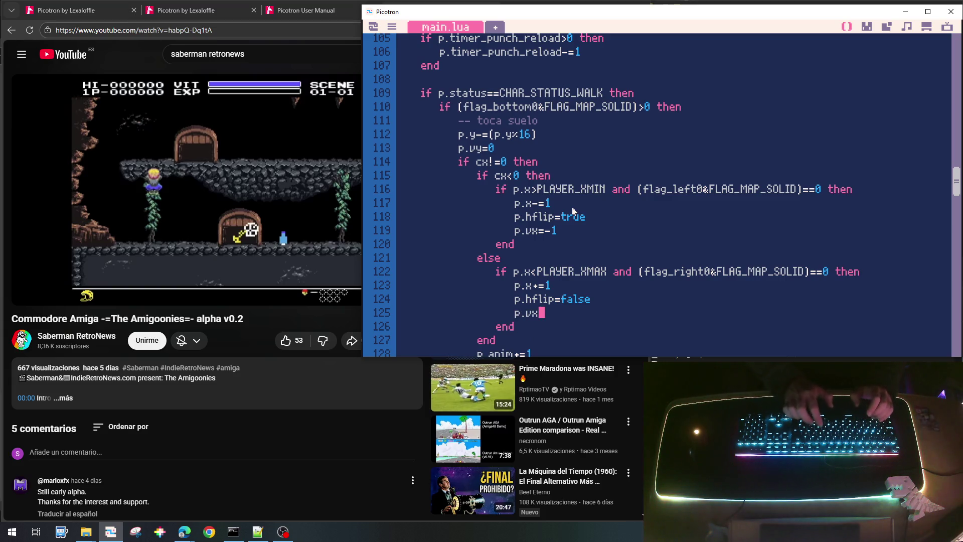
text(=1)
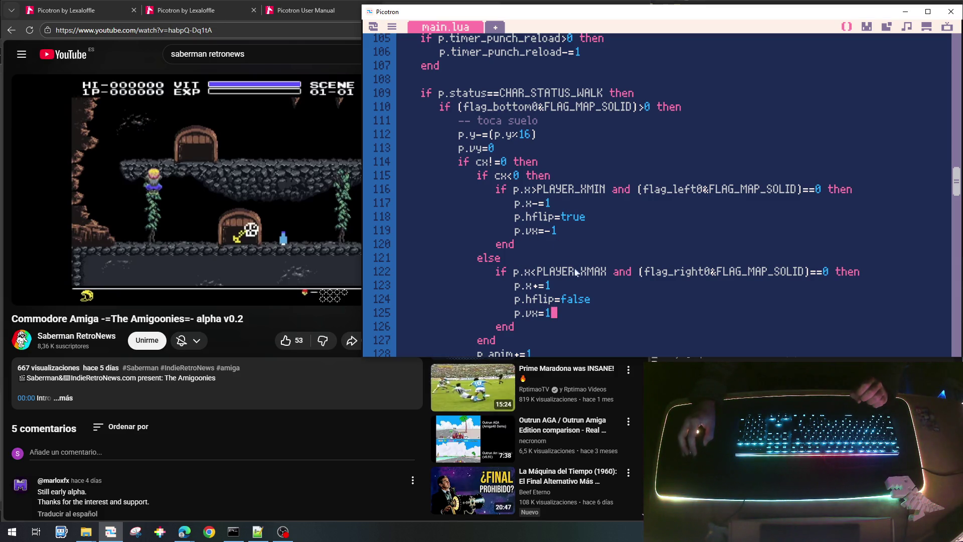
scroll(557, 268, down, 5)
scroll(552, 276, down, 4)
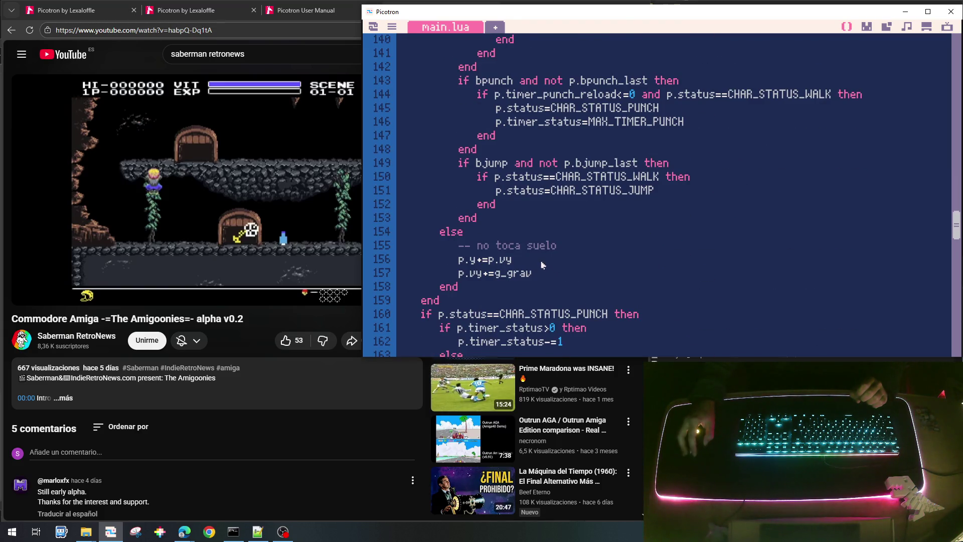
Add p.x+=p.vx below p.y+=p.vy in the airborne branch.
key(Return)
text(p.)
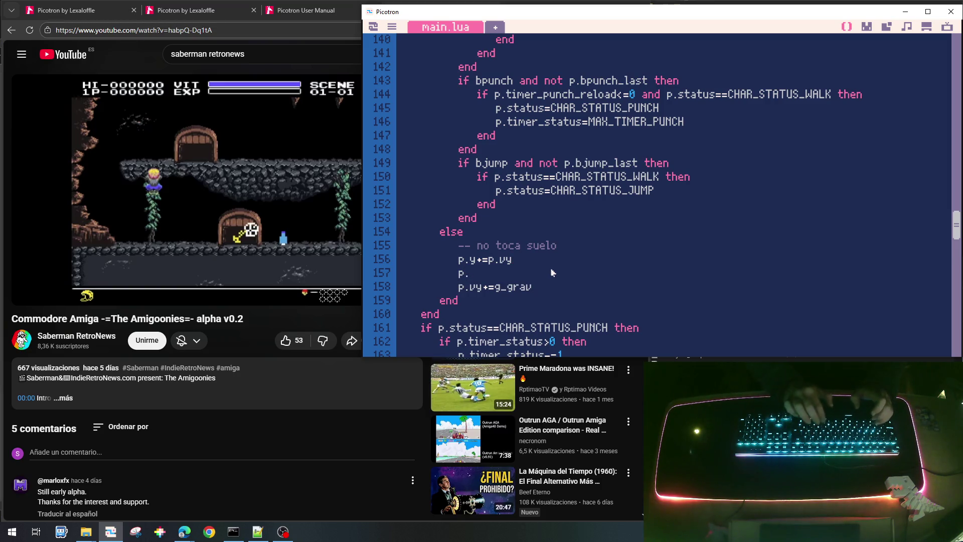
text(x)
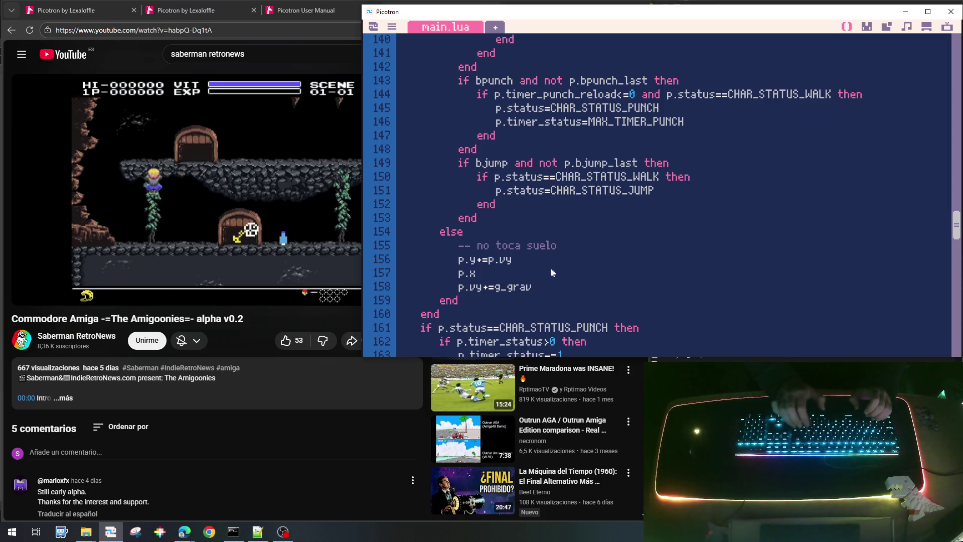
text(+=p.vx)
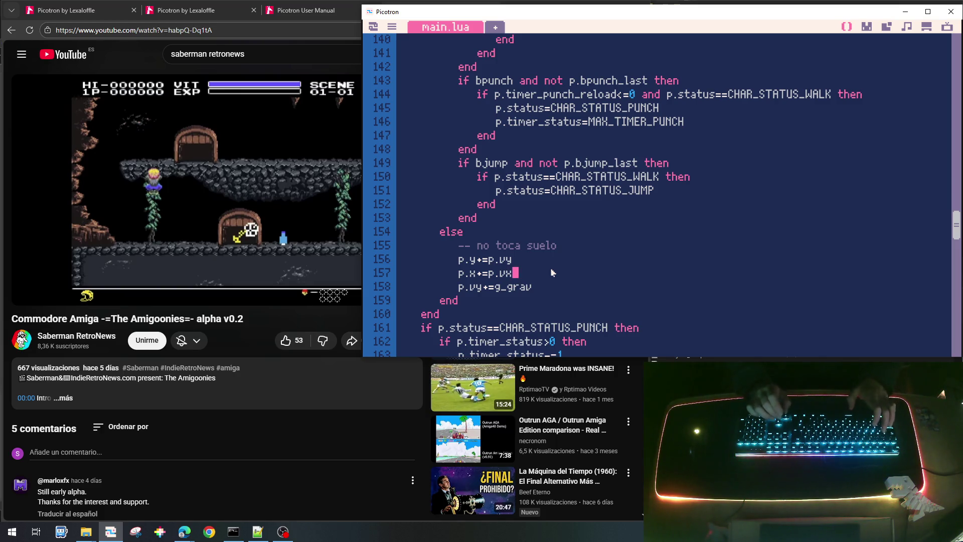
Save and run the cart with Ctrl+R, walk left, then return to the code.
key(ctrl+r)
key(Left)
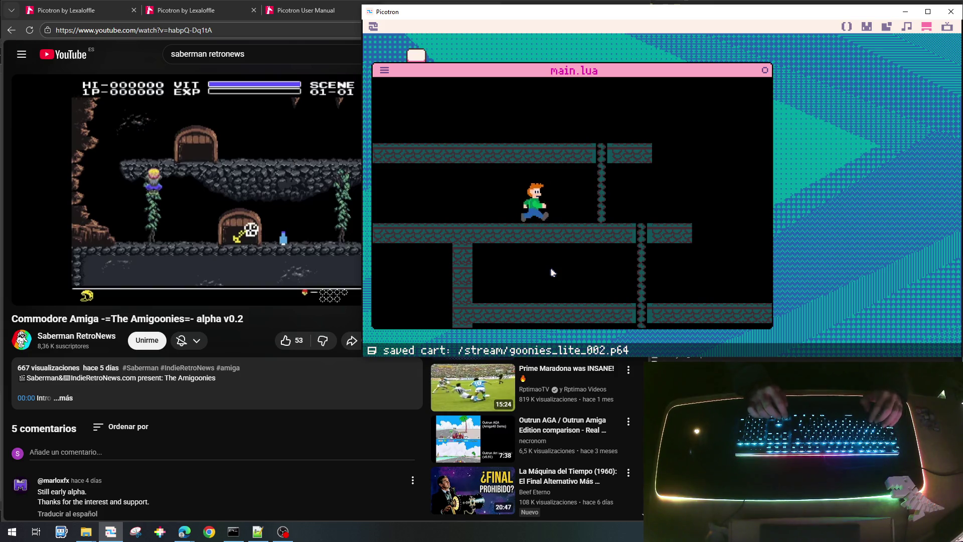
key(Escape)
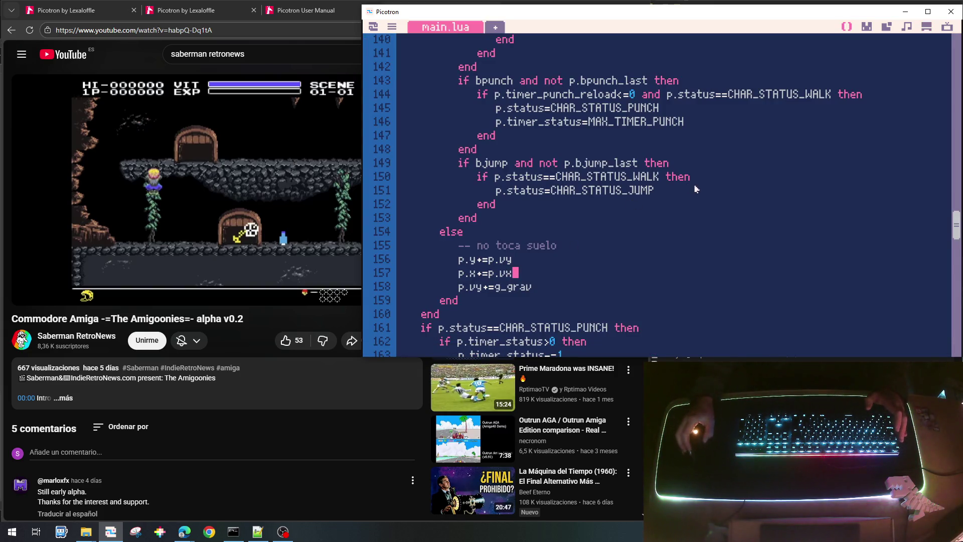
Start a p.vy line under the jump status and append 'and p.vy>= 0' to the flag_bottom check.
key(Return)
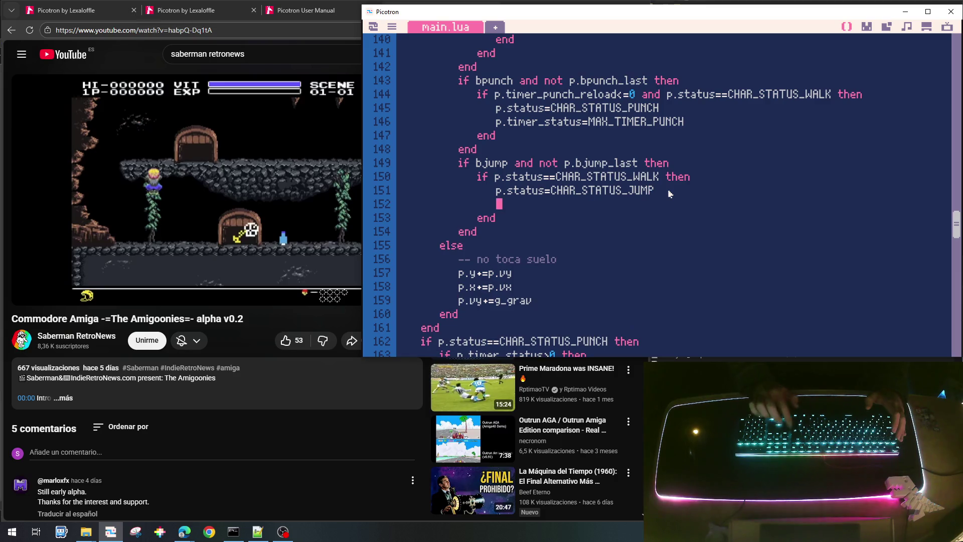
text(p.)
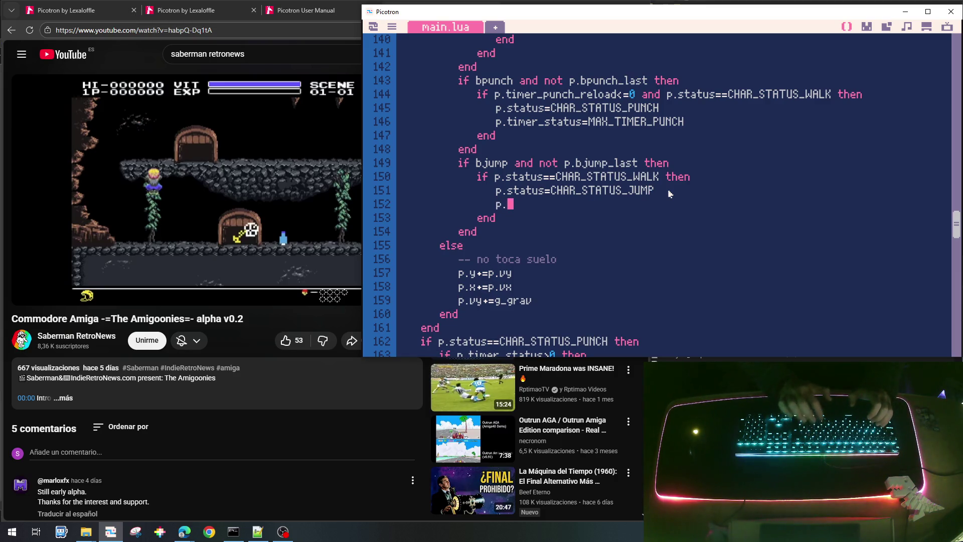
text(vy=)
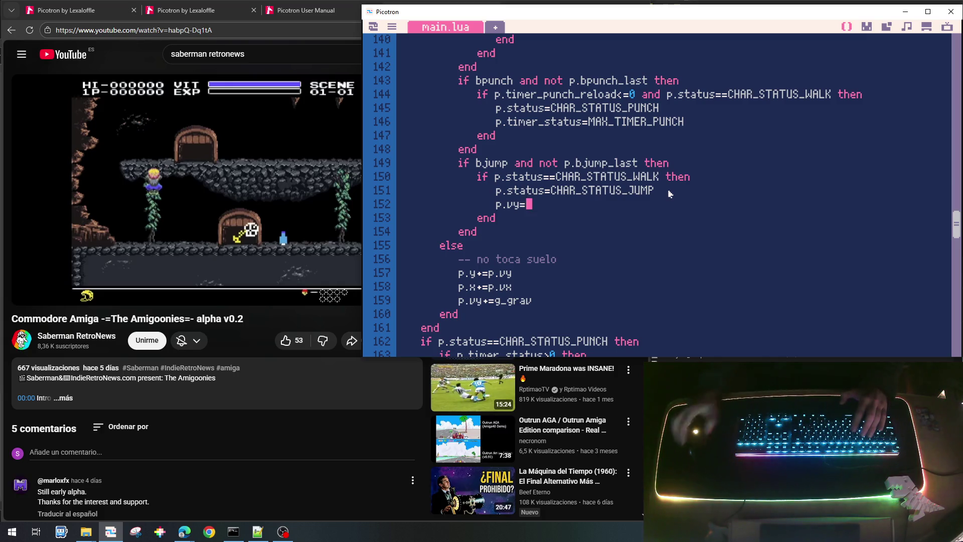
scroll(668, 190, up, 5)
scroll(668, 194, up, 2)
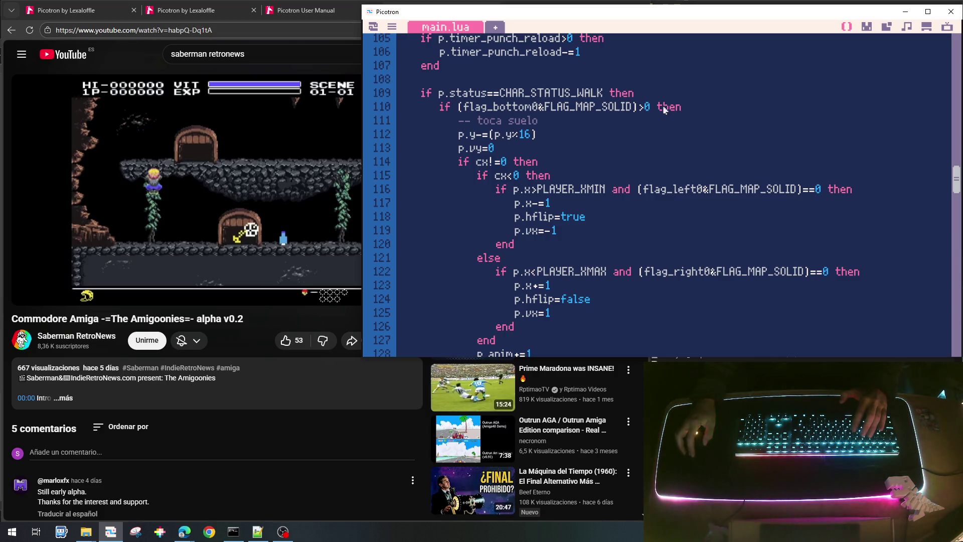
text(and )
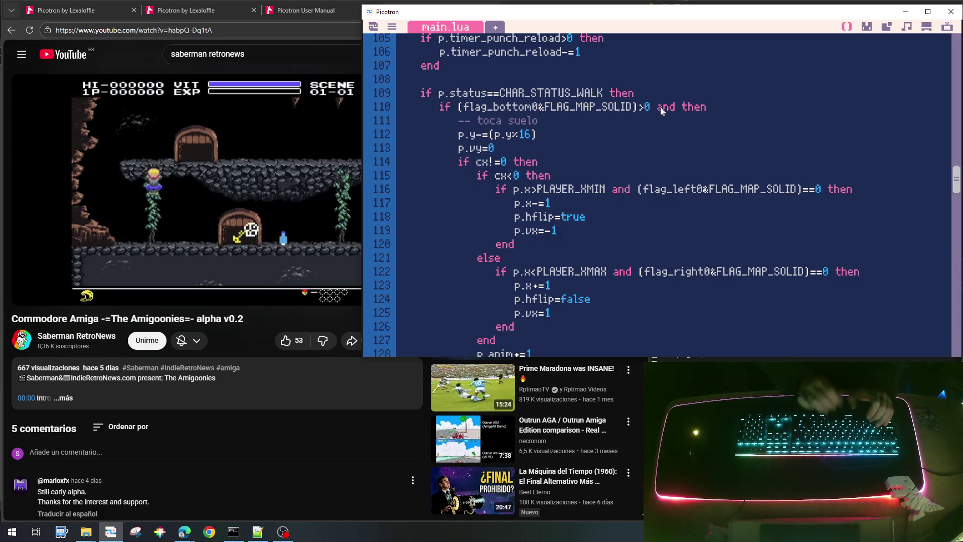
text(p.)
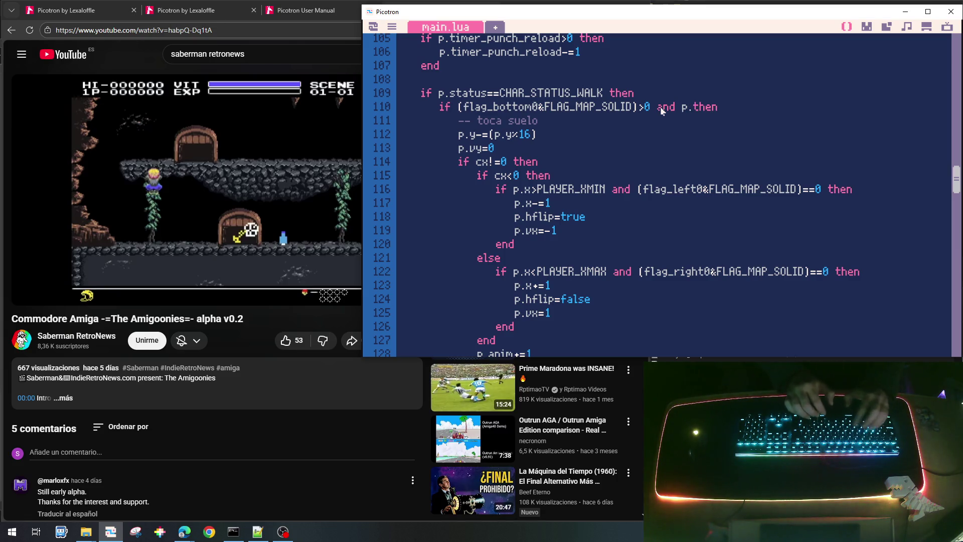
text(vy>=)
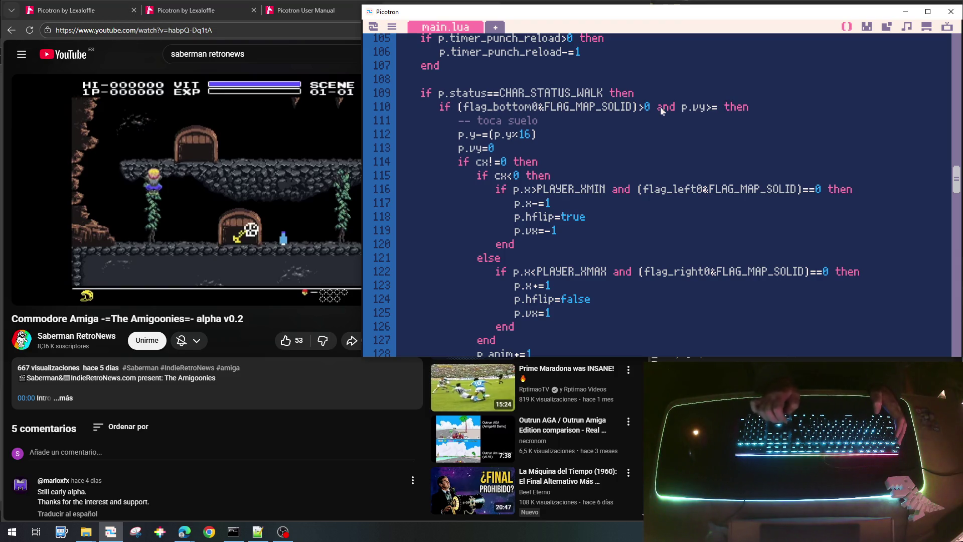
text( 0)
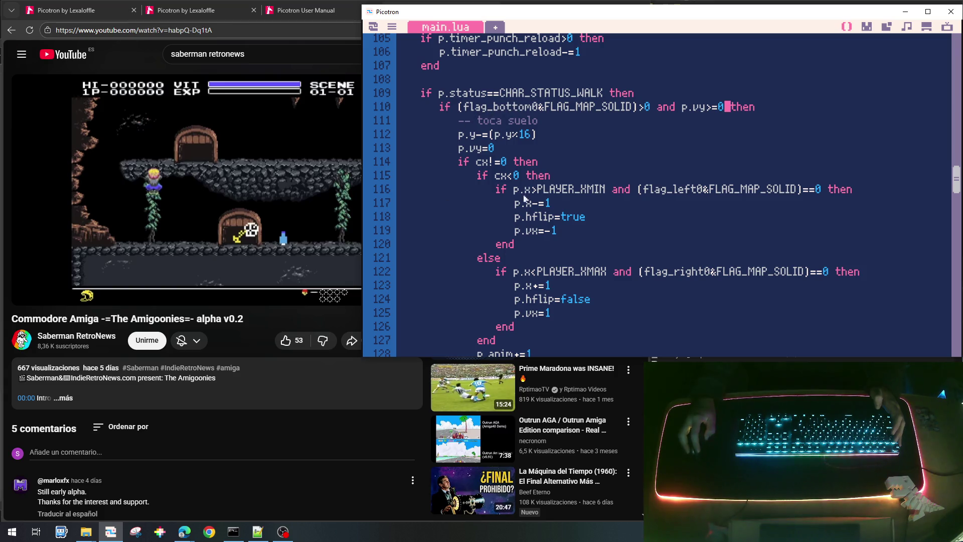
Complete the jump line as p.vy=PLAYER_VY_JUMP.
scroll(524, 202, down, 6)
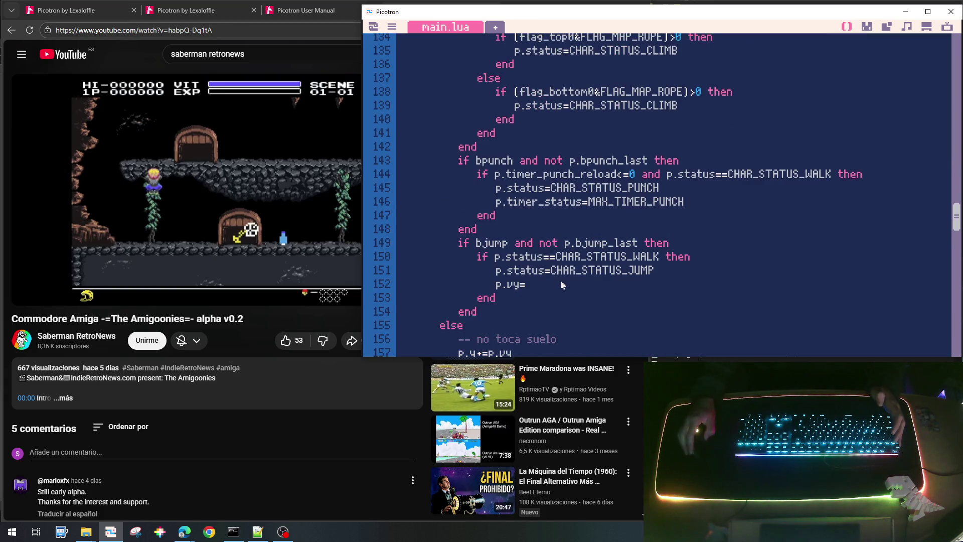
scroll(561, 285, down, 1)
click(545, 251)
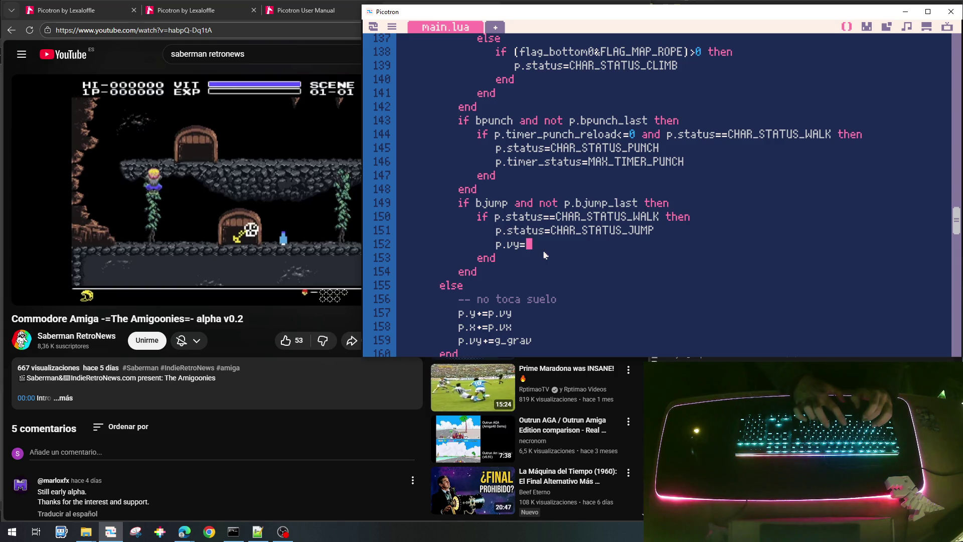
text(PLAYER)
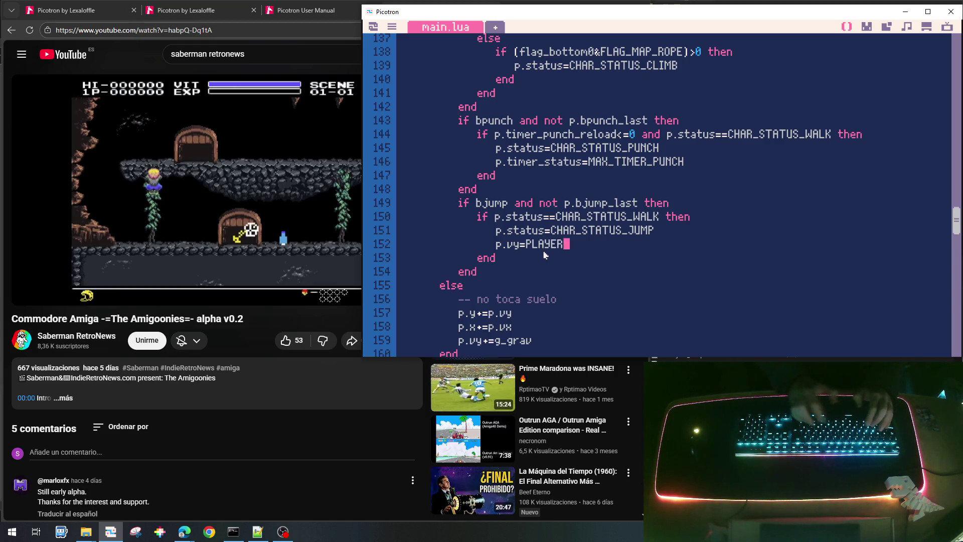
text(_VY_)
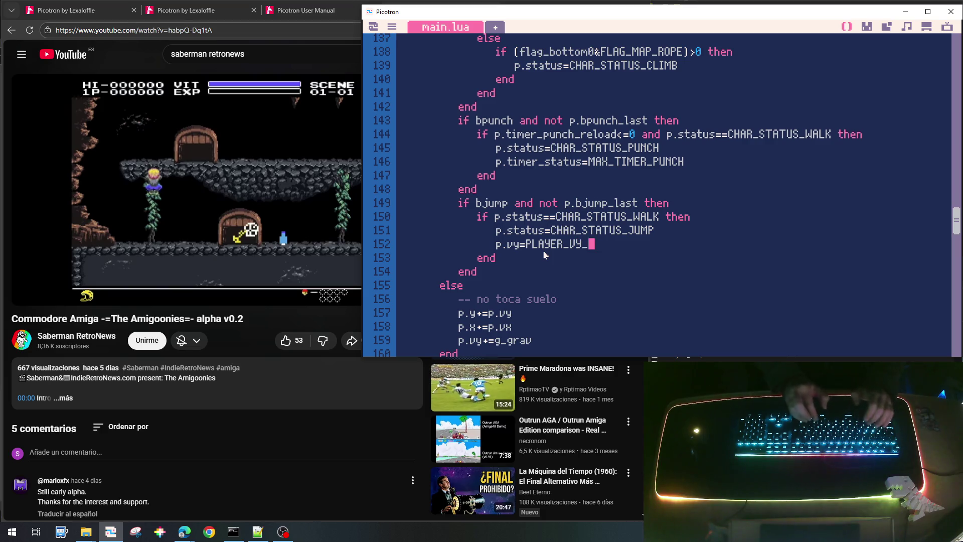
text(JUMP)
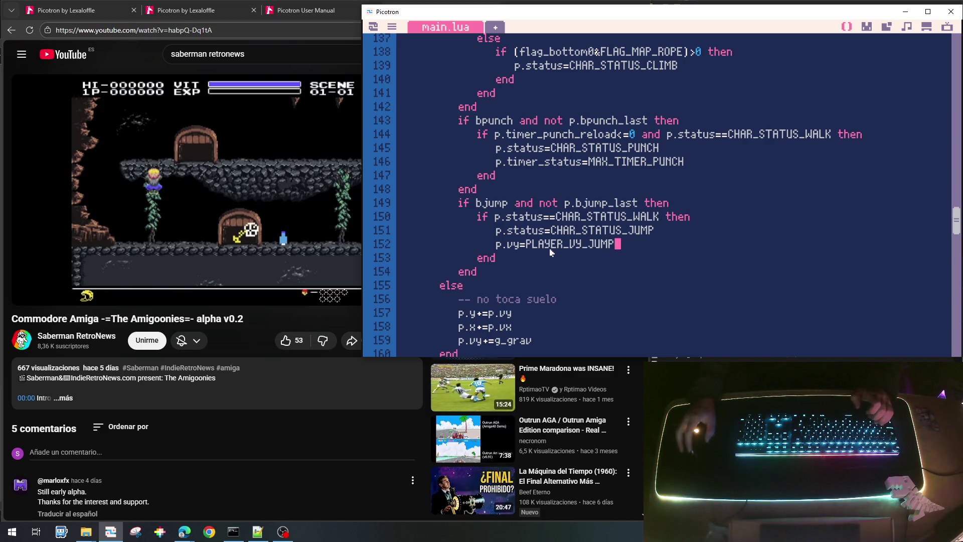
double_click(554, 244)
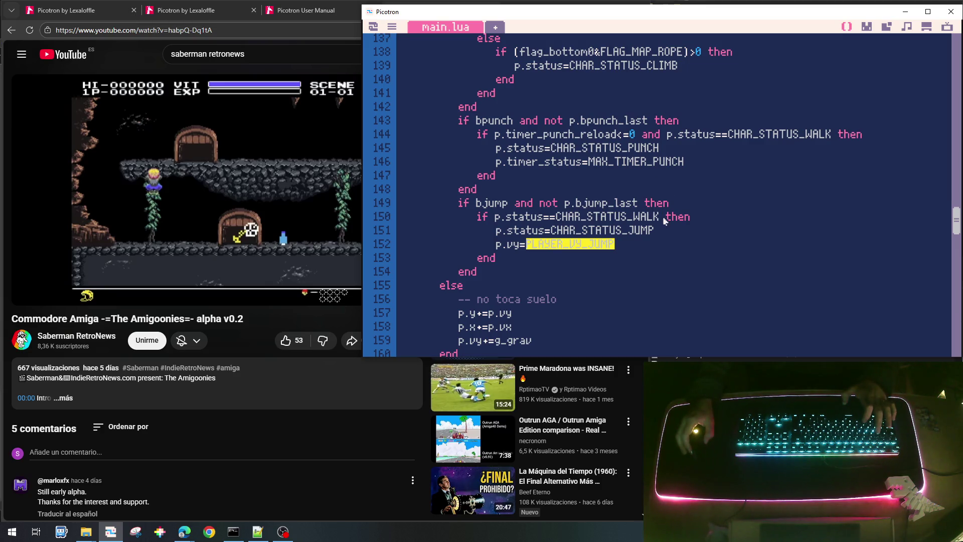
scroll(666, 223, up, 20)
scroll(667, 225, up, 5)
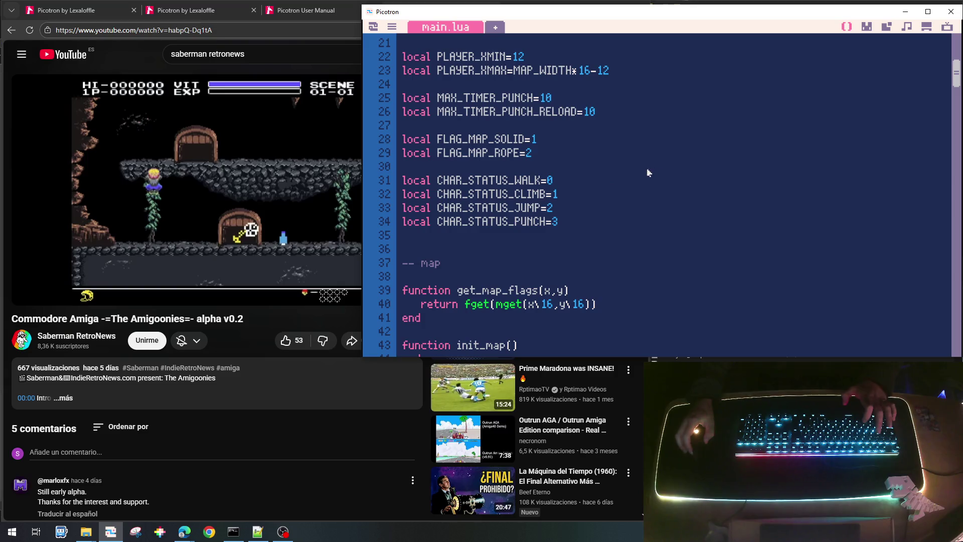
Insert 'local PLAYER_VY_JUMP=-4' after the PLAYER_XMAX constant.
scroll(620, 134, up, 2)
scroll(620, 133, down, 2)
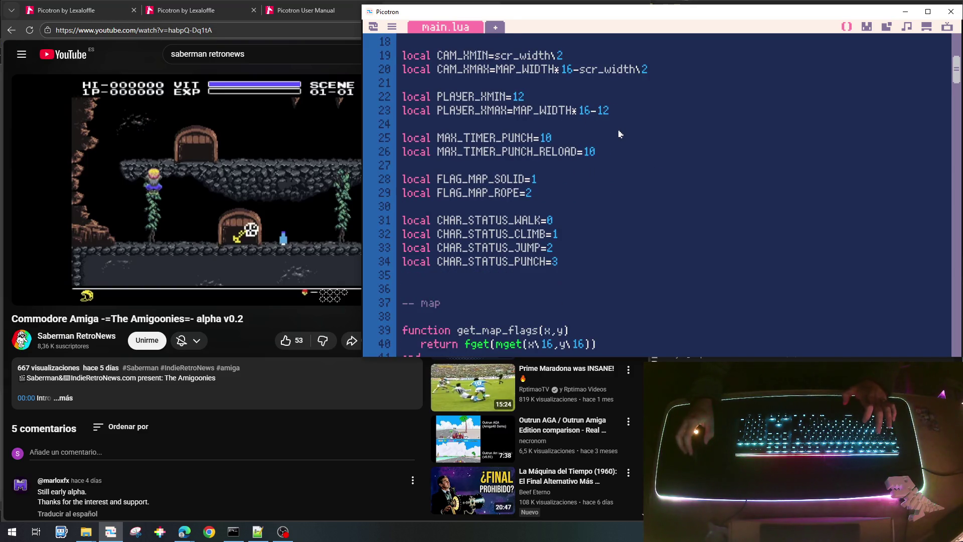
scroll(620, 134, up, 2)
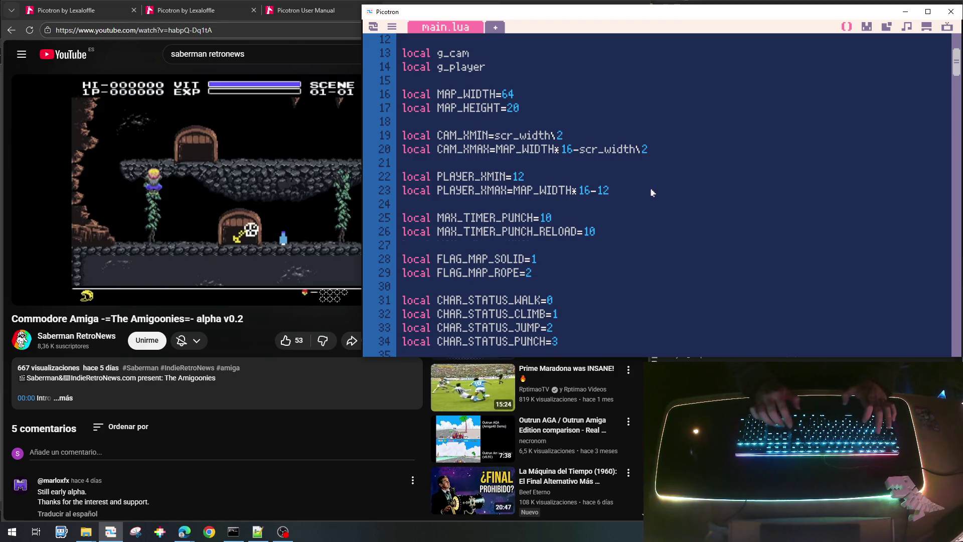
key(Return)
text(local PLAYER_VY_JUMP=)
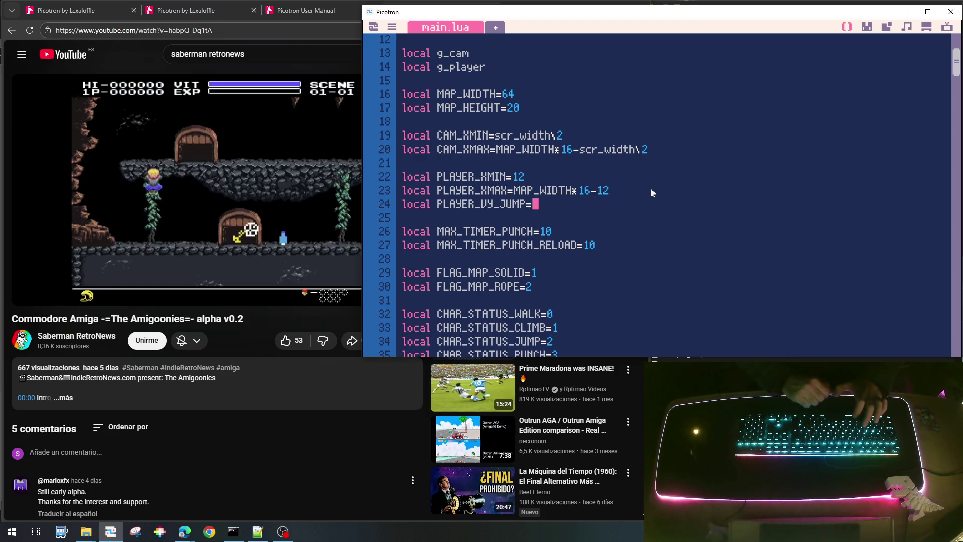
text(-4)
Save the cart, run it, and move the character left and right.
key(ctrl+s)
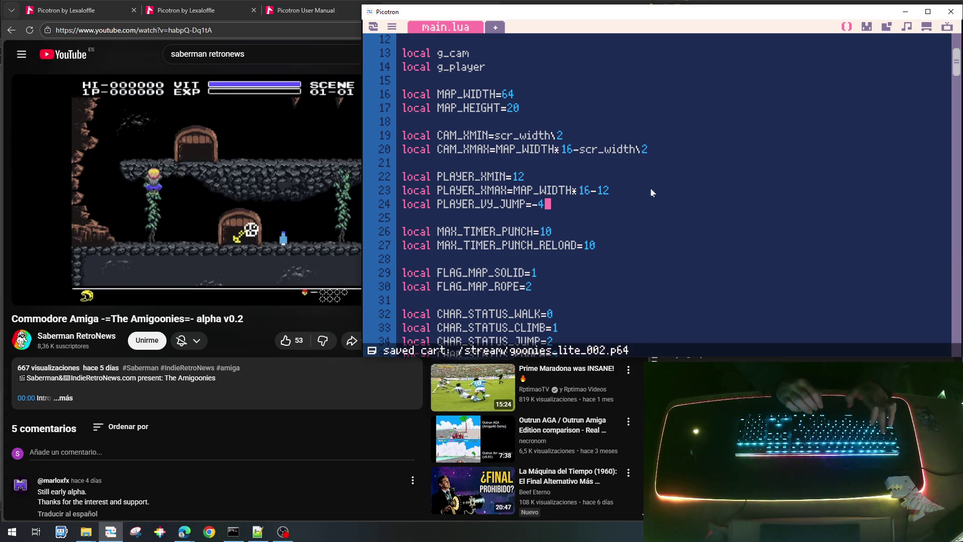
key(ctrl+r)
key(Left)
key(Right)
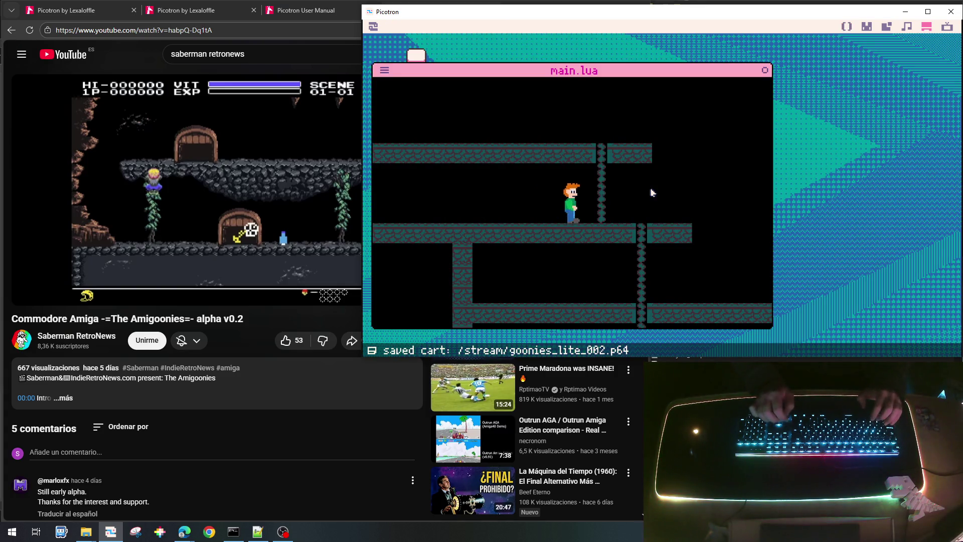
Walk the character left and right, then stop the game and return to main.lua.
key(Left)
key(Right)
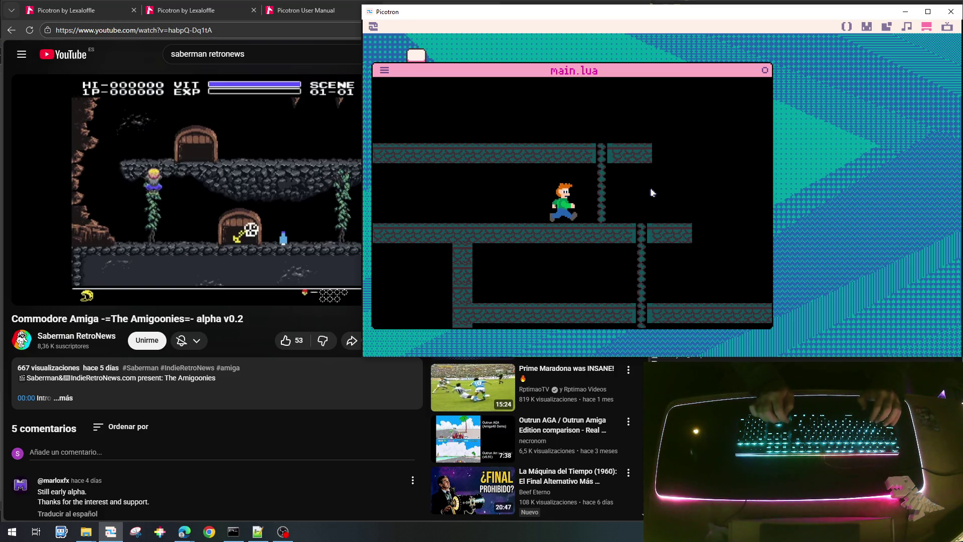
key(Escape)
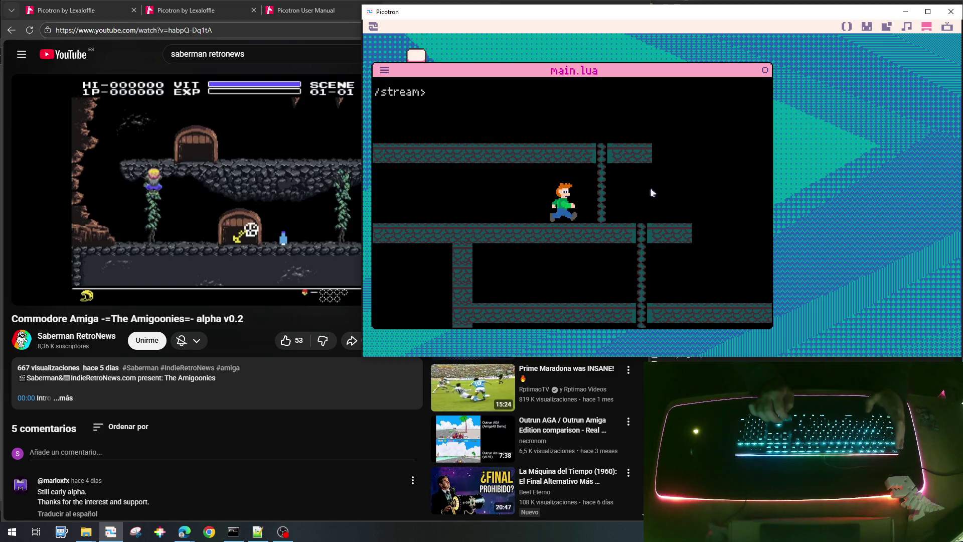
key(Escape)
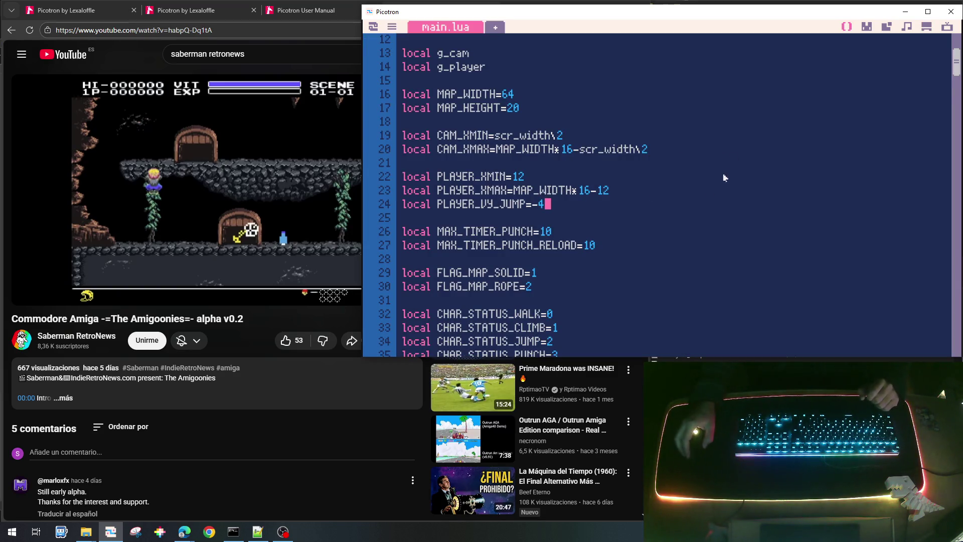
Delete the p.x+=p.vx line from the airborne branch.
scroll(660, 236, down, 15)
scroll(662, 246, down, 6)
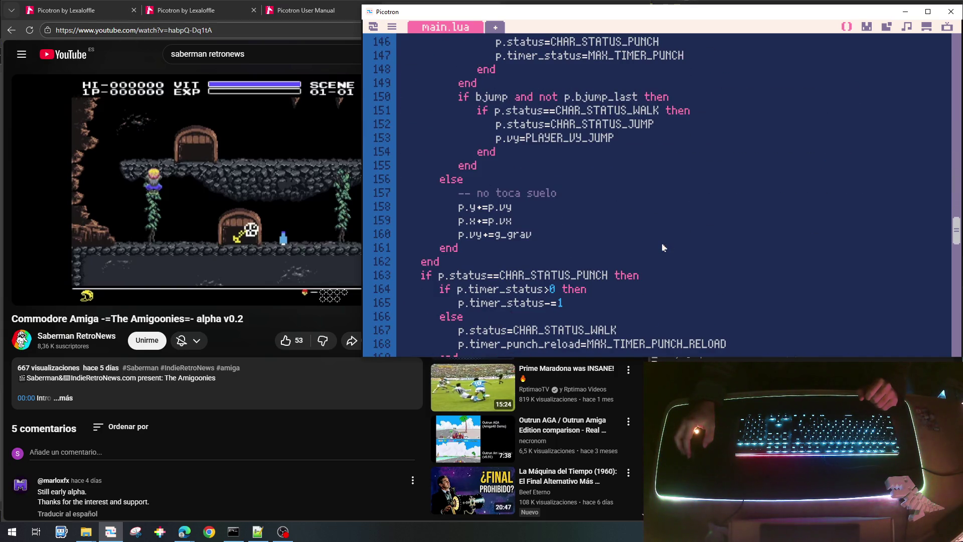
scroll(663, 248, down, 1)
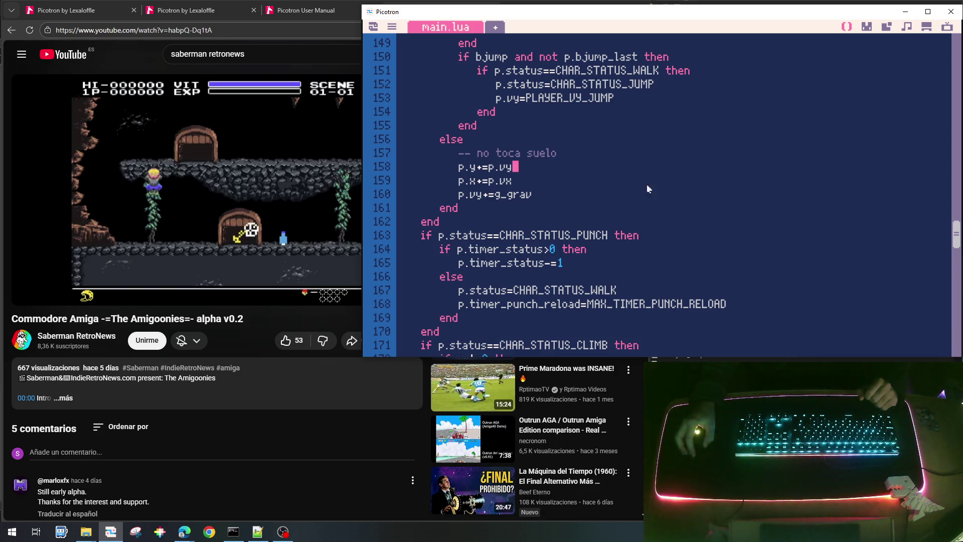
scroll(647, 183, up, 2)
scroll(667, 179, down, 2)
key(Down)
key(Home)
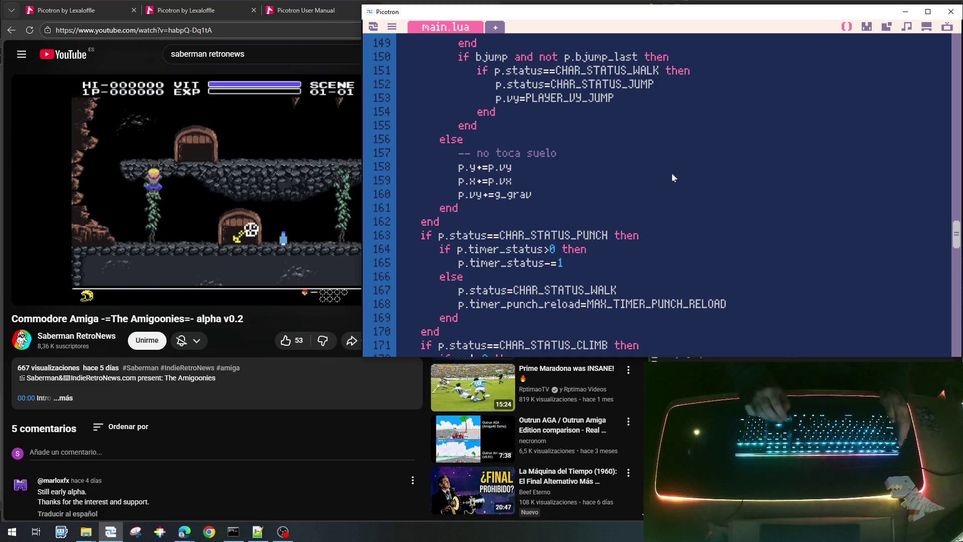
key(shift+Down)
key(BackSpace)
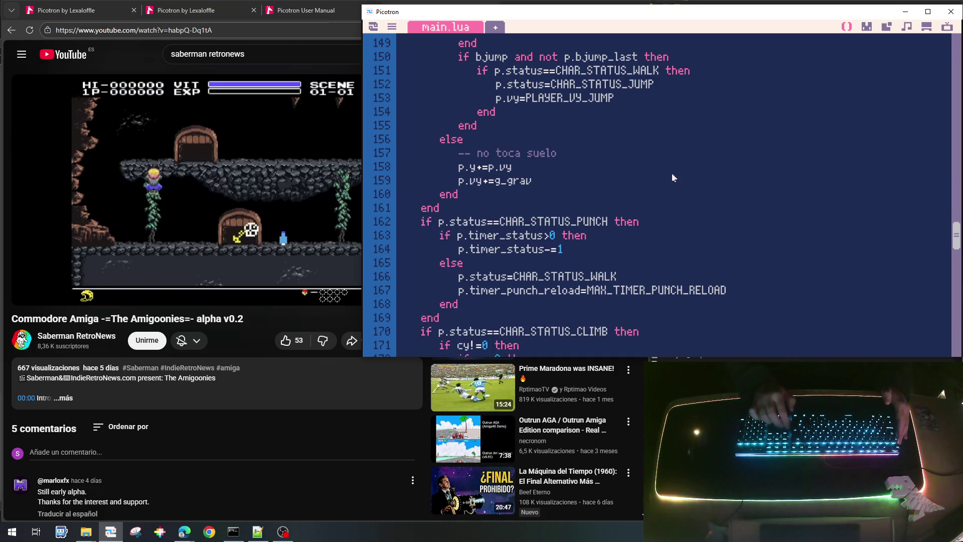
Copy the airborne gravity lines 157-159 and start a new if statement after line 161's end.
key(Up)
key(Up)
key(shift+Down)
key(shift+Down)
key(shift+Down)
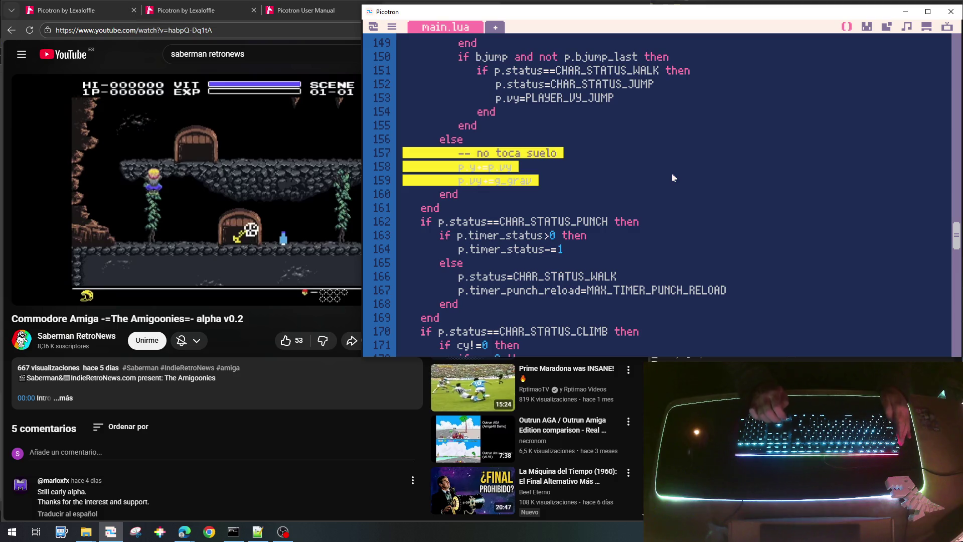
key(Down)
key(End)
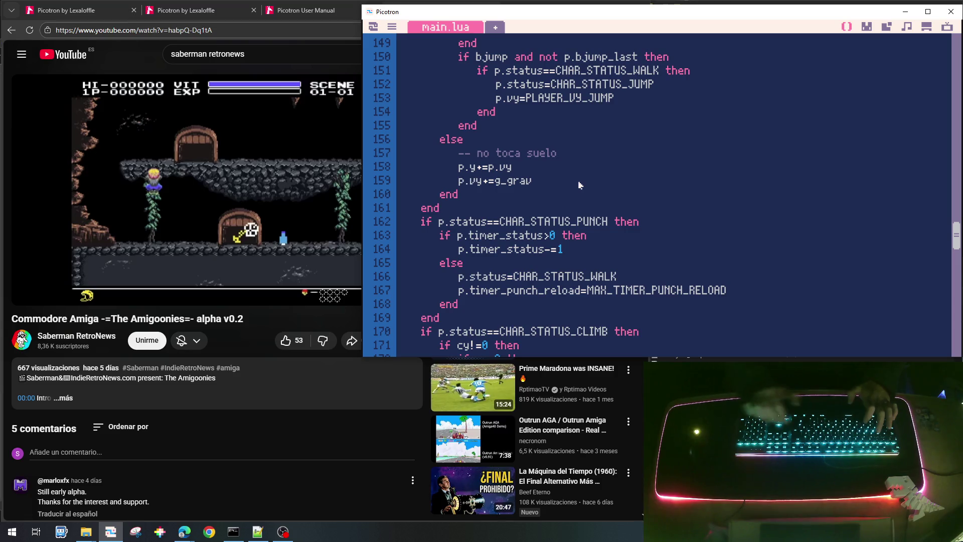
key(Return)
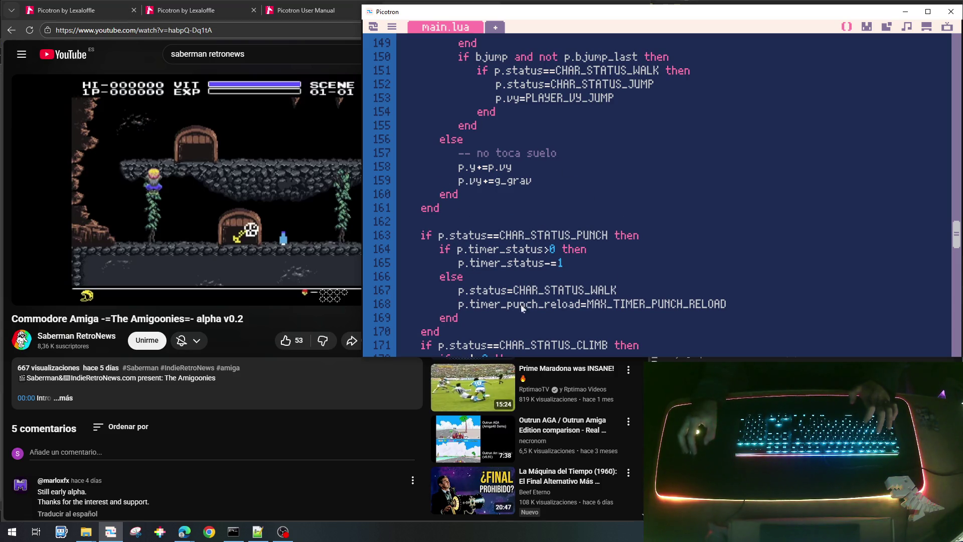
text(if p.sta)
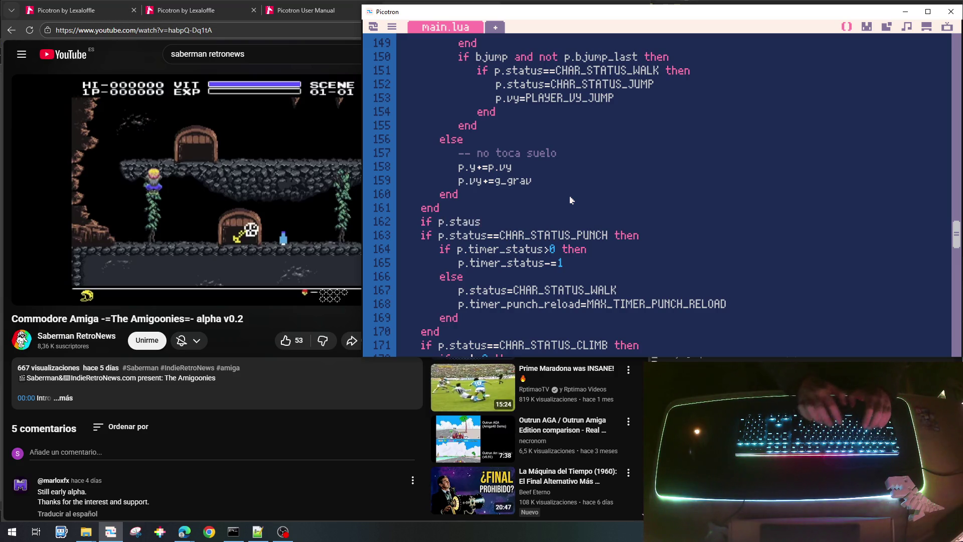
text(us)
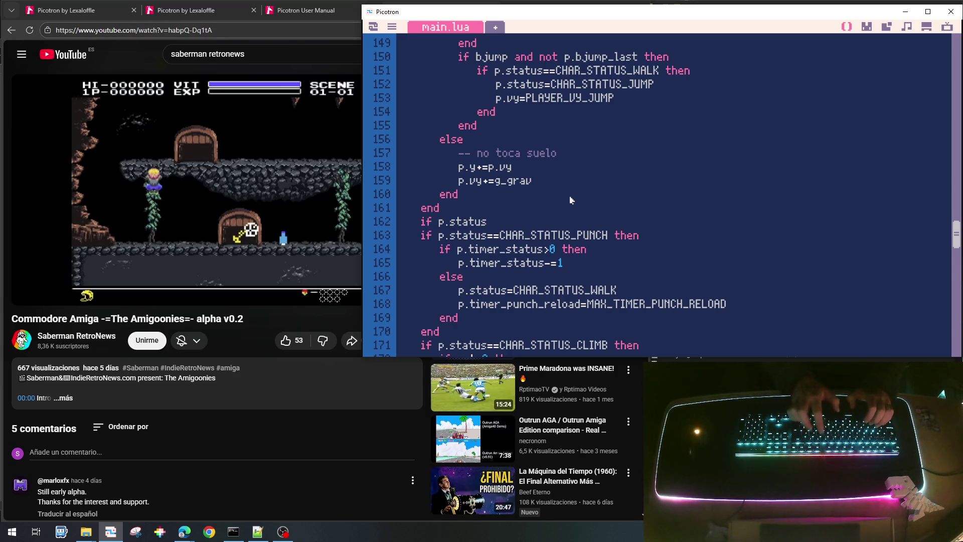
text(==CHAR_STATUS)
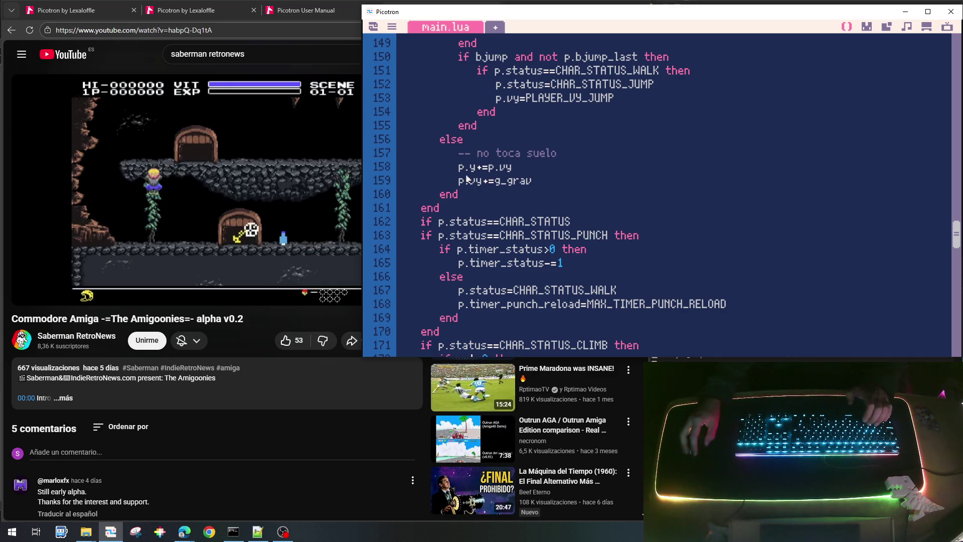
Complete 'if p.status==CHAR_STATUS_JUMP then' and close the block with end.
text(_)
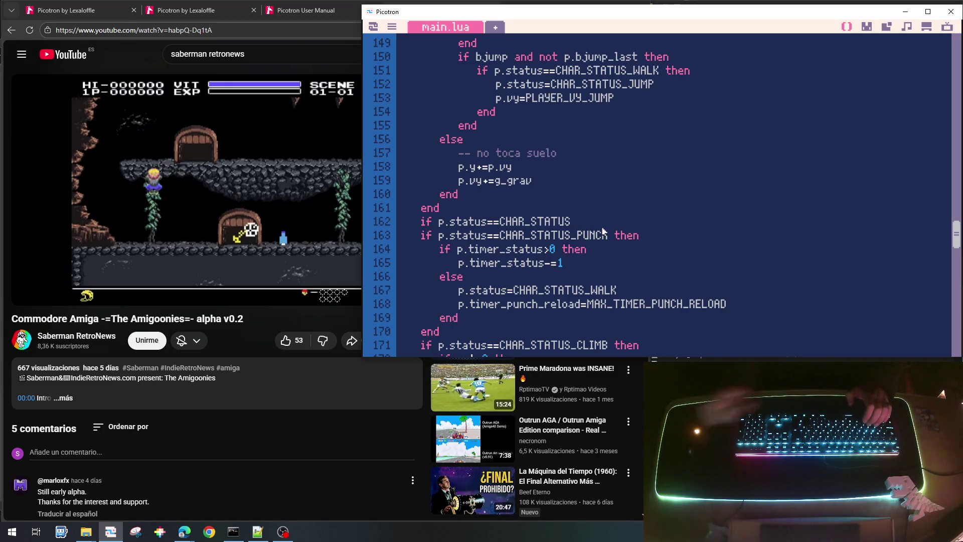
text(JUMP)
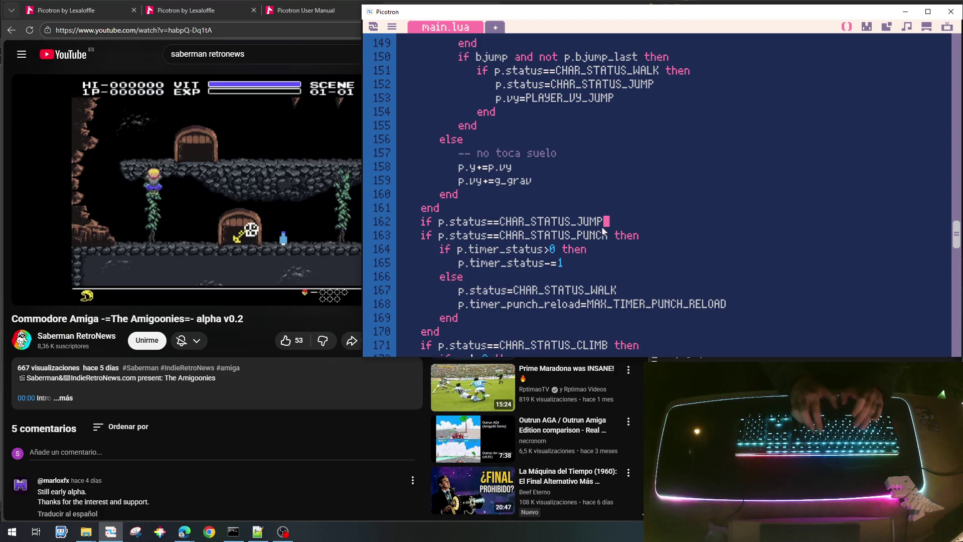
text( the)
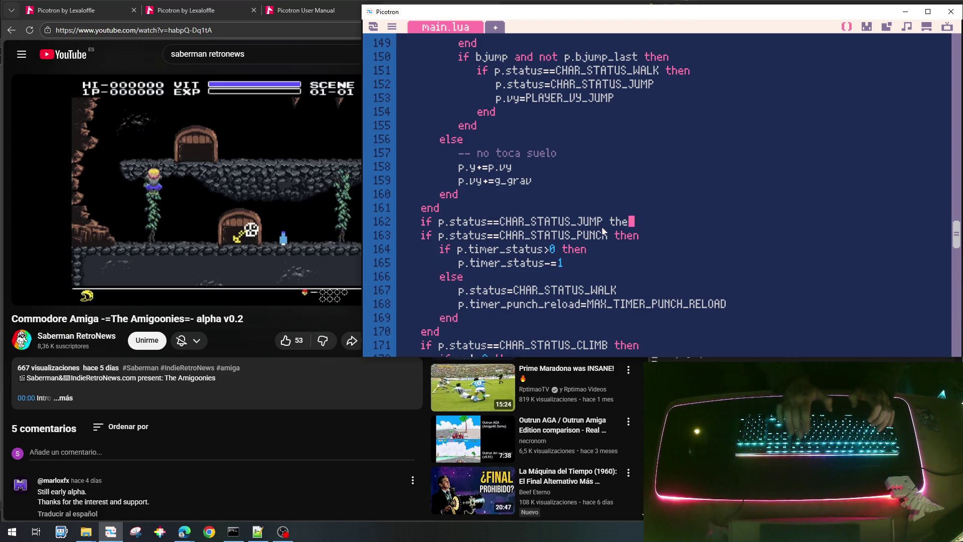
text(n)
key(Return)
text(edb)
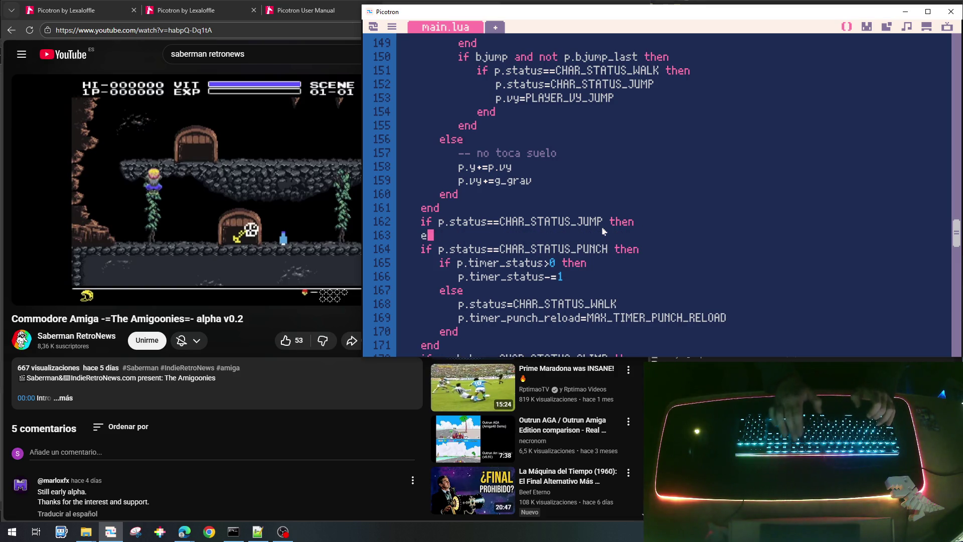
key(End)
key(Return)
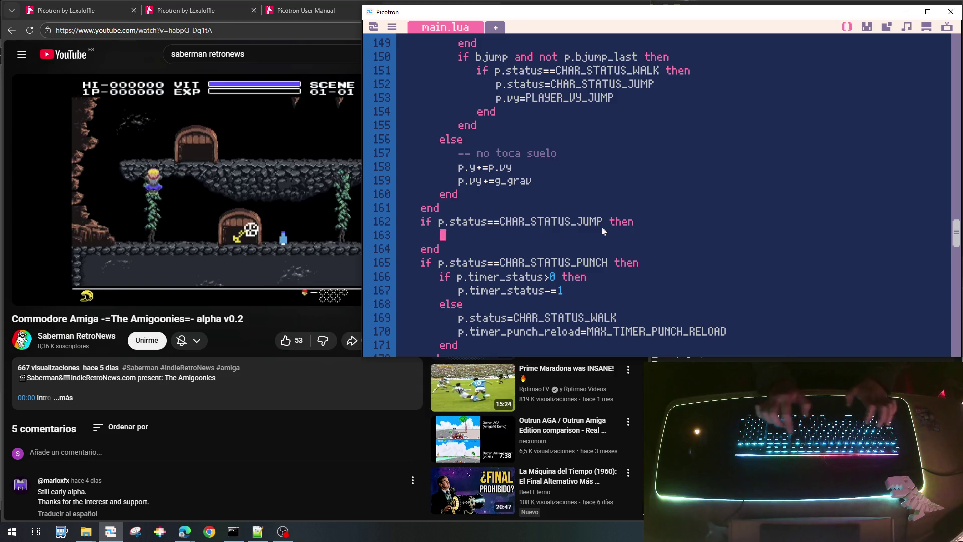
Paste p.y+=p.vy and p.vy+=g_grav into the jump block, dropping the comment and blank line.
key(ctrl+v)
key(Up)
key(Up)
key(shift+Down)
key(Delete)
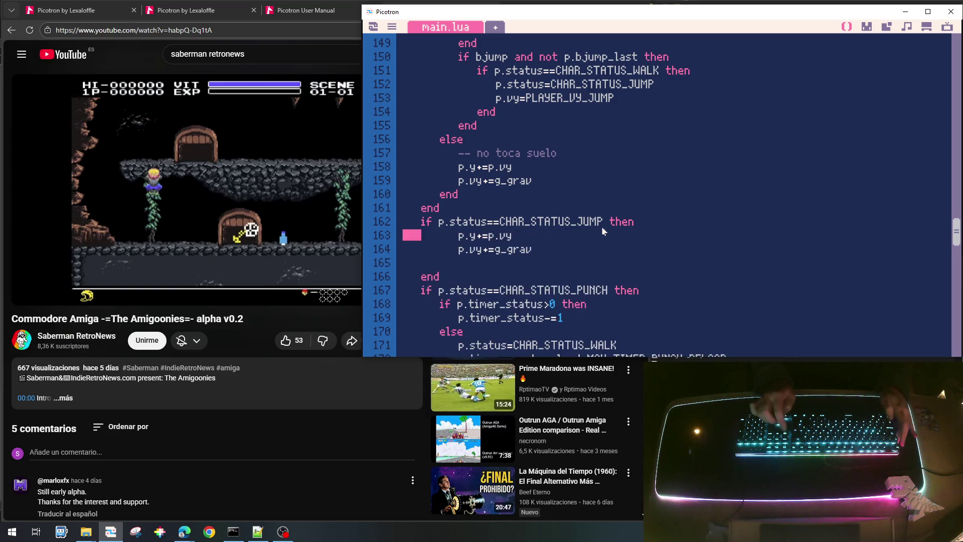
key(shift+Down)
key(shift+Down)
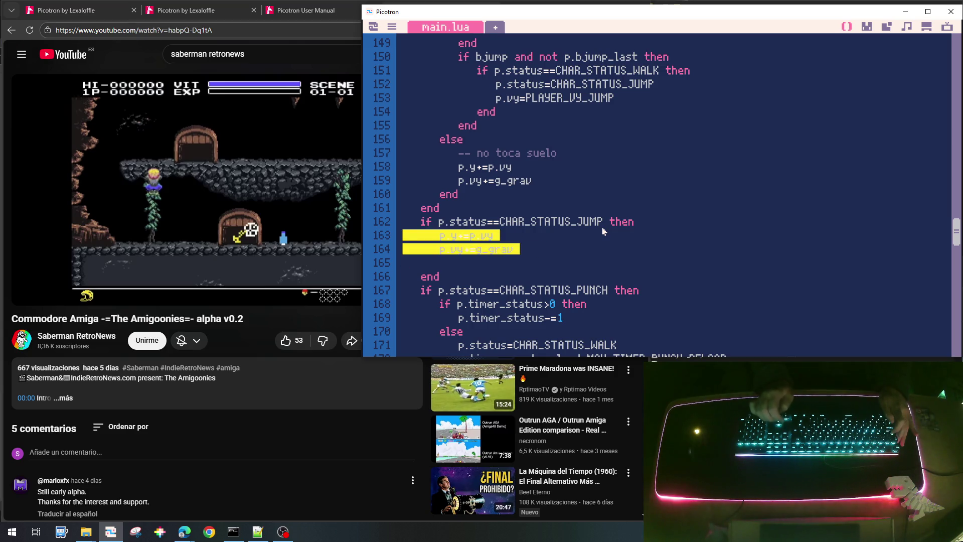
key(Down)
key(Up)
key(BackSpace)
key(End)
key(Return)
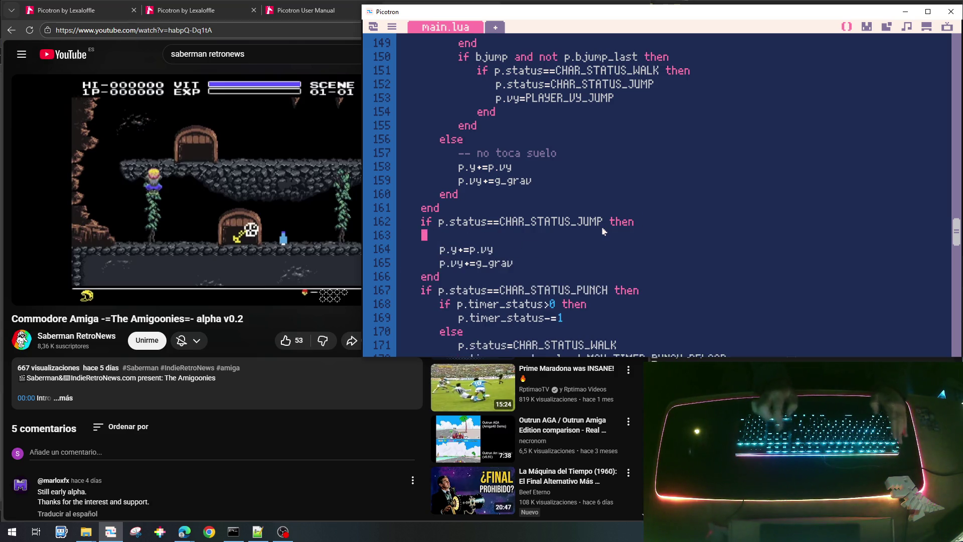
scroll(597, 225, up, 10)
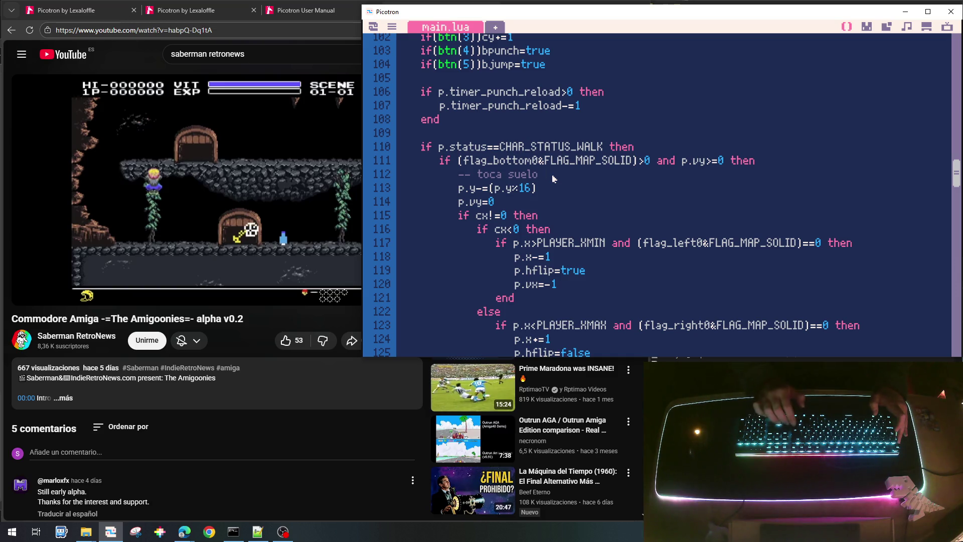
Add p.vx=0 below p.vy=0 in the landing code and save goonies_lite_002.p64.
key(Return)
text(p.vx=)
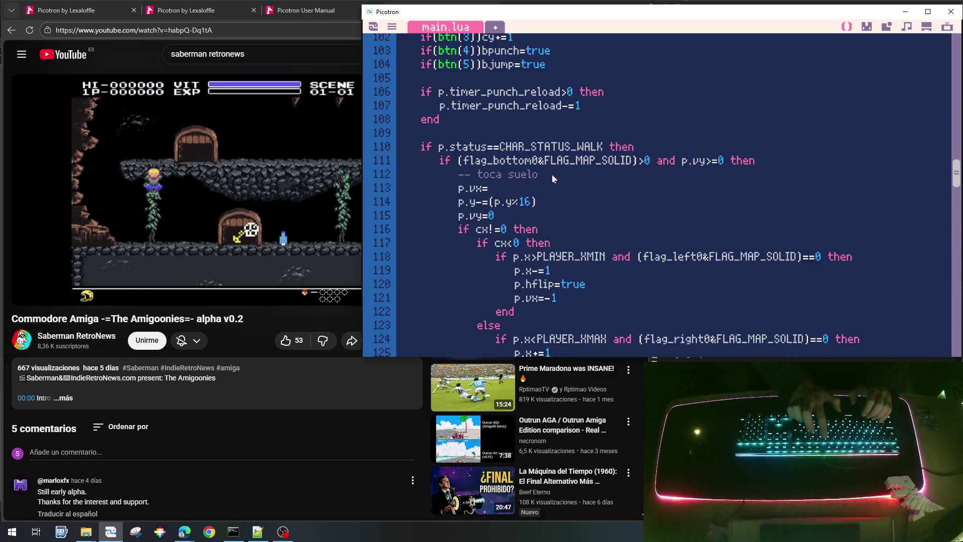
text(0)
key(shift+Home)
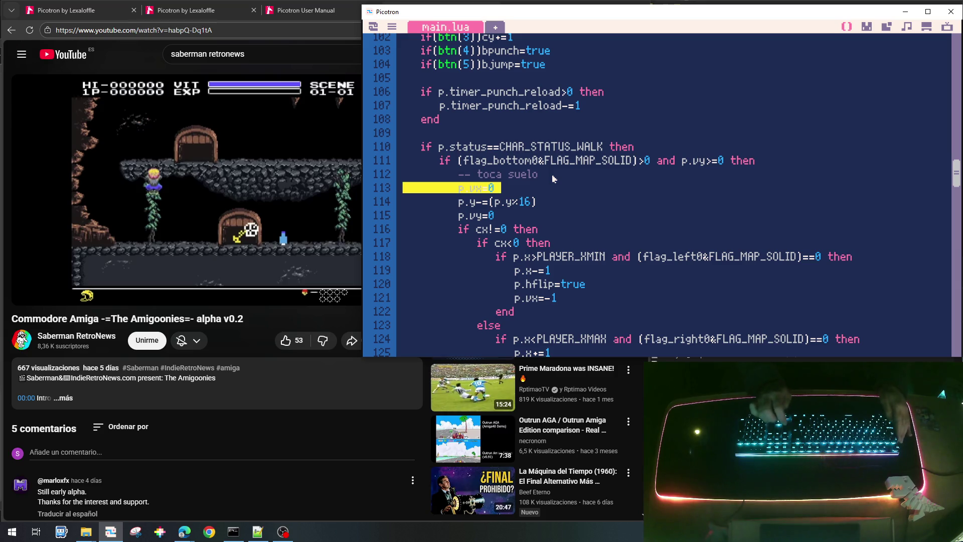
key(ctrl+x)
key(Down)
key(Down)
key(ctrl+v)
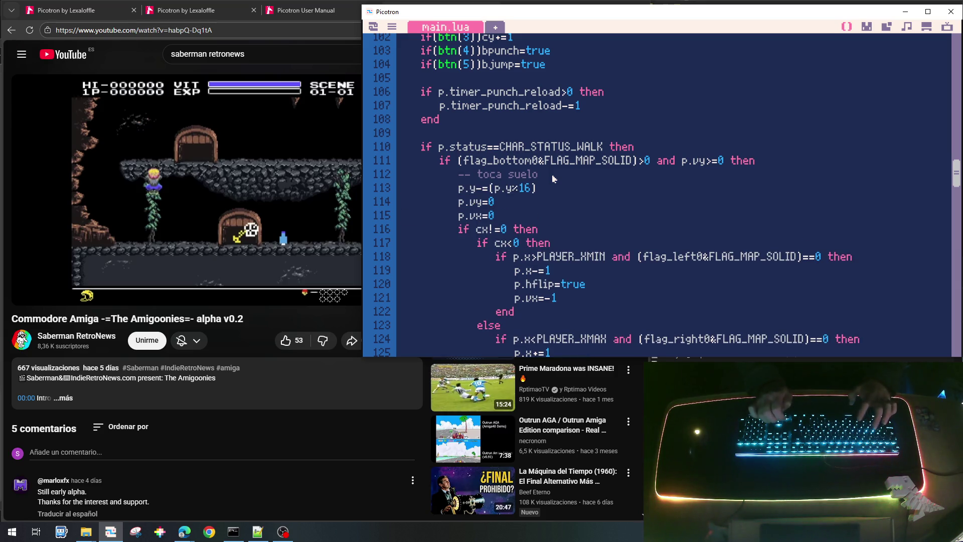
key(ctrl+s)
scroll(620, 247, down, 10)
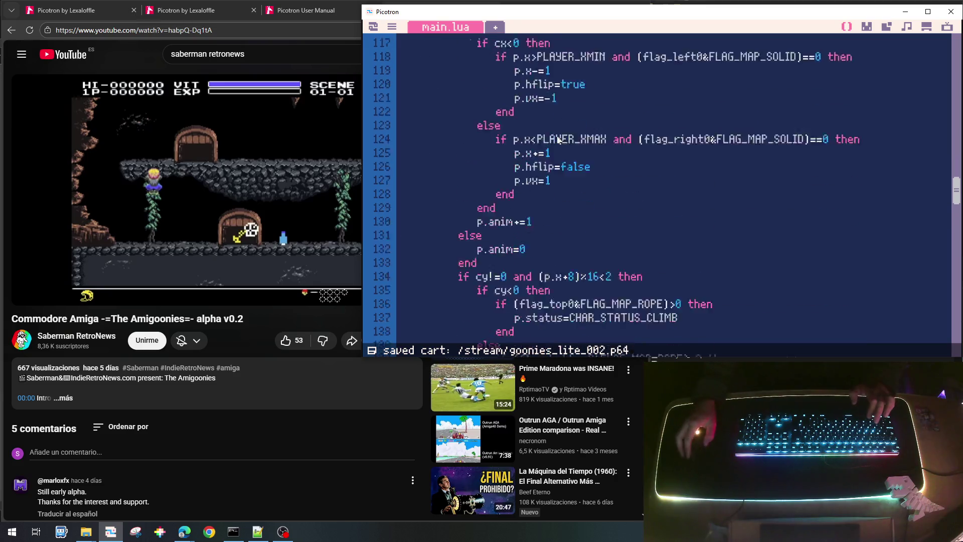
scroll(620, 247, down, 1)
scroll(524, 234, down, 1)
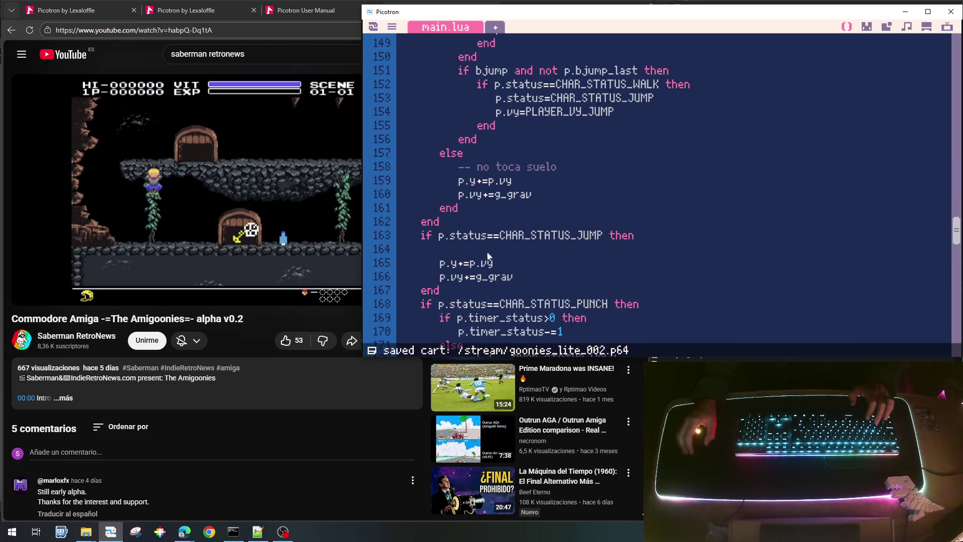
Insert p.x+=p.vx on the empty line of the CHAR_STATUS_JUMP block near line 163.
text(p.x)
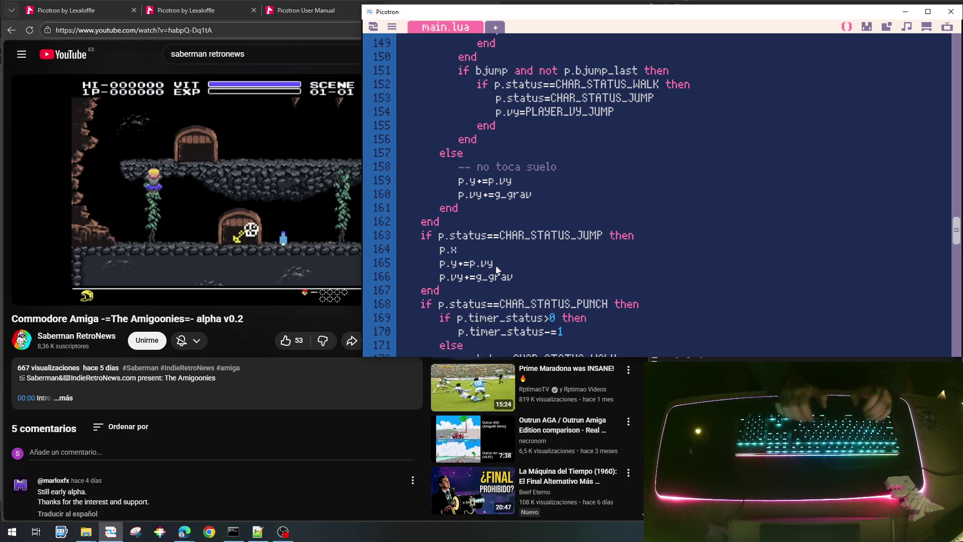
text(+=)
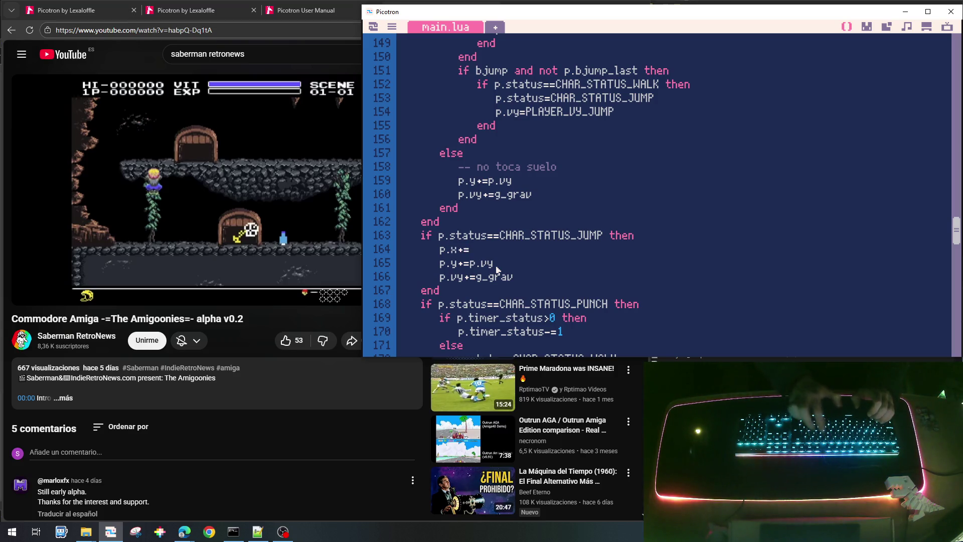
text(p.vx)
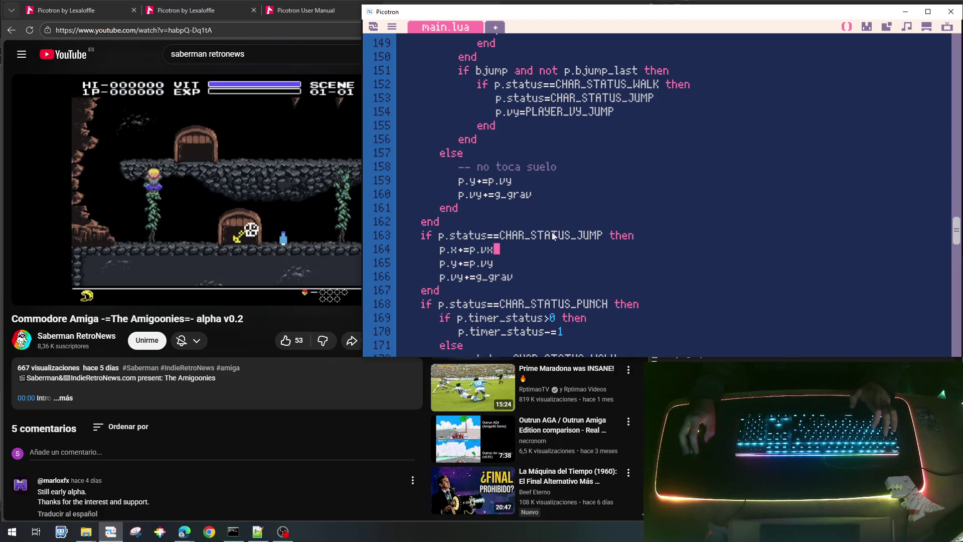
mouse_move(513, 234)
mouse_down()
mouse_move(595, 234)
mouse_move(499, 235)
mouse_move(508, 235)
mouse_up()
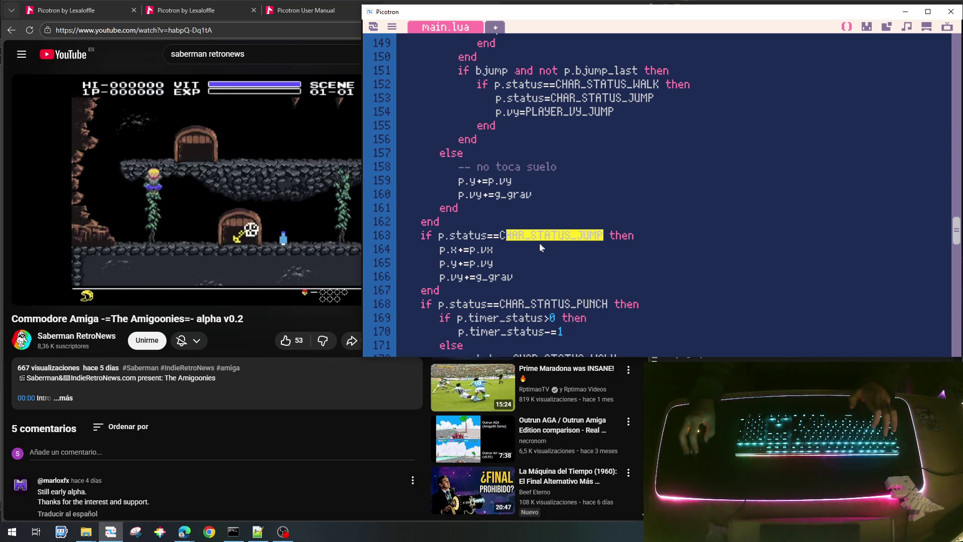
click(502, 236)
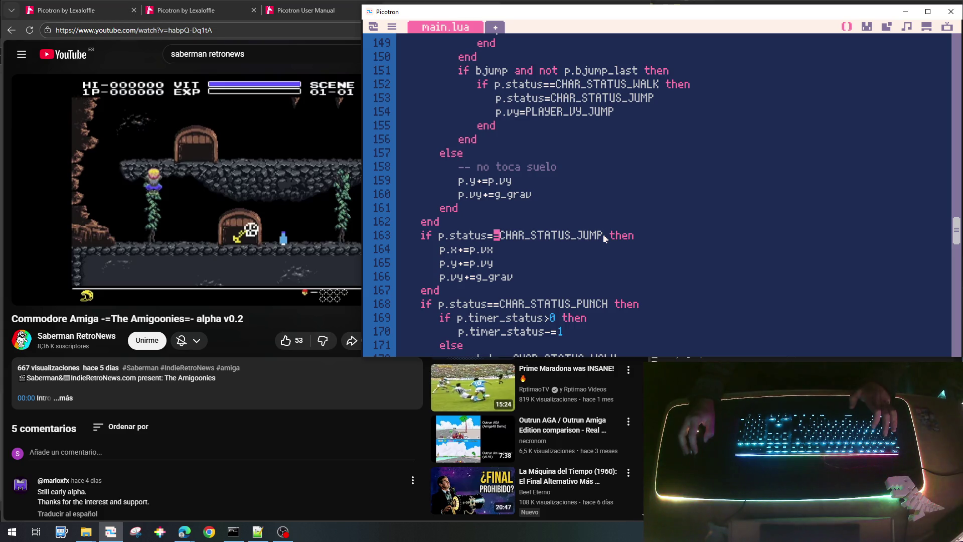
scroll(577, 237, up, 1)
scroll(516, 237, up, 3)
scroll(517, 237, up, 4)
scroll(517, 237, up, 8)
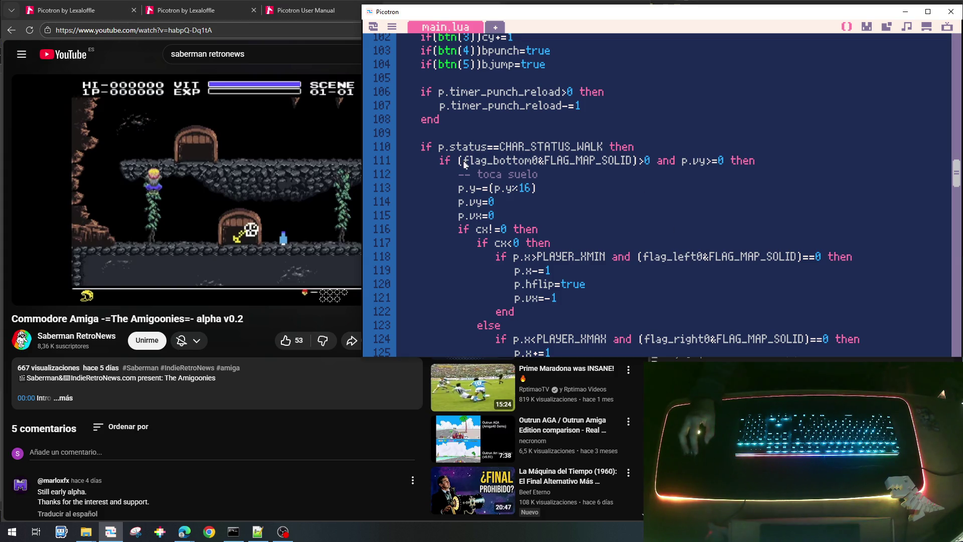
mouse_move(446, 161)
mouse_down()
mouse_move(729, 173)
mouse_move(765, 161)
mouse_up()
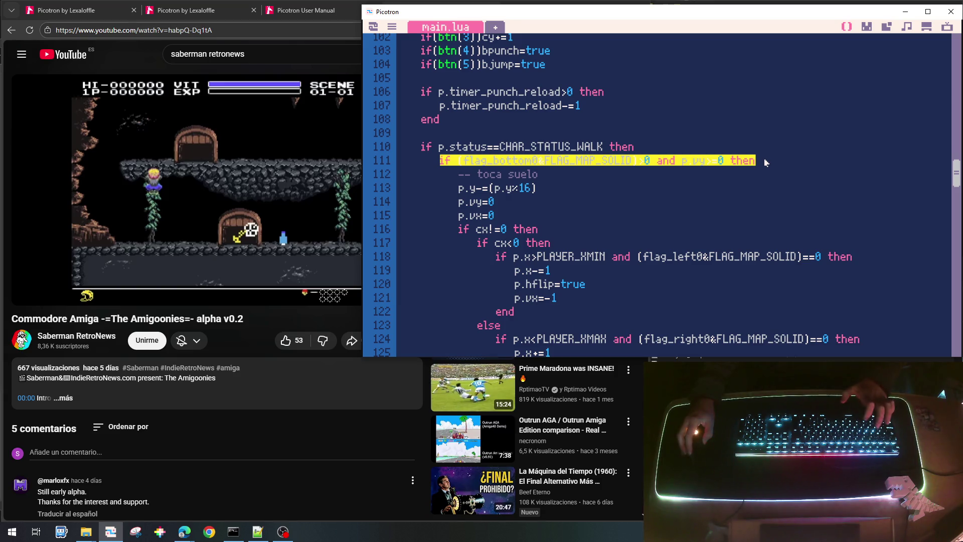
scroll(672, 240, down, 15)
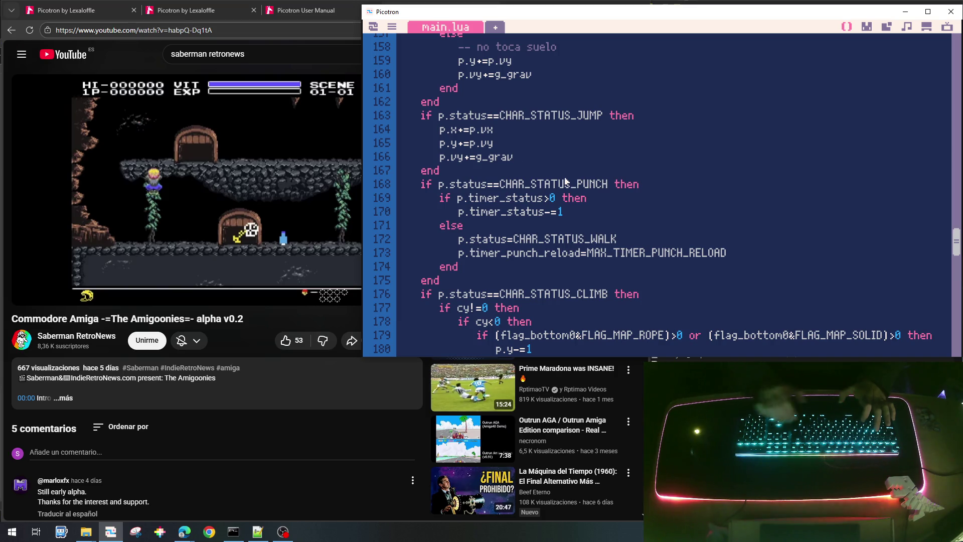
Paste the flag_bottom0 solid-ground check with p.vy>=0 into the jump block, setting p.status=CHAR_STATUS_WALK.
key(Return)
key(ctrl+v)
key(Return)
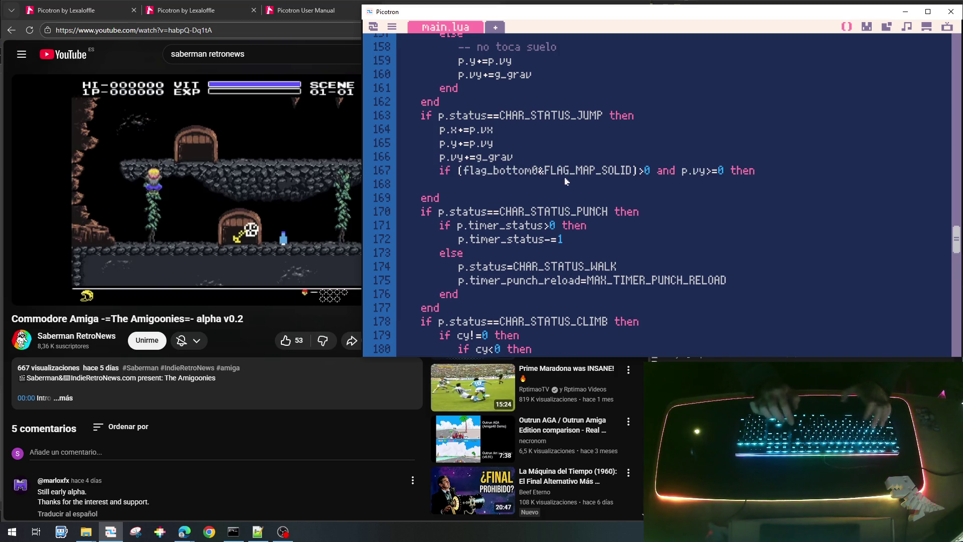
text(end)
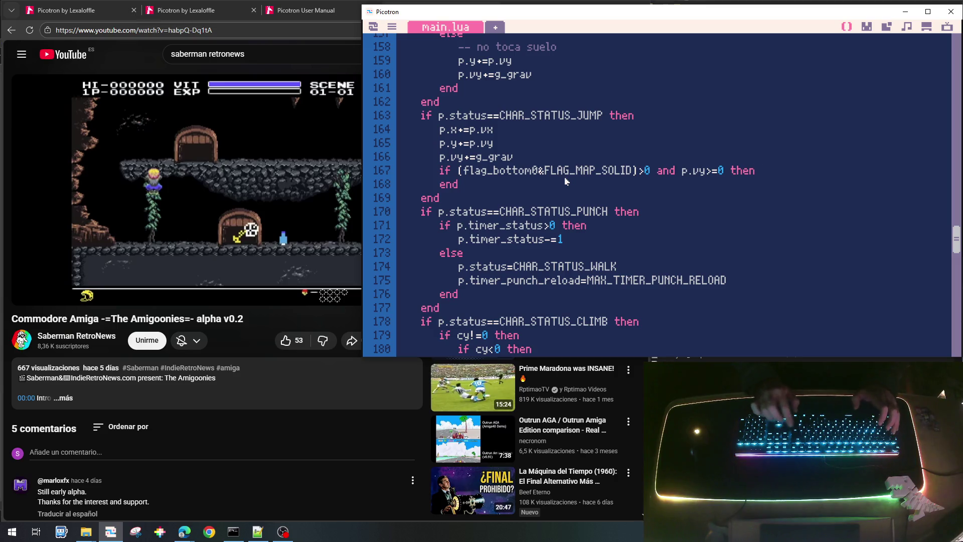
key(Return)
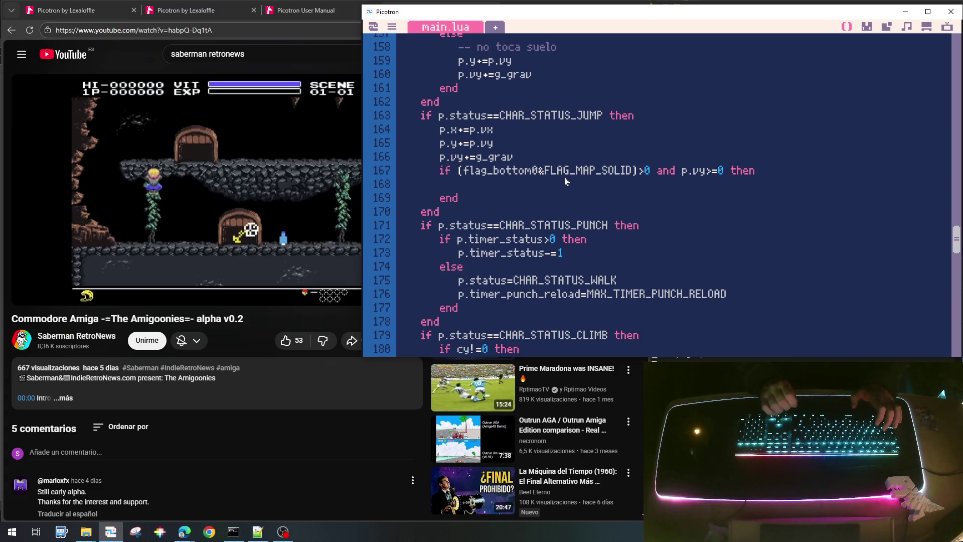
text(p.statiu)
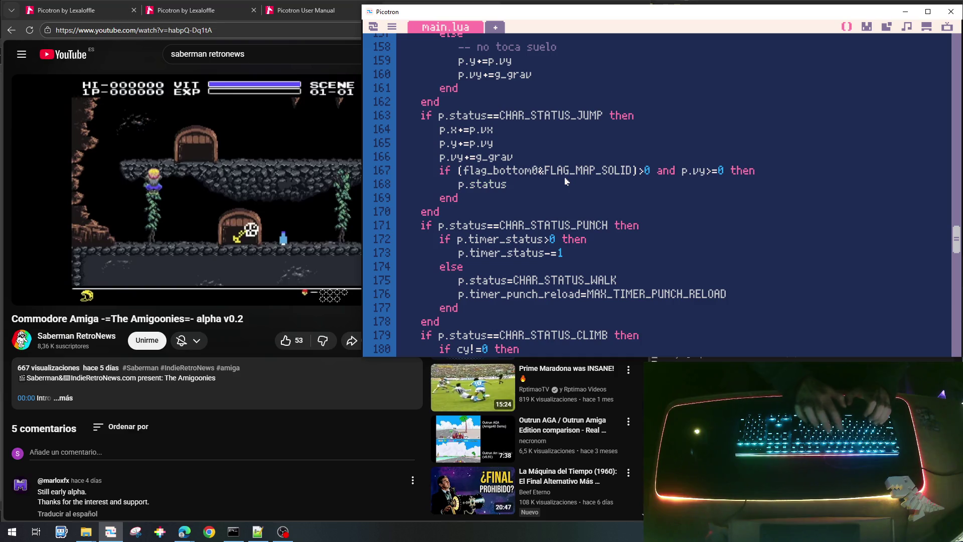
text(HAR_STATUS_WAL)
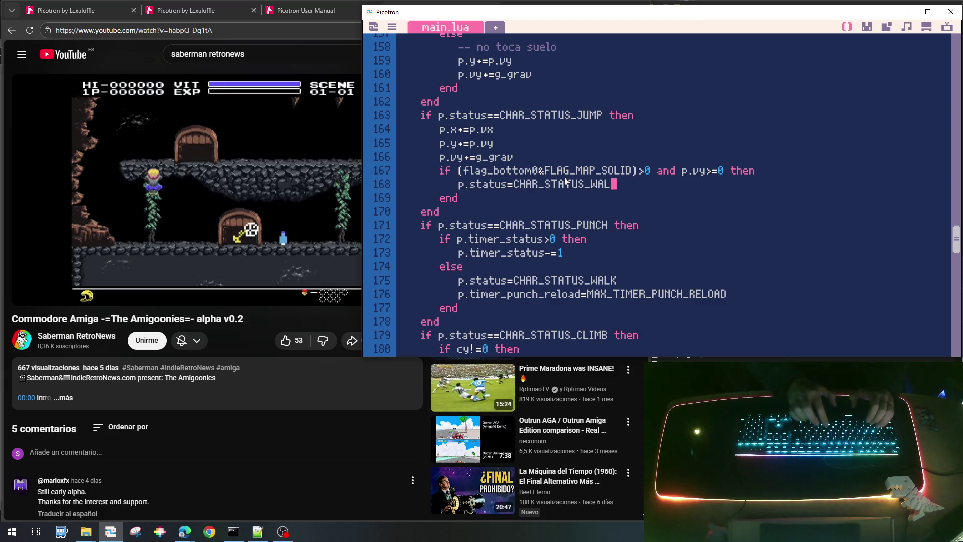
text(K)
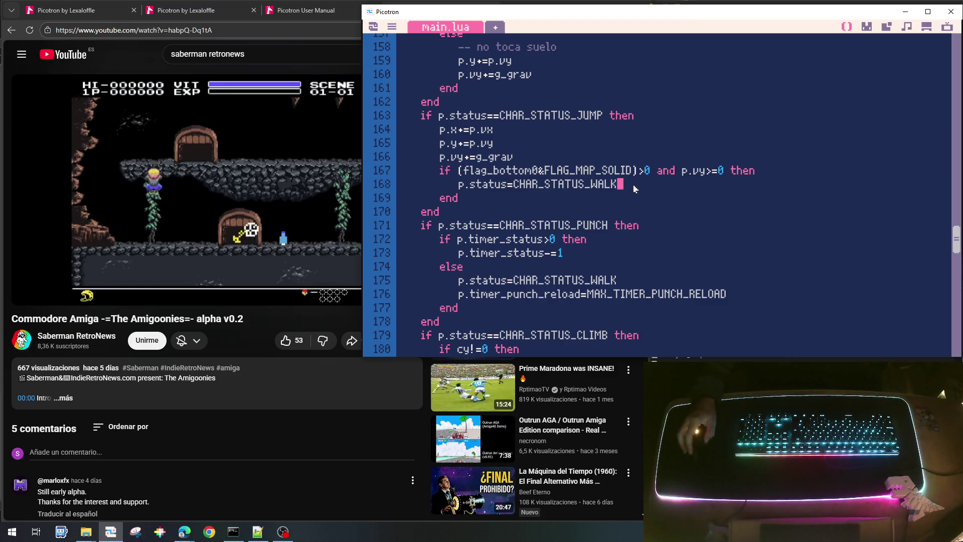
scroll(647, 189, up, 1)
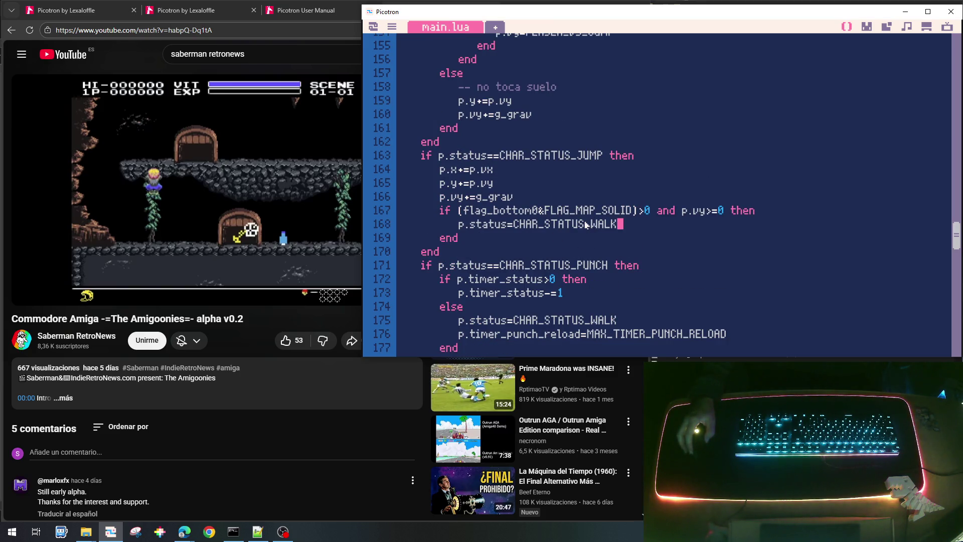
scroll(585, 224, up, 15)
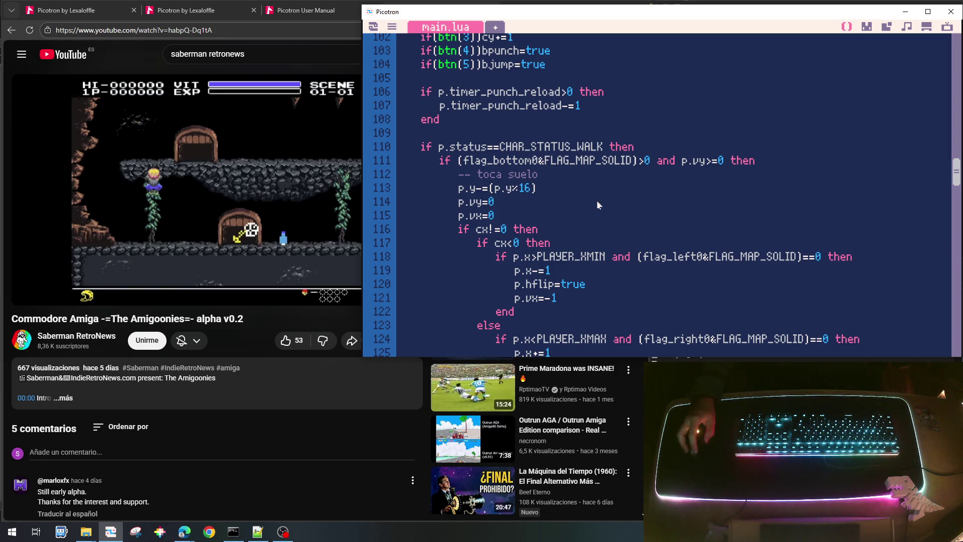
Copy p.y-=(p.y%16), p.vy=0, p.vx=0 from lines 113–115 into the landing check and save.
key(shift+Down)
key(shift+Down)
key(shift+Down)
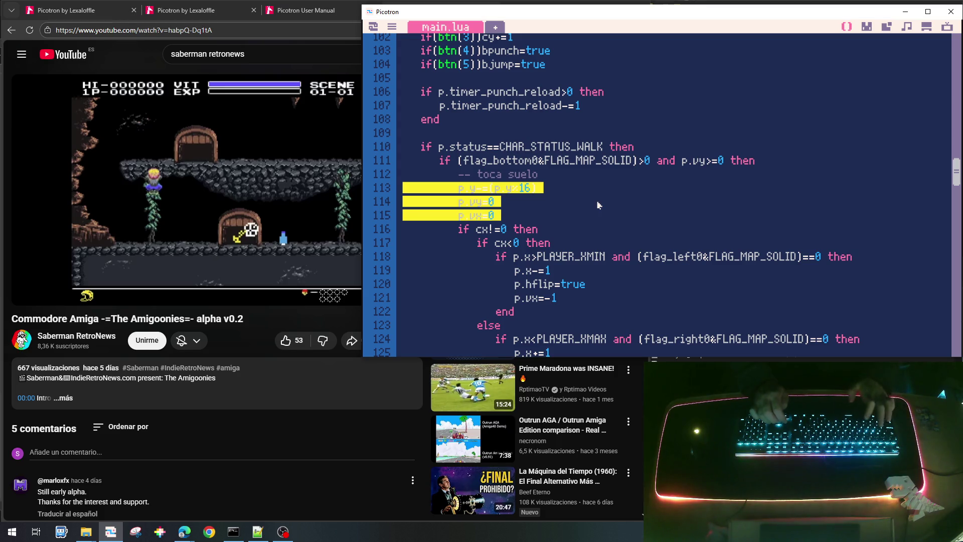
scroll(597, 205, down, 10)
scroll(597, 205, down, 7)
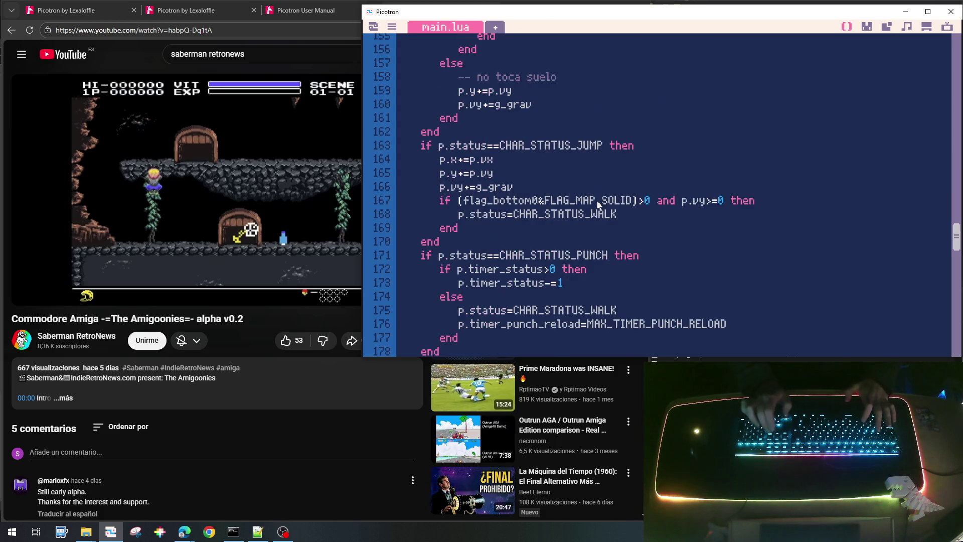
key(Down)
text(p.y-=(p.y%16) p.vy=0 p.vx=0)
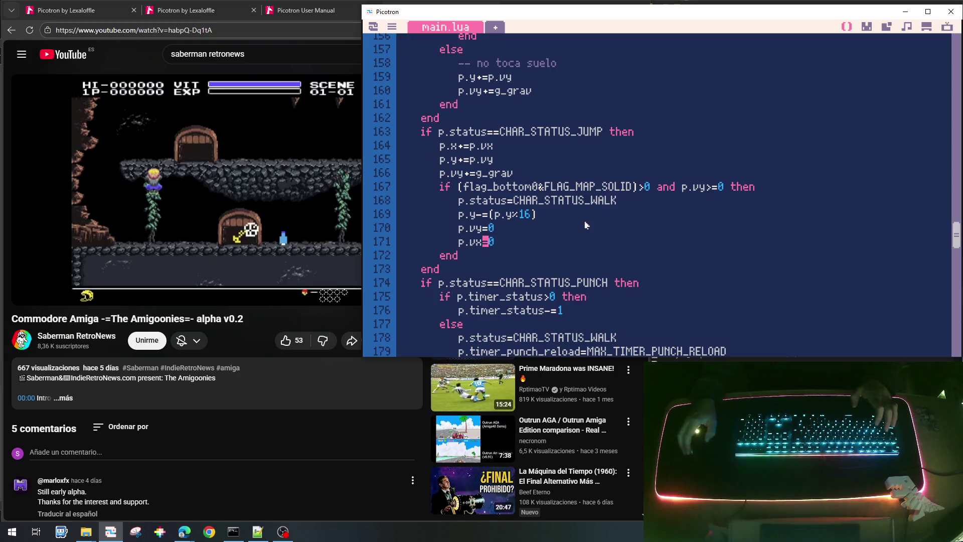
key(ctrl+s)
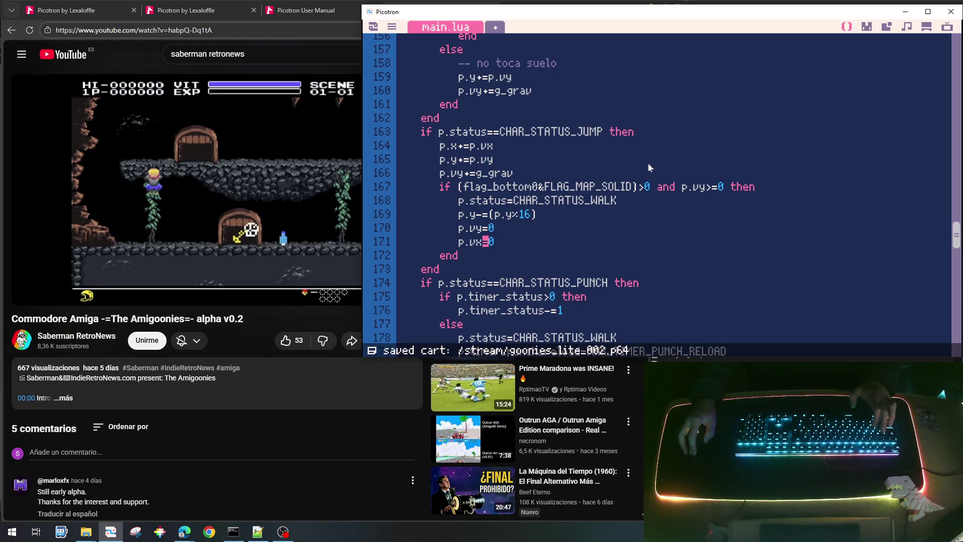
key(ctrl+r)
key(Right)
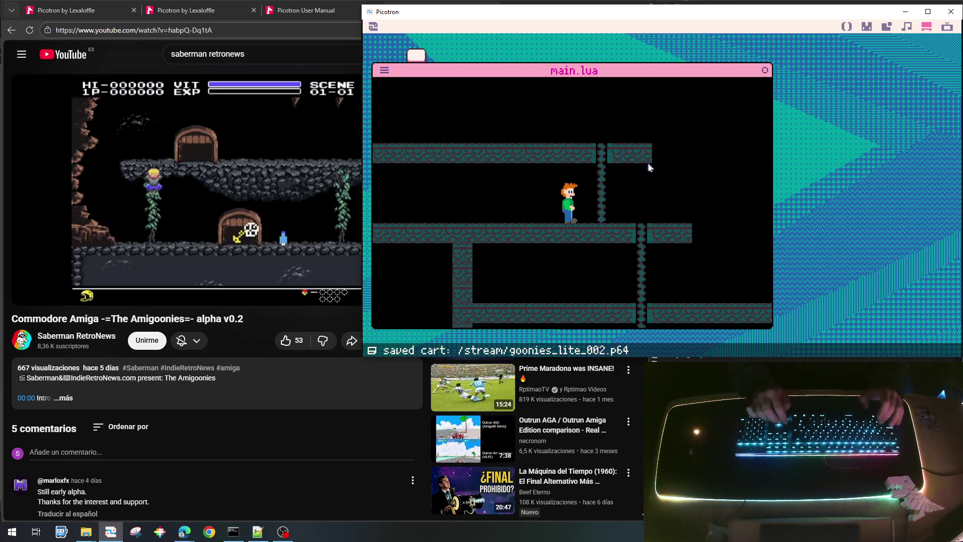
key(Left)
key(Right)
key(Right)
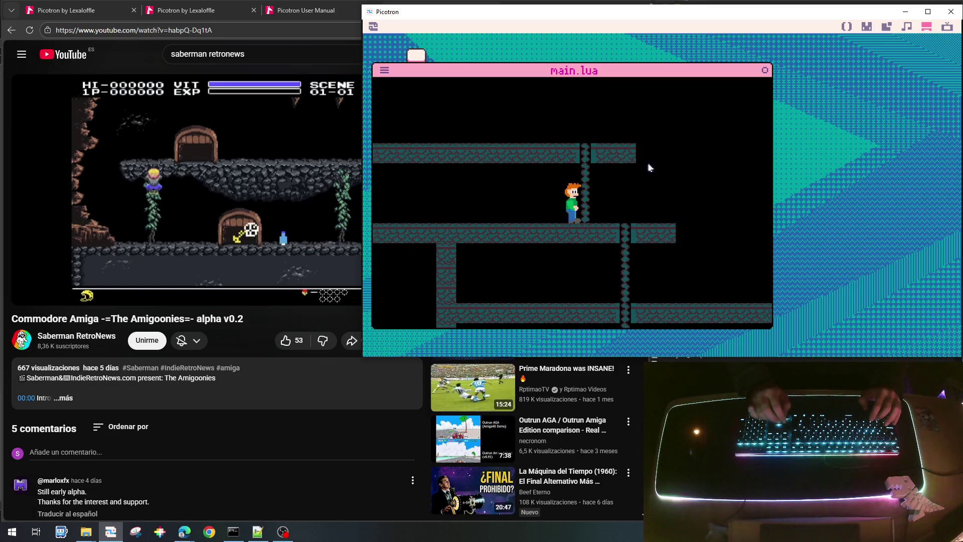
key(Left)
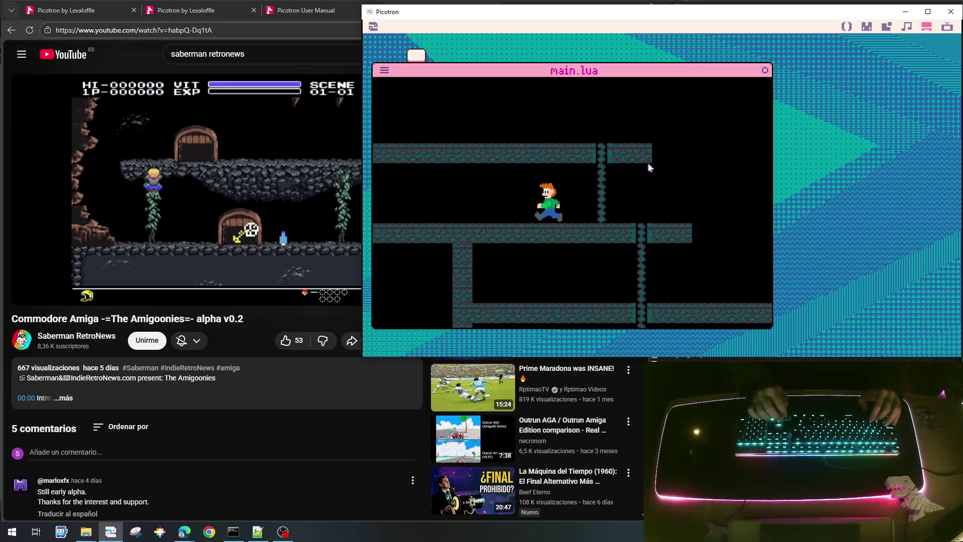
key(Up)
key(Right)
key(Left)
key(Up)
key(Right)
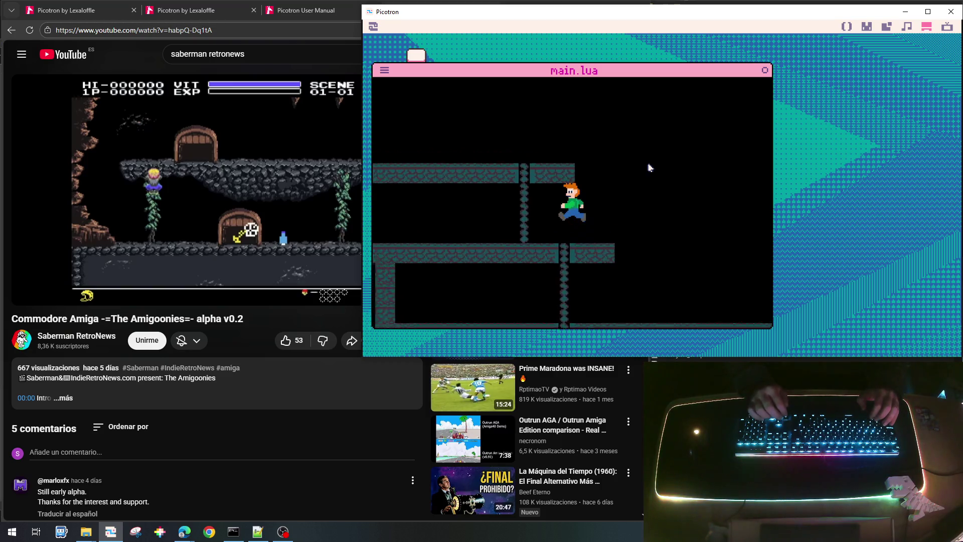
key(Up)
key(Right)
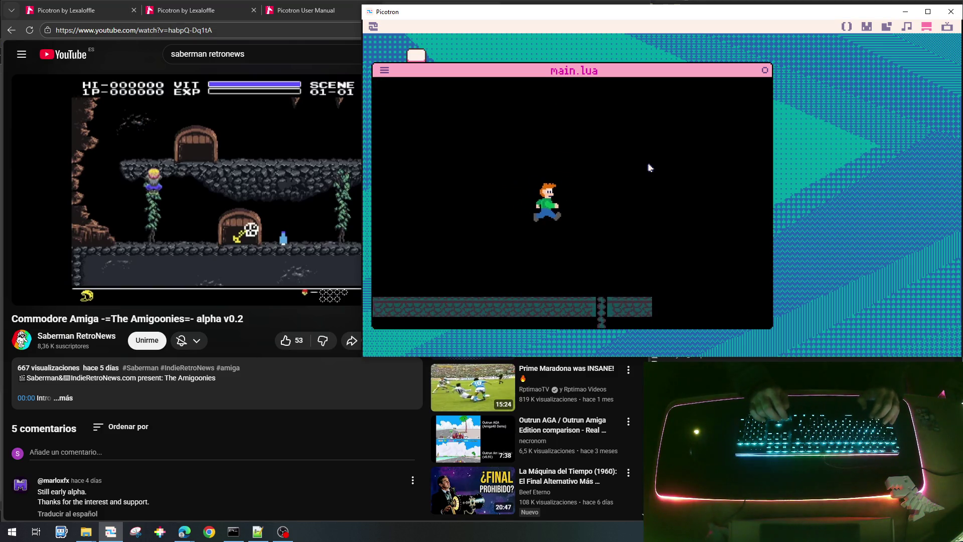
key(Left)
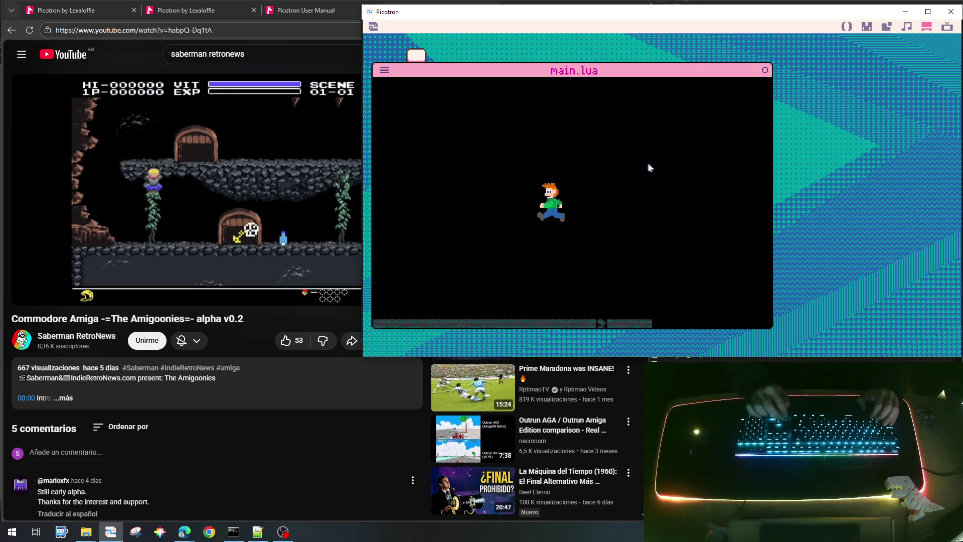
key(Right)
key(Right)
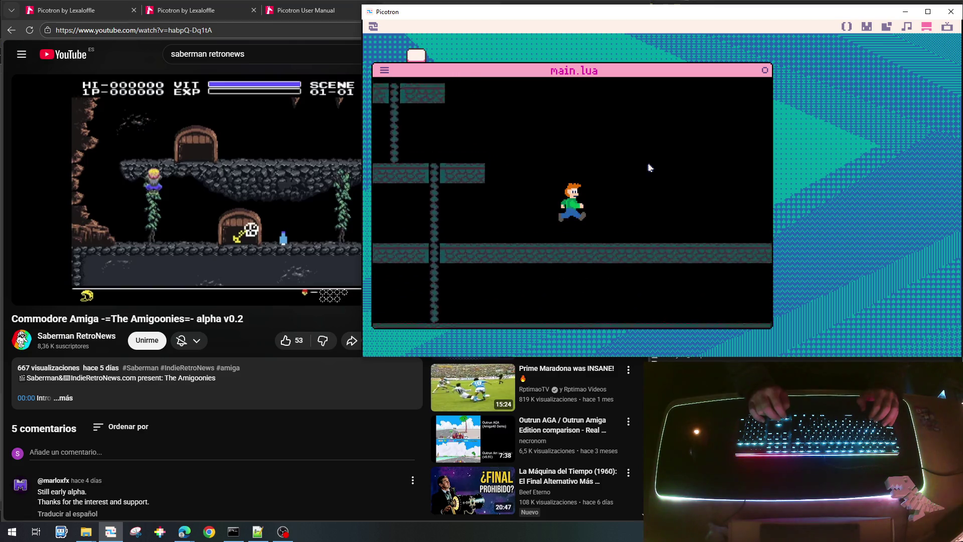
key(Escape)
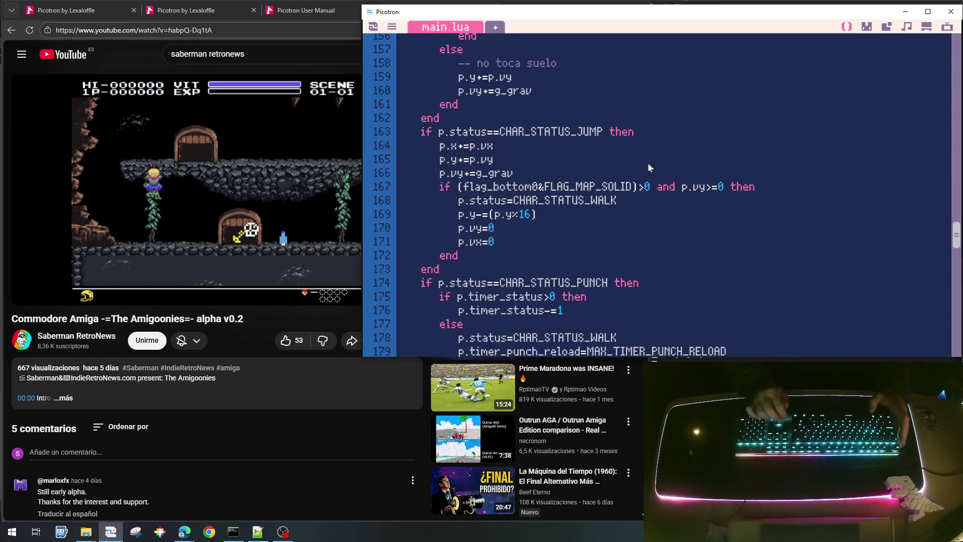
Scroll up to the top constants, then run, stop and rerun the goonies_lite_002.p64 cart.
scroll(648, 166, up, 20)
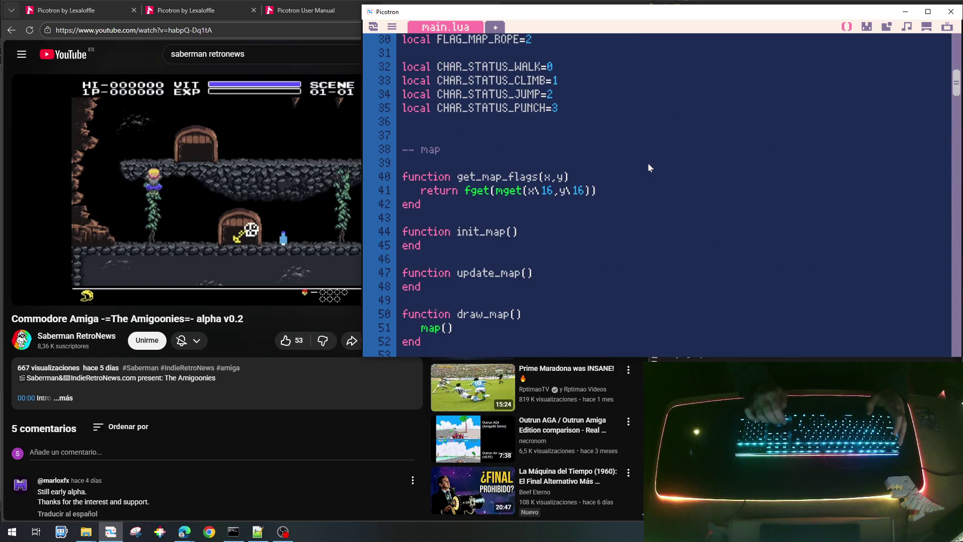
scroll(648, 166, up, 3)
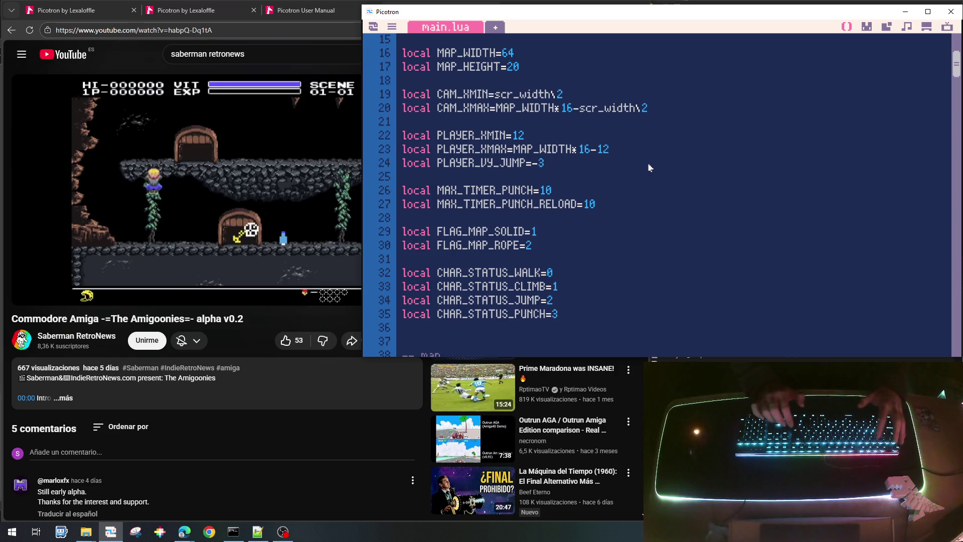
key(ctrl+r)
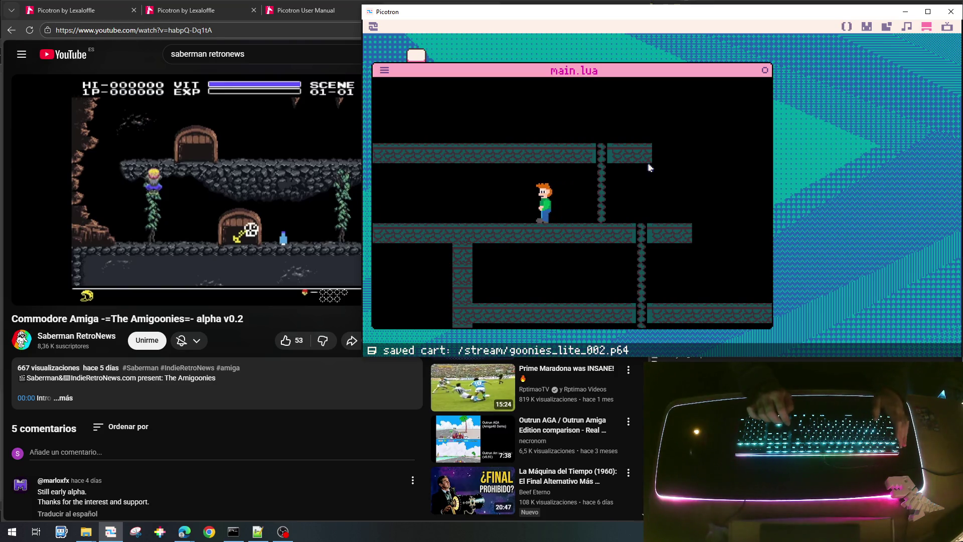
key(Escape)
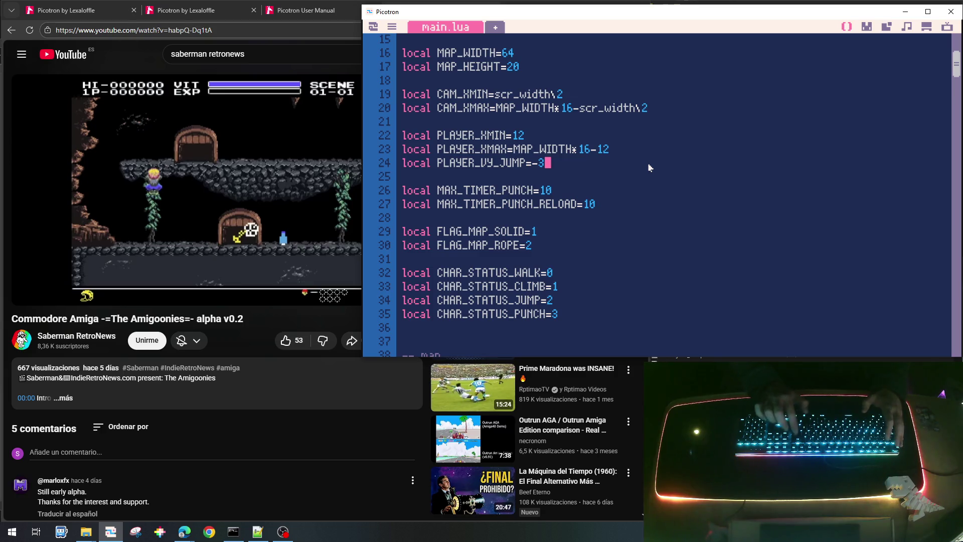
key(ctrl+r)
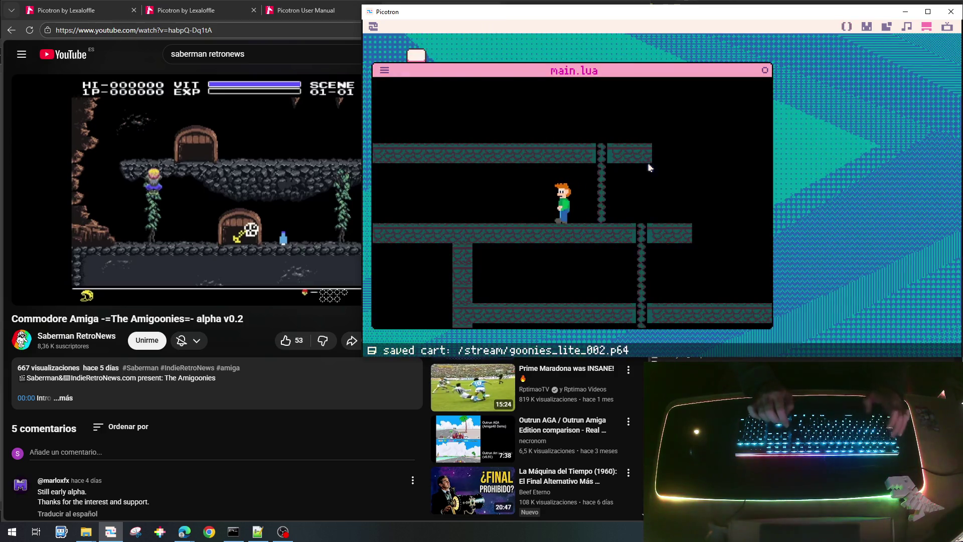
Run the character left and right across the level, dropping onto the lower platforms.
key(Right)
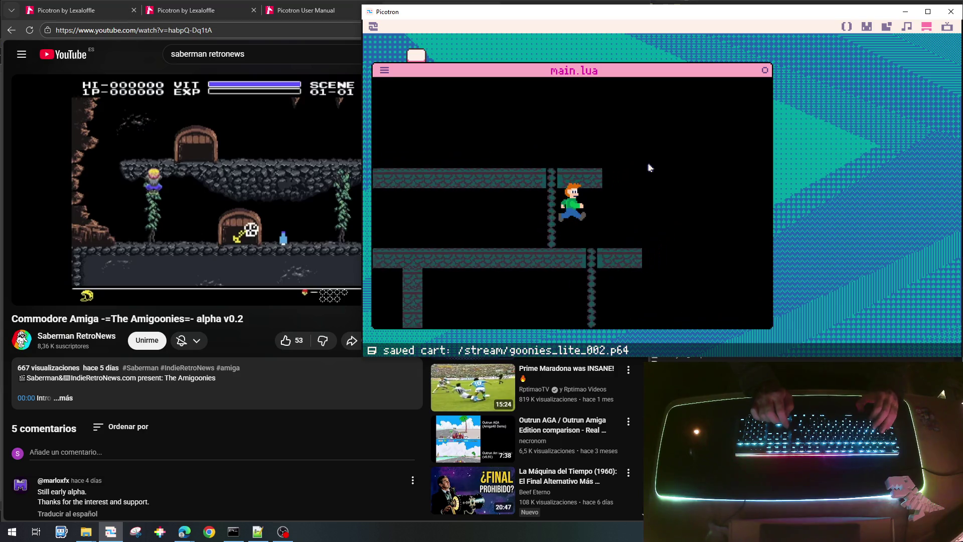
key(Left)
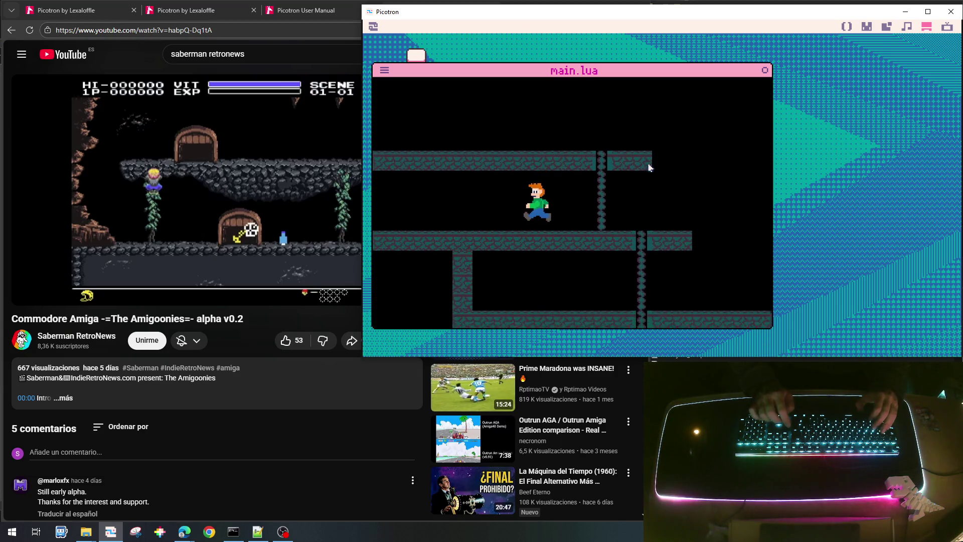
key(Right)
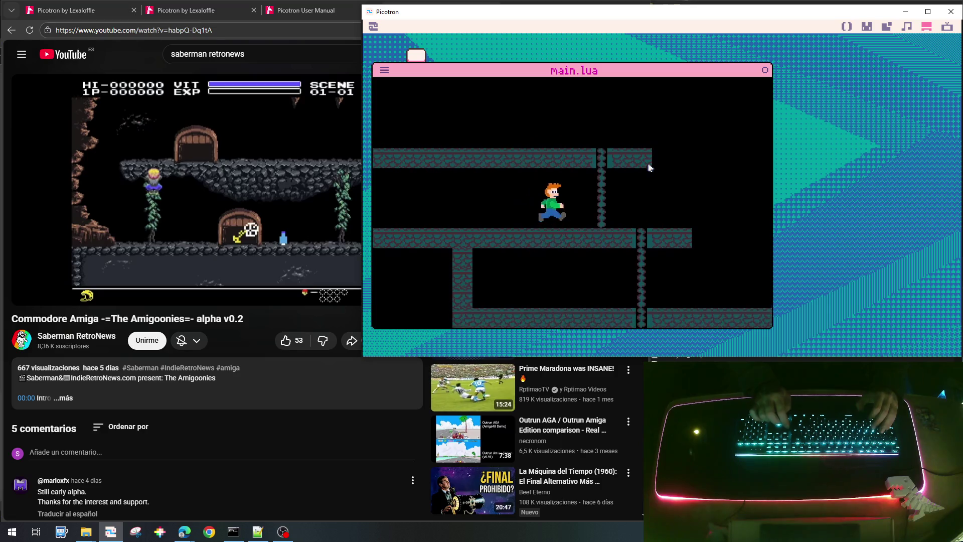
key(Right)
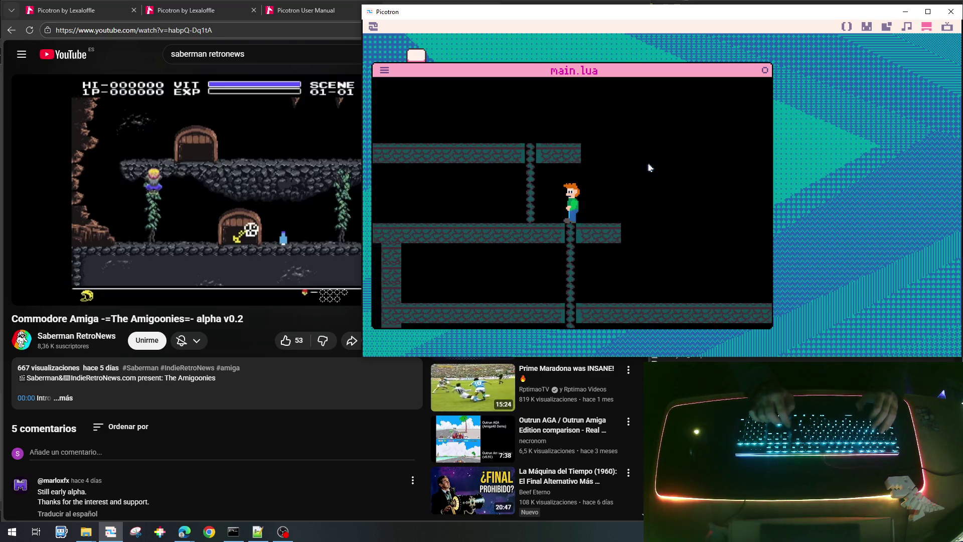
key(Right)
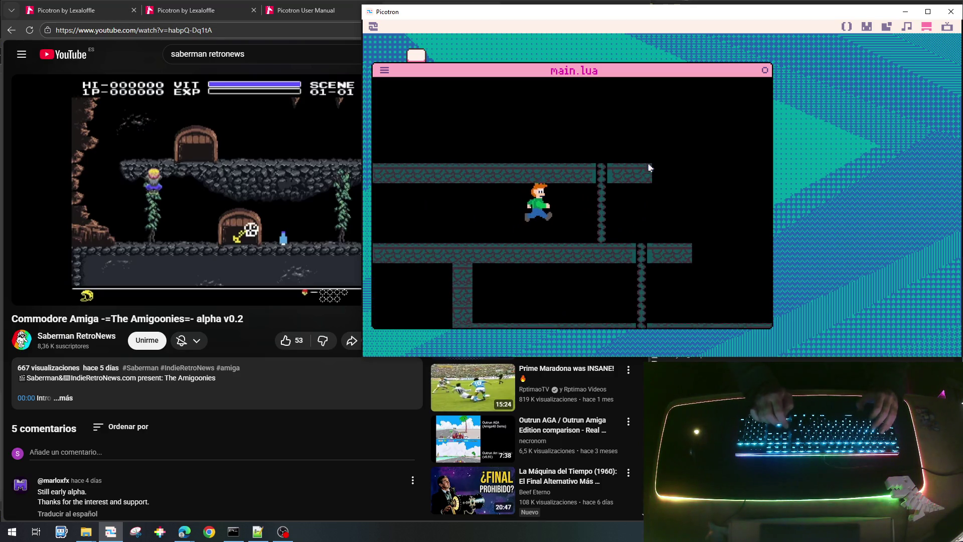
key(Right)
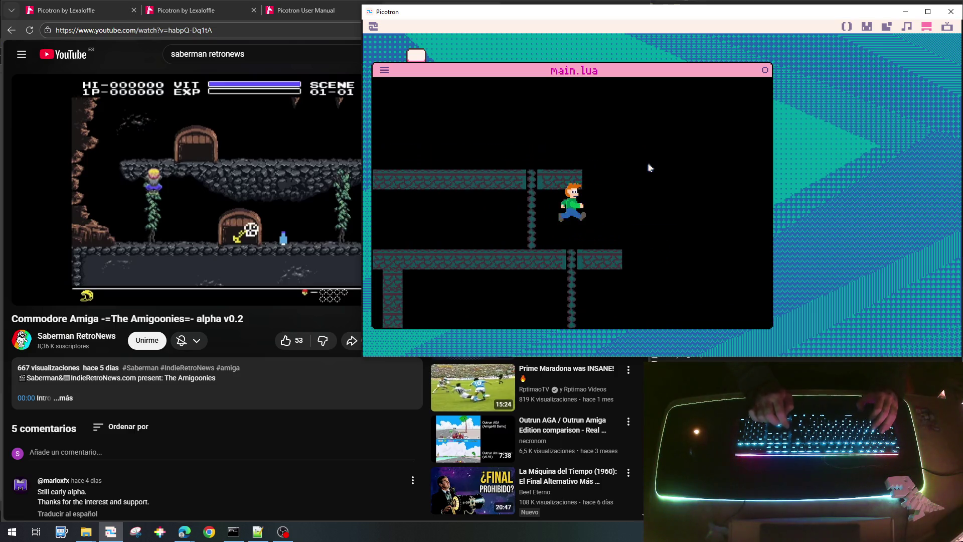
key(Left)
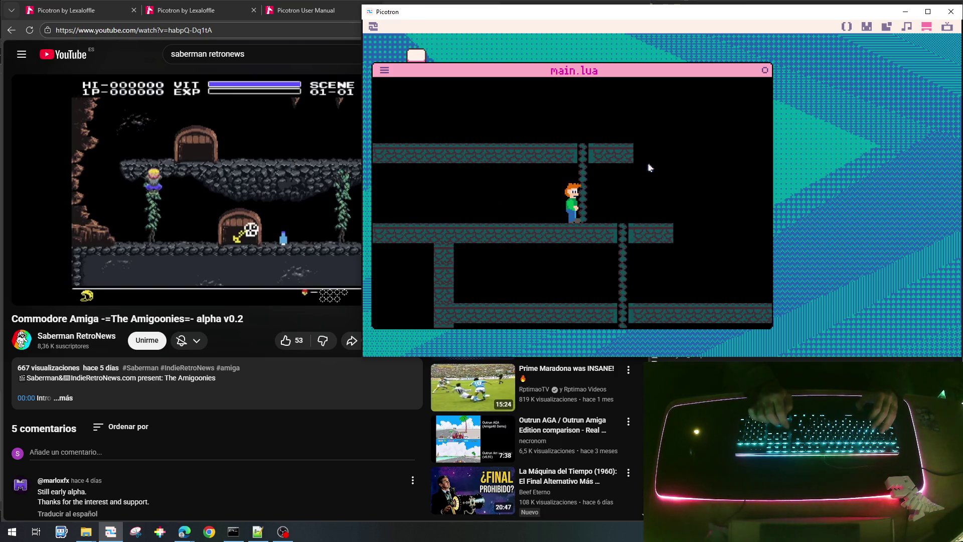
key(Left)
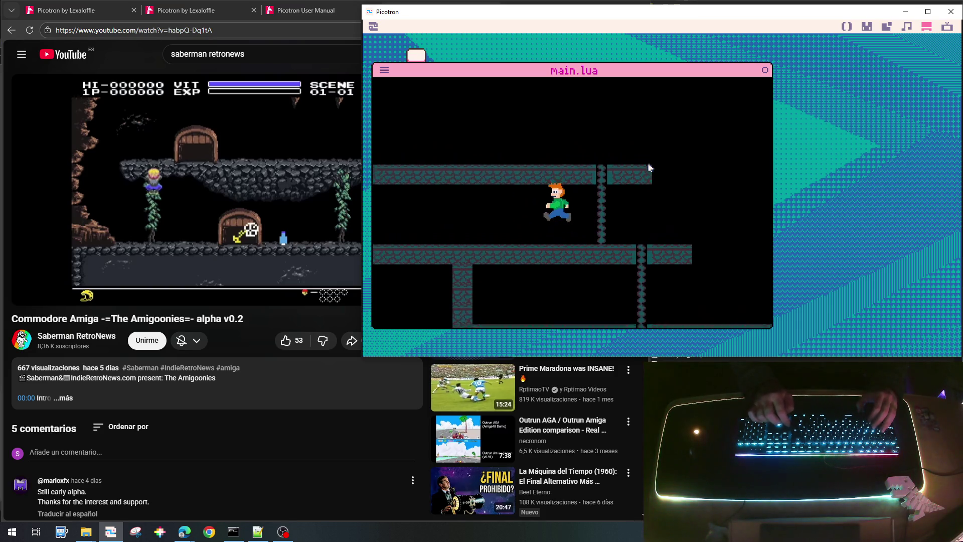
key(Left)
key(Left)
Jump off the lower platform, run right, then climb up and down the ladder.
key(Up)
key(Right)
key(Right)
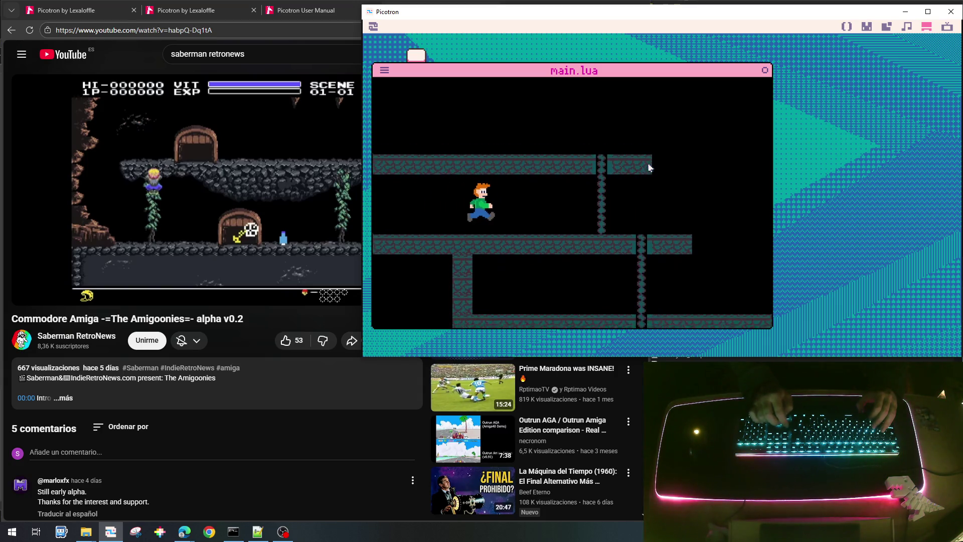
key(Right)
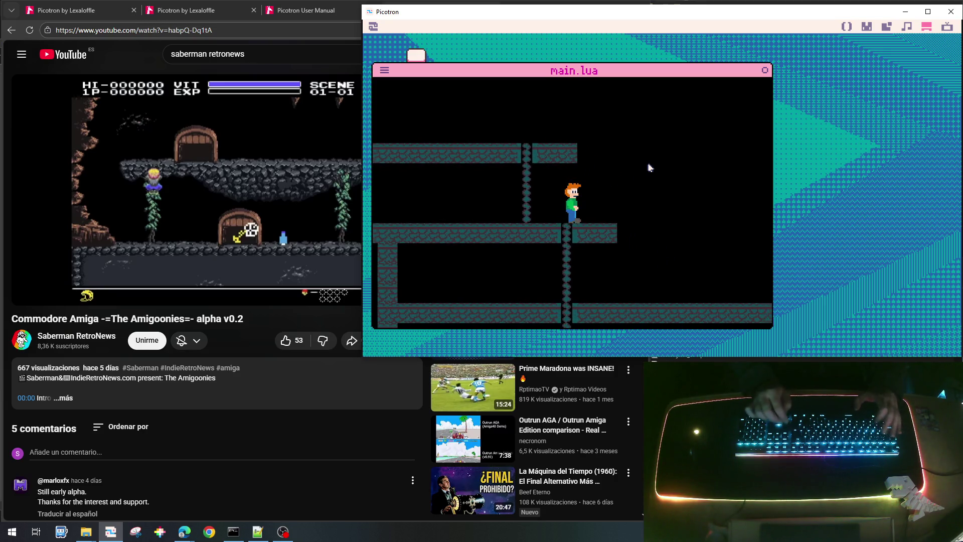
key(Right)
key(Left)
key(Up)
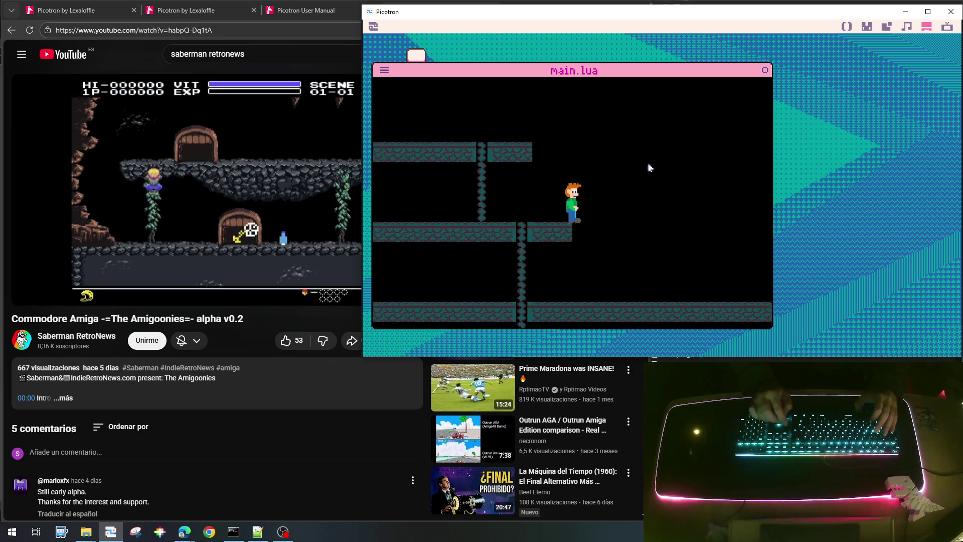
key(Left)
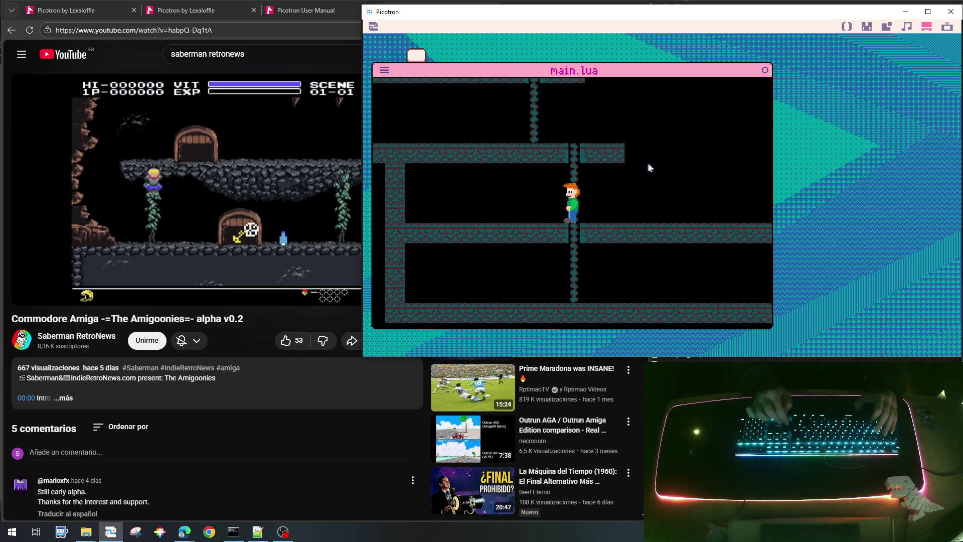
key(Up)
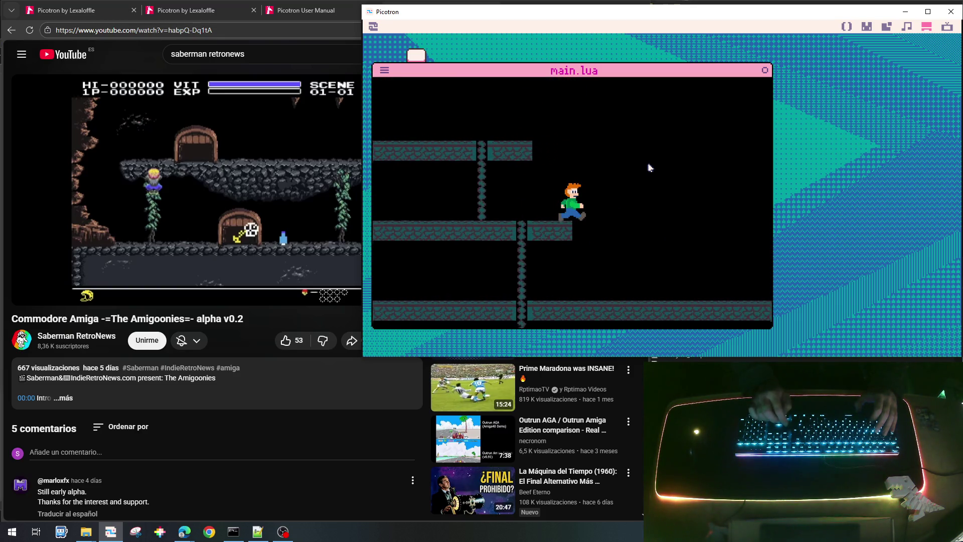
key(Left)
key(Down)
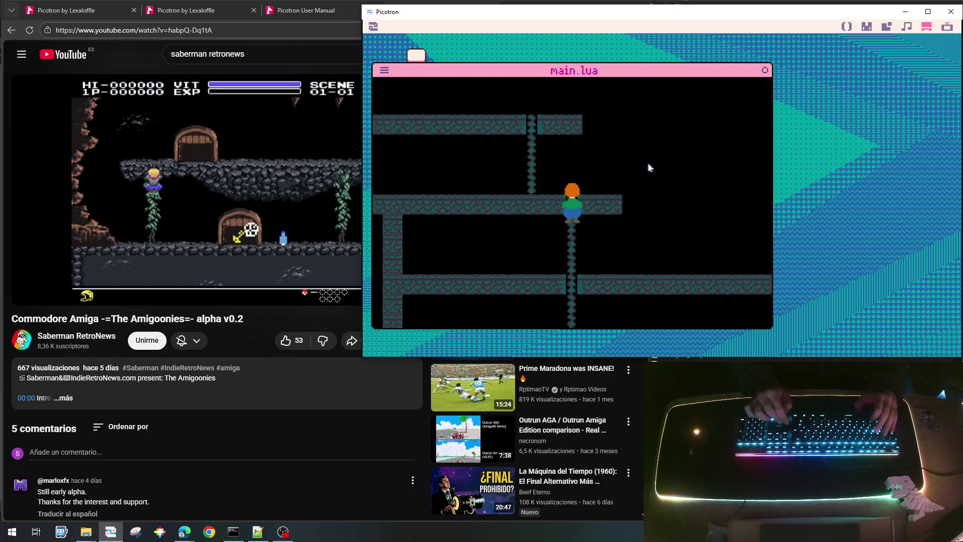
key(Down)
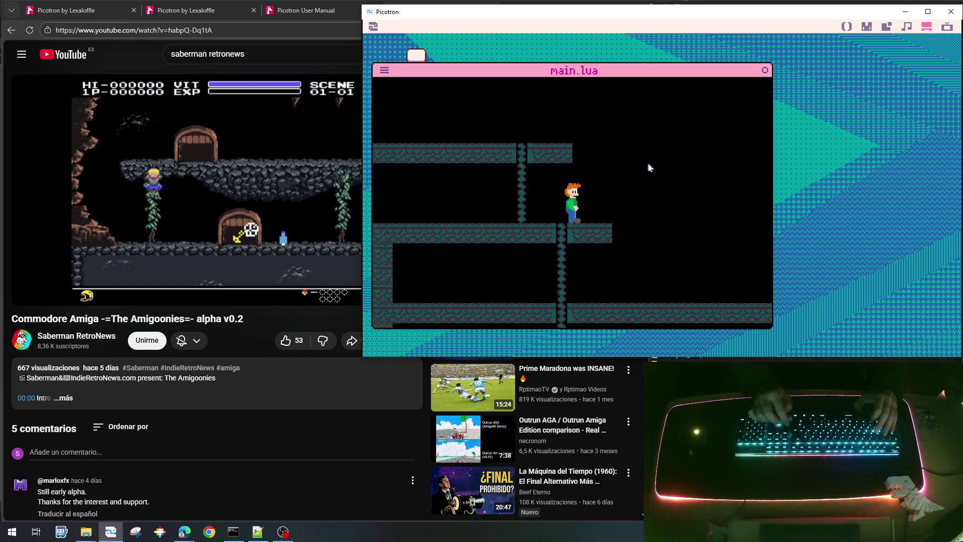
Test running, climb the chain, drop off the platform edge, then stop the game with Escape.
key(Right)
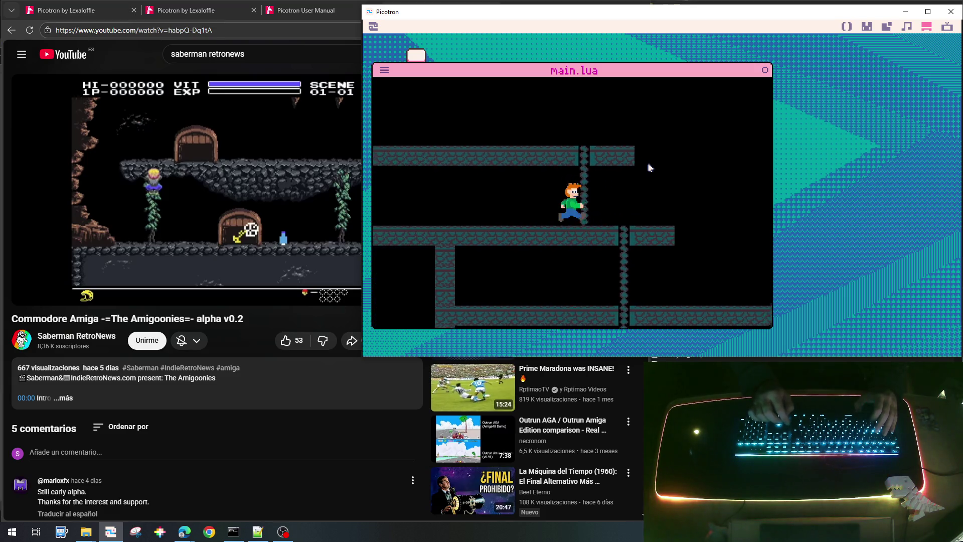
key(Left)
key(Right)
key(Left)
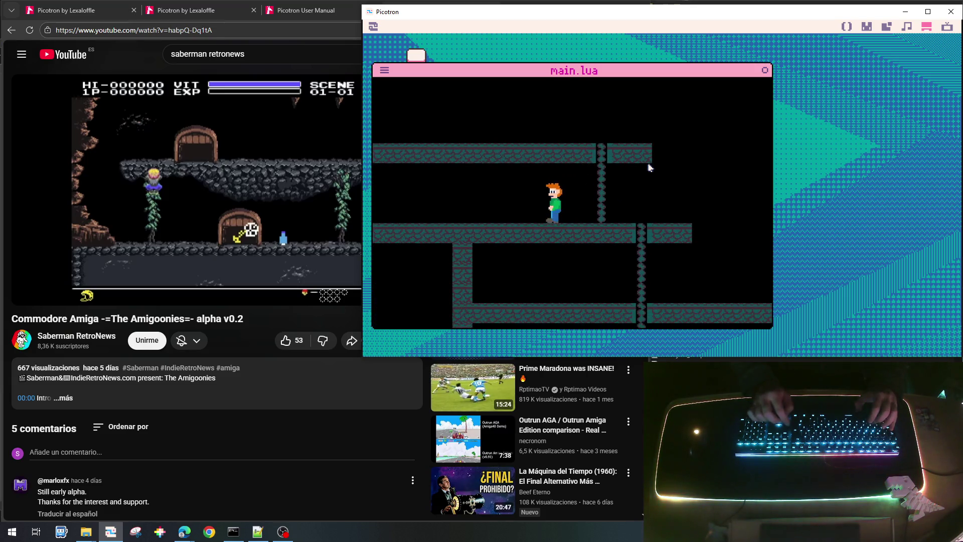
key(Right)
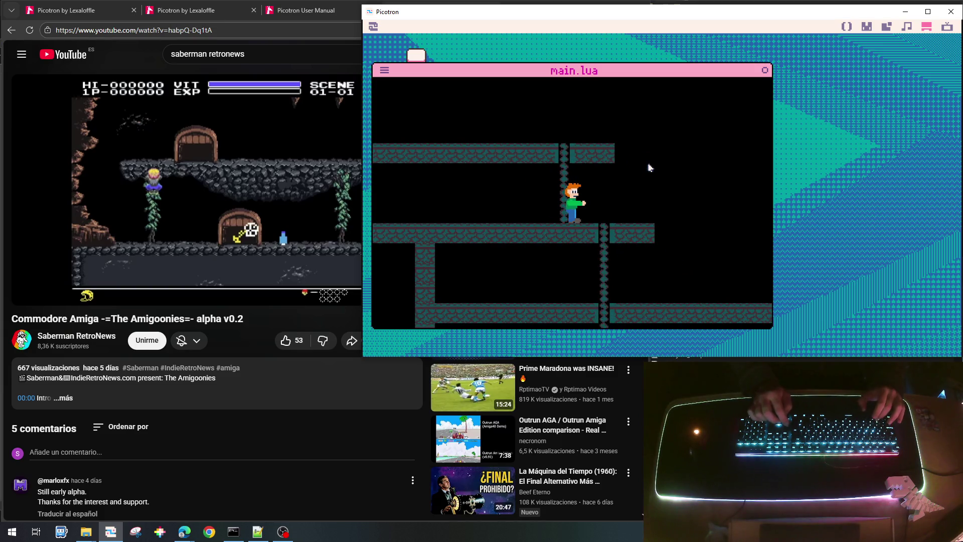
key(Up)
key(Down)
key(Right)
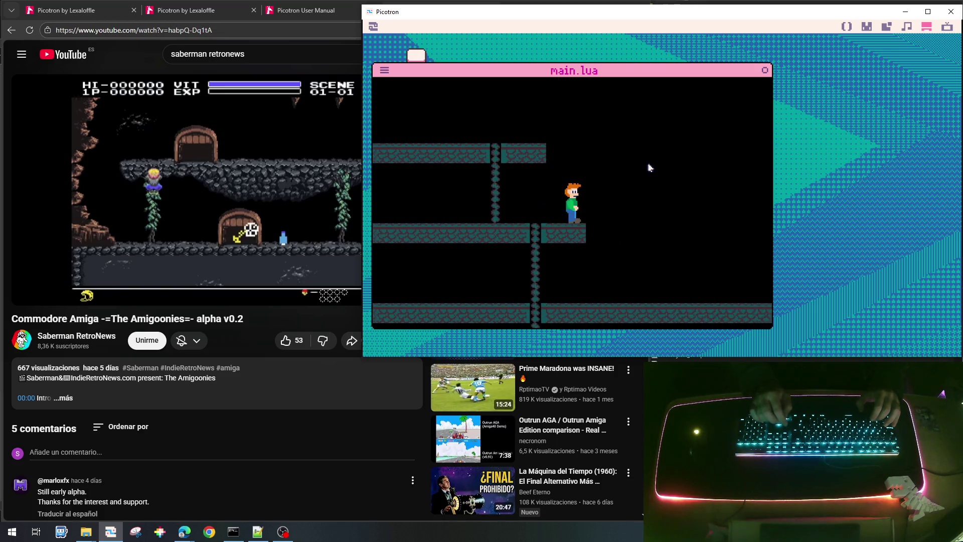
key(Right)
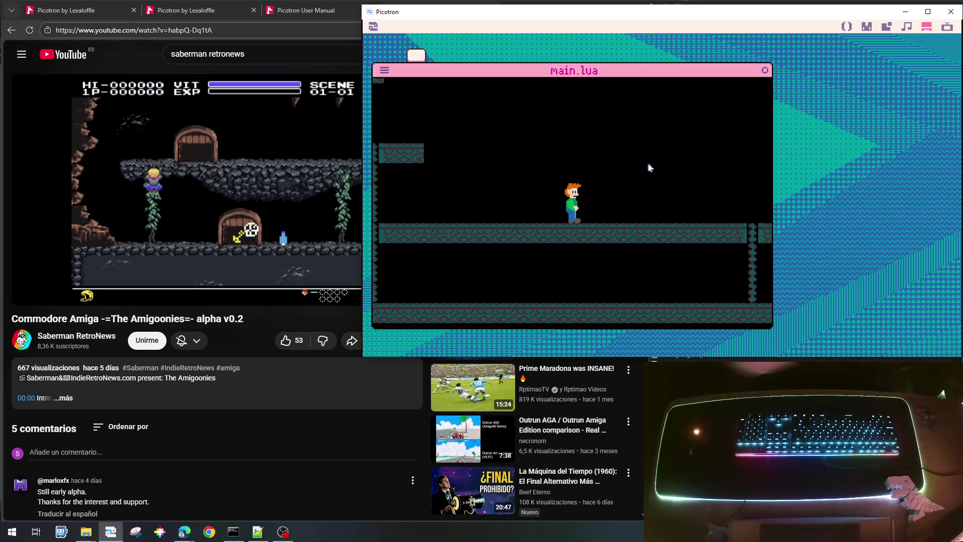
mouse_move(190, 277)
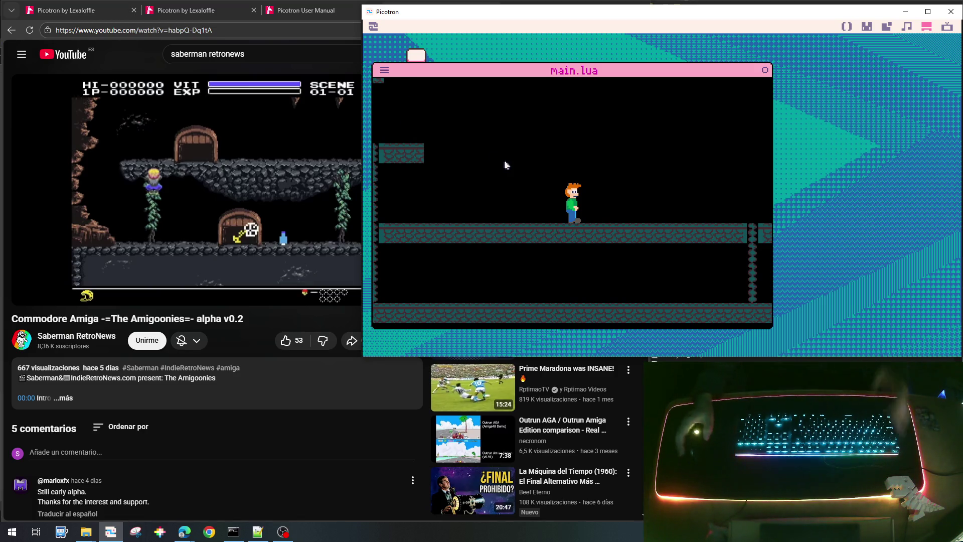
key(Escape)
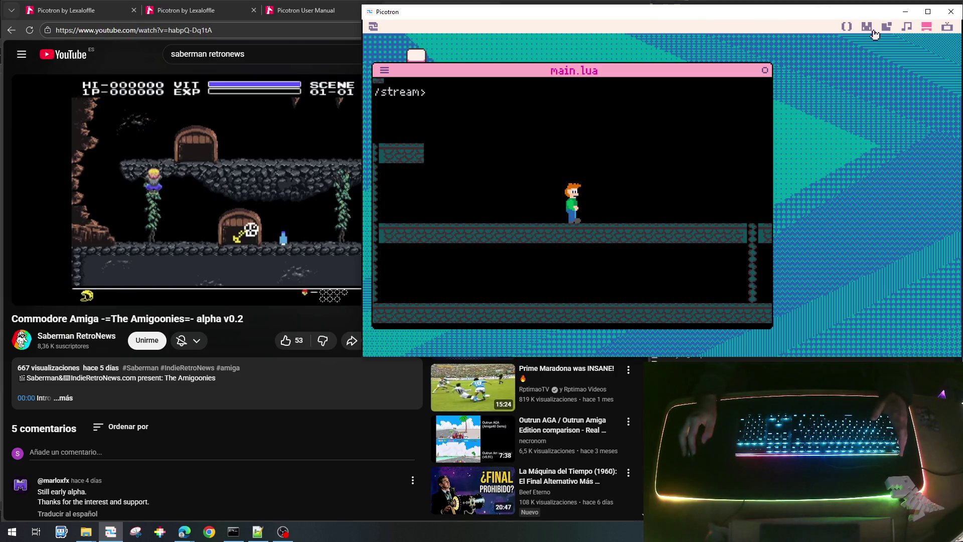
Open empty sprite slot 40 in the 0.gfx sheet and choose cream as the drawing colour.
click(867, 28)
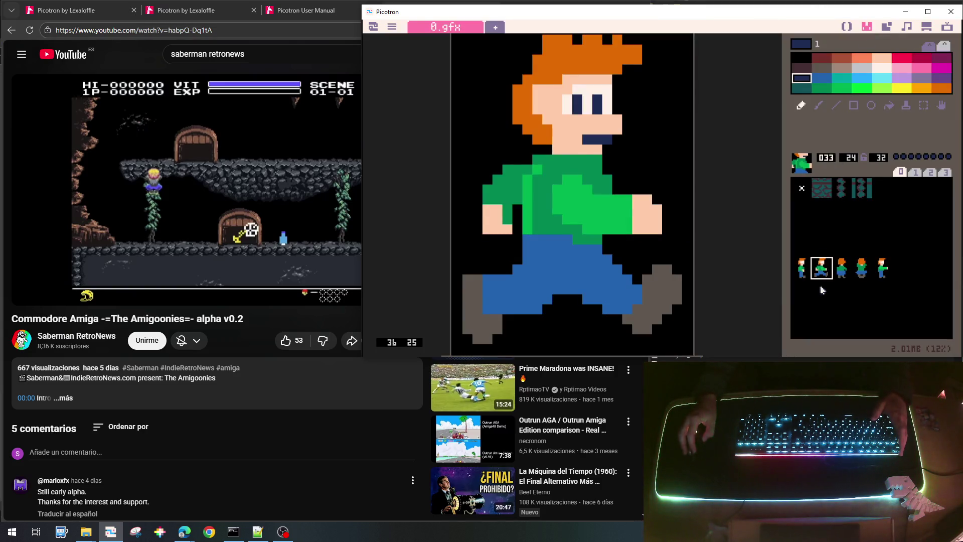
click(801, 288)
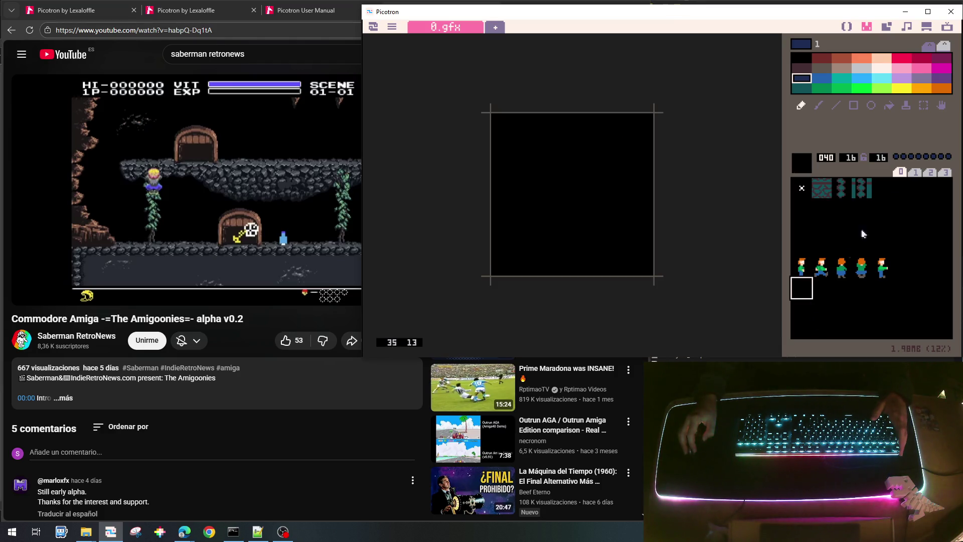
click(801, 268)
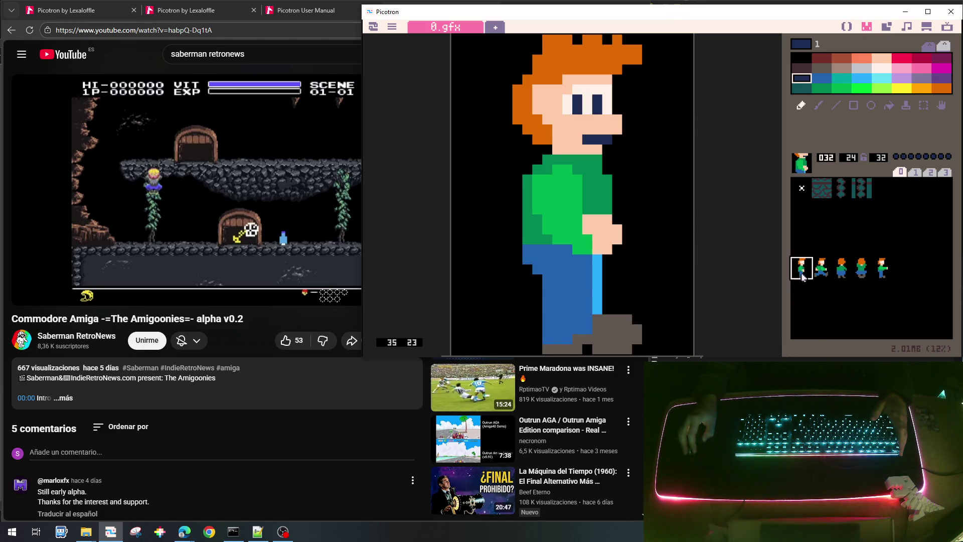
click(801, 292)
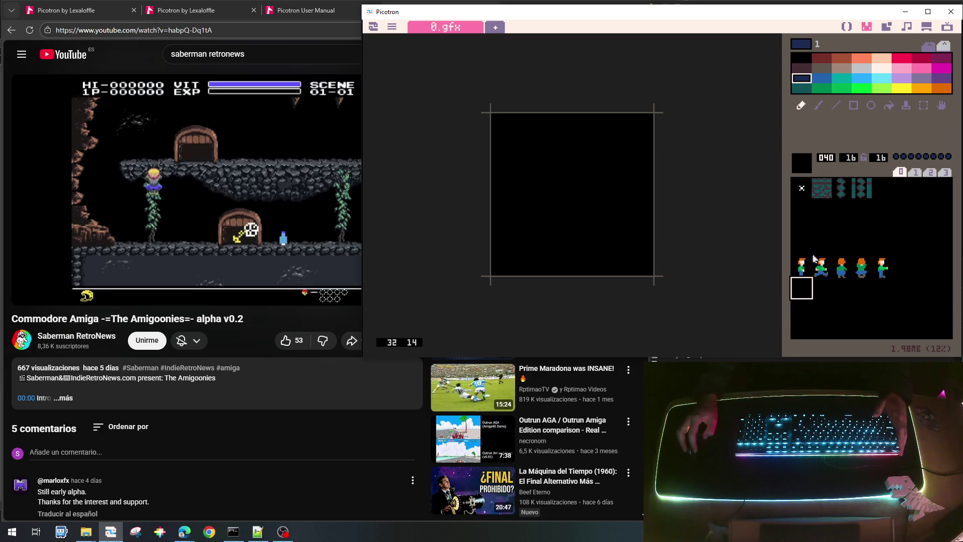
click(795, 267)
click(795, 297)
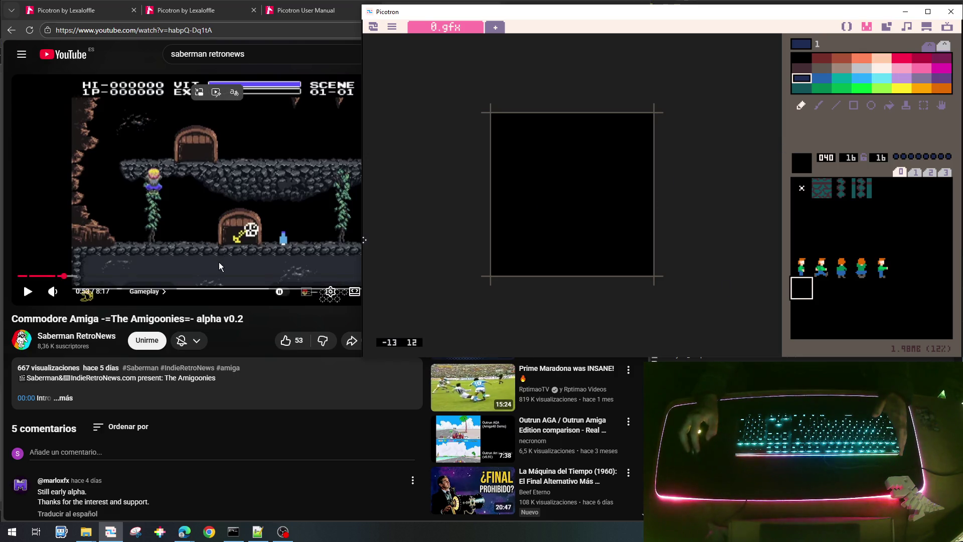
click(880, 69)
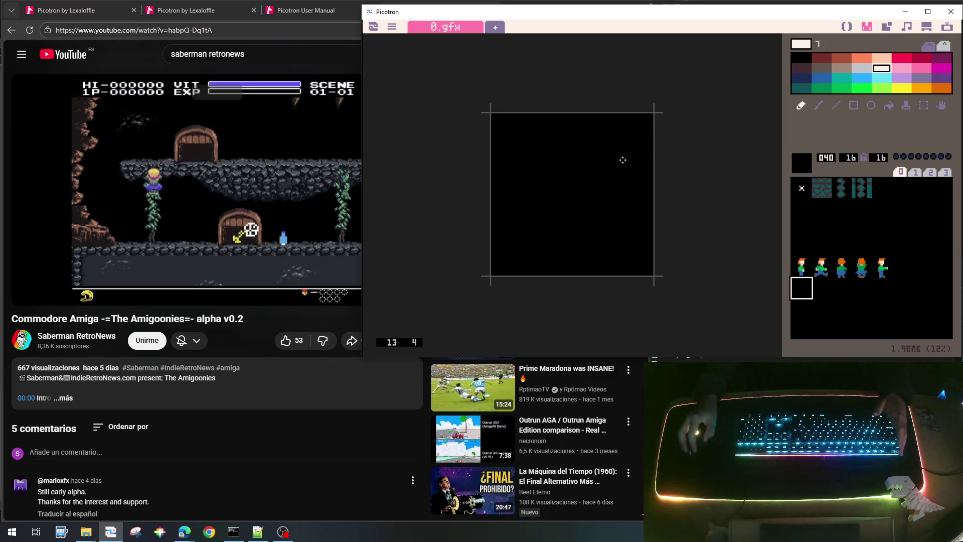
Draw the cream skull outline and fill its interior, leaving a black eye socket.
mouse_move(544, 122)
mouse_down()
mouse_move(587, 120)
mouse_move(616, 158)
mouse_move(617, 139)
mouse_move(533, 132)
mouse_move(519, 159)
mouse_move(532, 217)
mouse_move(607, 259)
mouse_move(623, 259)
mouse_move(626, 226)
mouse_move(605, 221)
mouse_move(626, 217)
mouse_up()
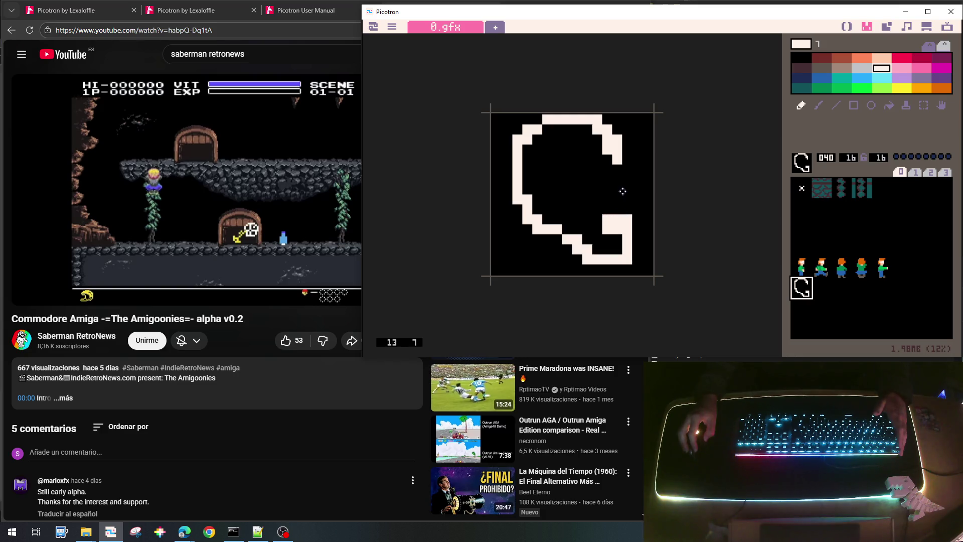
mouse_move(622, 159)
mouse_down()
mouse_move(625, 193)
mouse_move(611, 190)
mouse_move(620, 194)
mouse_move(602, 219)
mouse_move(617, 247)
mouse_move(578, 230)
mouse_move(572, 206)
mouse_move(600, 196)
mouse_move(581, 188)
mouse_up()
right_click(638, 216)
right_click(627, 241)
mouse_move(574, 150)
mouse_down()
mouse_move(584, 129)
mouse_move(549, 145)
mouse_move(587, 171)
mouse_move(564, 142)
mouse_move(599, 149)
mouse_move(597, 172)
mouse_move(610, 163)
mouse_move(585, 135)
mouse_move(576, 159)
mouse_move(587, 128)
mouse_up()
right_click(573, 140)
right_click(601, 128)
mouse_move(532, 147)
mouse_down()
mouse_move(531, 177)
mouse_move(552, 186)
mouse_move(596, 177)
mouse_move(536, 170)
mouse_move(549, 220)
mouse_move(566, 206)
mouse_move(551, 201)
mouse_move(555, 236)
mouse_move(576, 260)
mouse_up()
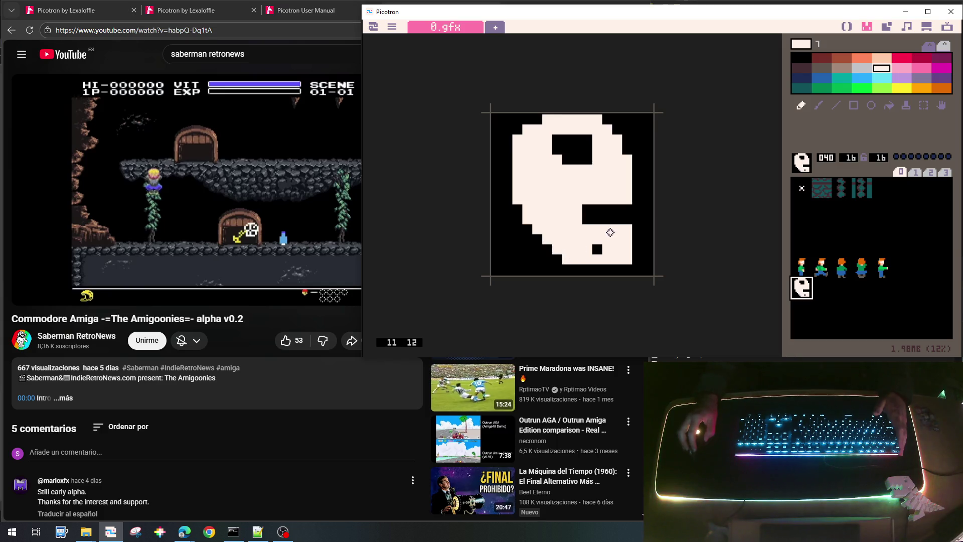
Paint a horizontal black mouth gap into the skull.
right_click(598, 220)
drag(584, 221, 568, 217)
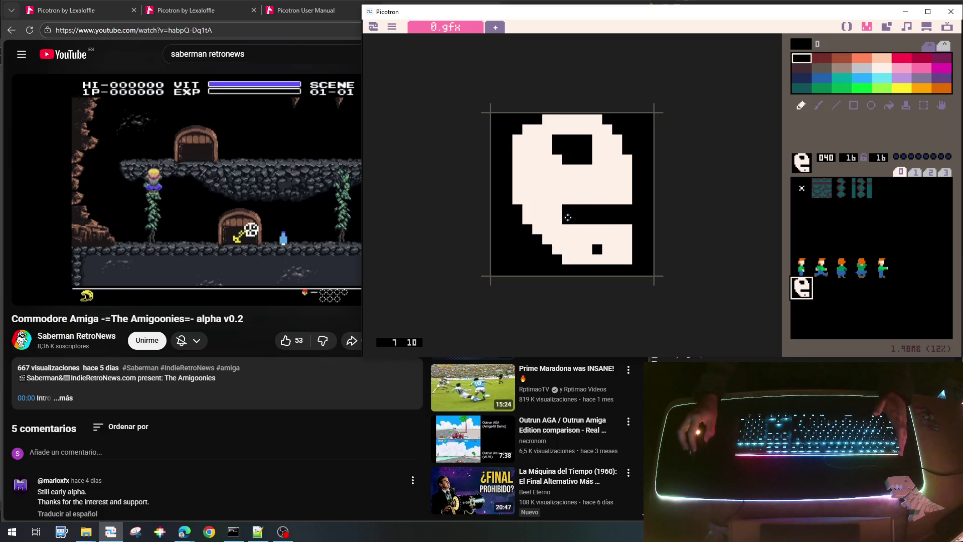
right_click(598, 250)
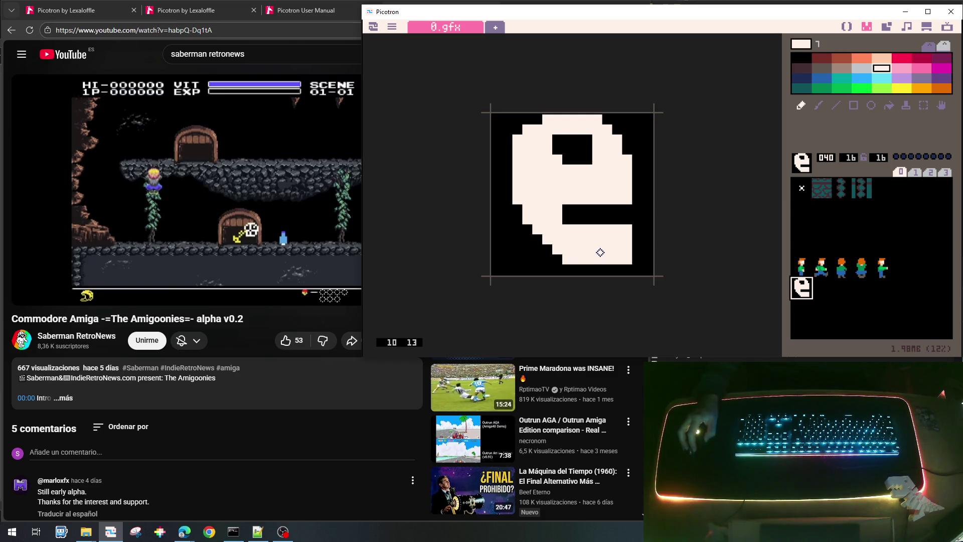
right_click(641, 254)
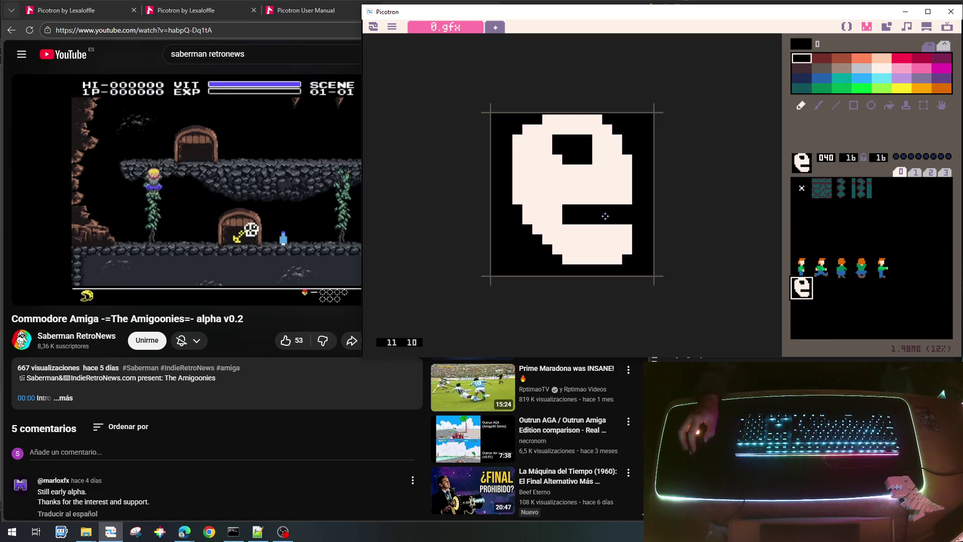
Carve black tooth gaps along the skull's jaw and trim its left edge.
mouse_move(617, 199)
mouse_down()
mouse_move(617, 190)
mouse_move(596, 200)
mouse_up()
mouse_move(573, 190)
mouse_down()
mouse_move(577, 239)
mouse_move(619, 239)
mouse_up()
click(618, 230)
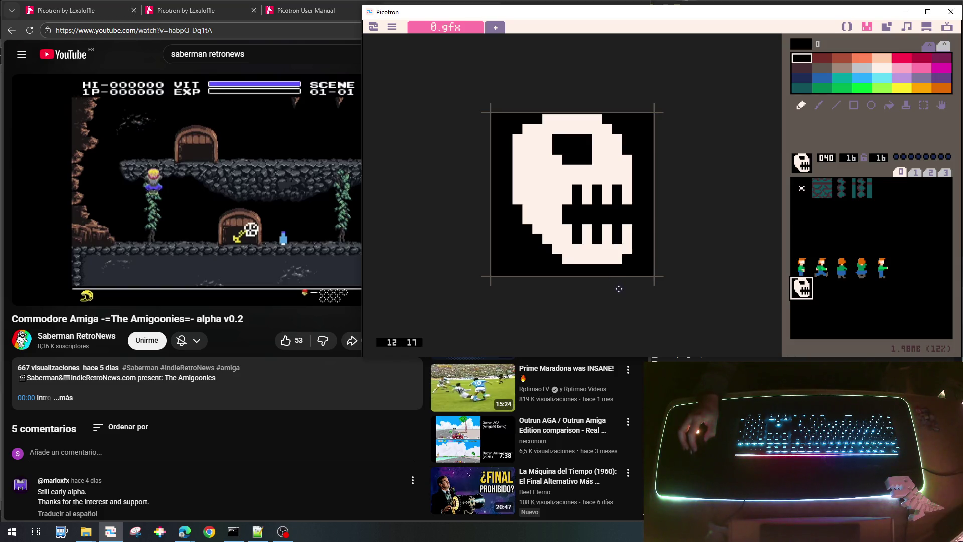
mouse_move(526, 210)
mouse_down()
mouse_move(527, 219)
mouse_move(535, 210)
mouse_move(538, 235)
mouse_up()
click(515, 201)
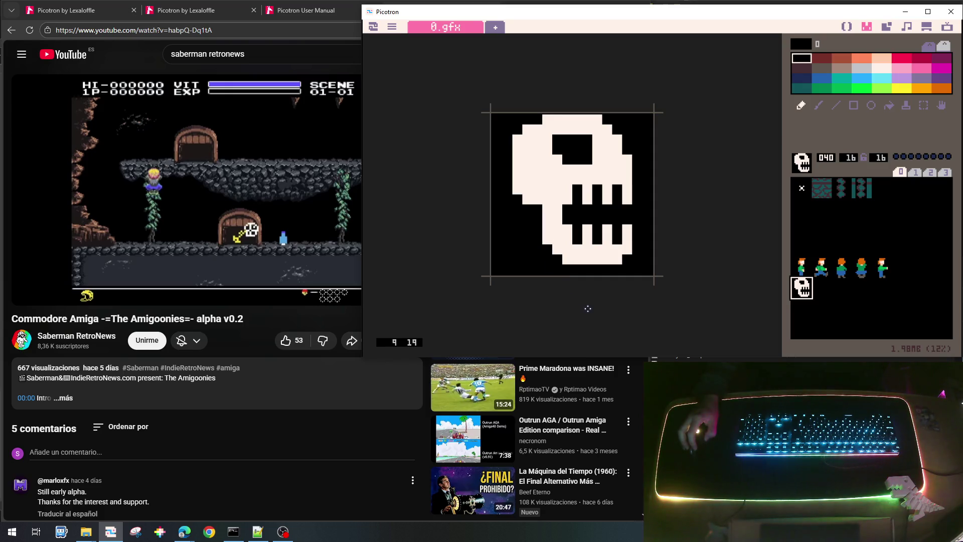
Repaint the eye pixels into a wider black square socket.
right_click(595, 164)
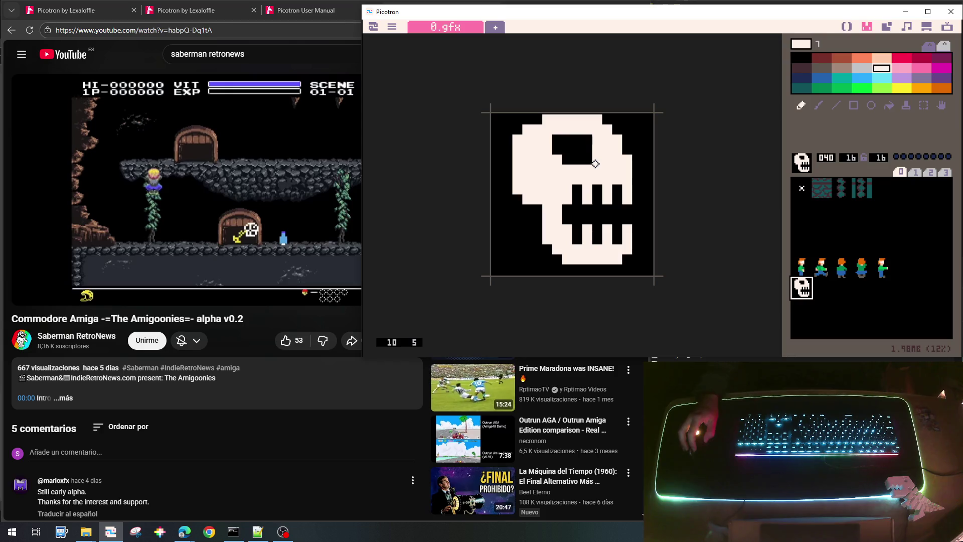
right_click(588, 149)
mouse_move(597, 149)
mouse_down()
mouse_move(597, 160)
mouse_move(557, 162)
mouse_move(567, 137)
mouse_up()
right_click(547, 161)
click(577, 140)
right_click(582, 151)
click(577, 139)
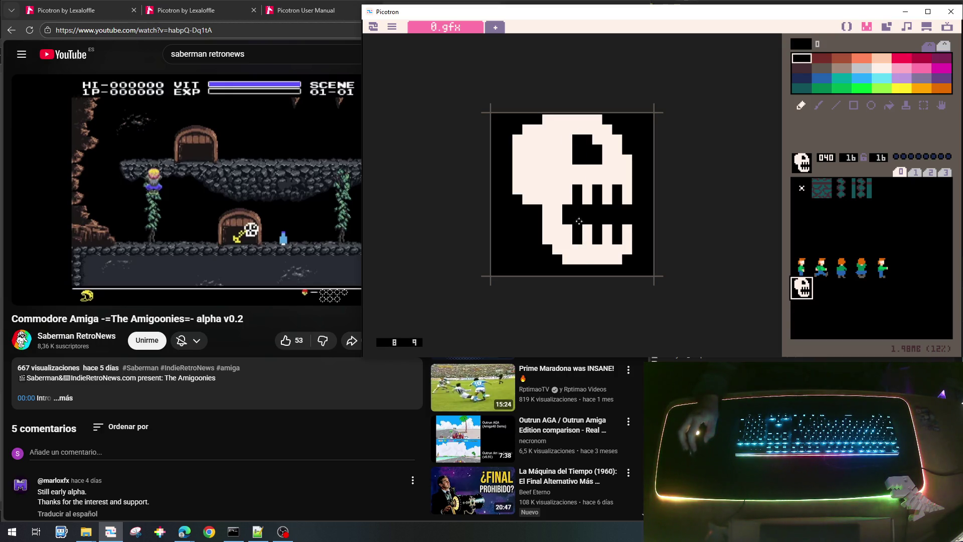
click(597, 142)
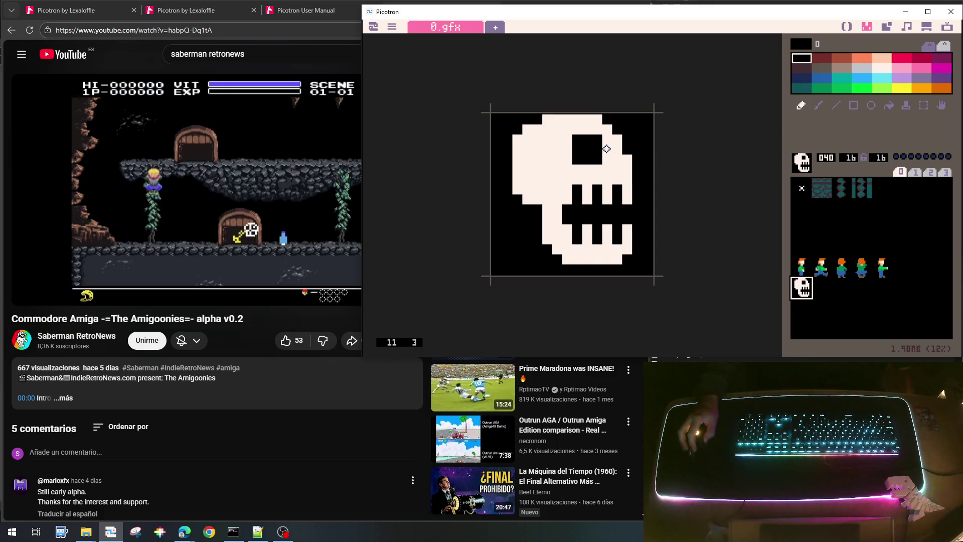
drag(607, 149, 606, 157)
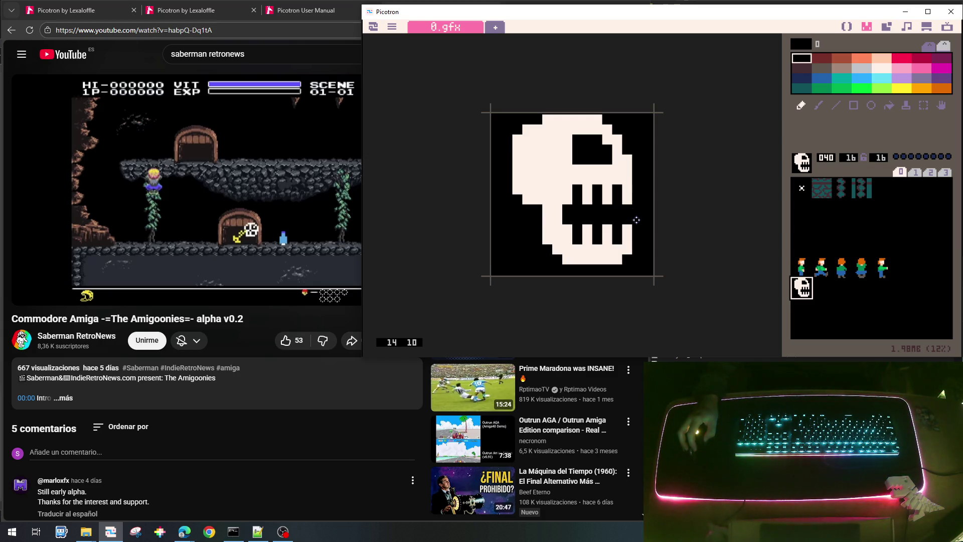
Paint black below the teeth to open the jaw, then copy the skull sprite.
drag(633, 228, 597, 228)
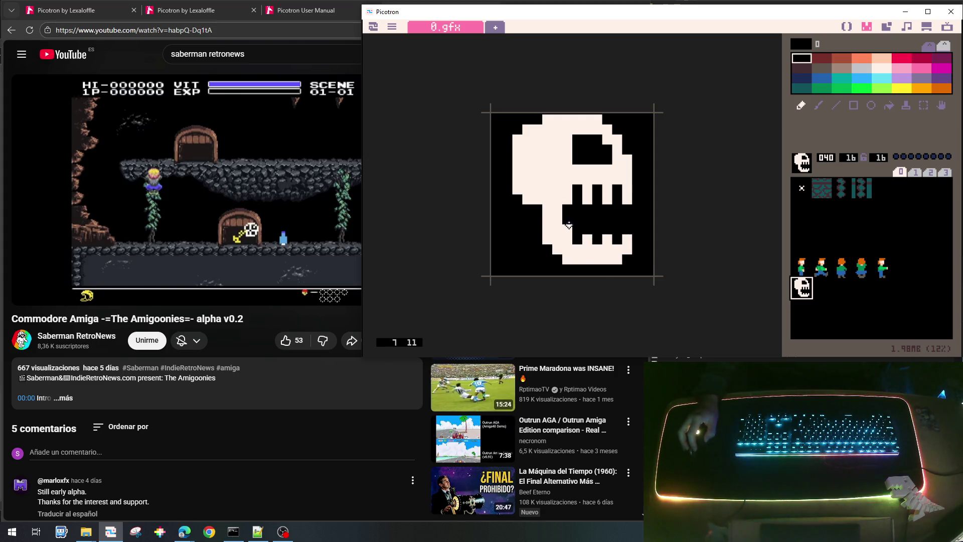
mouse_move(622, 376)
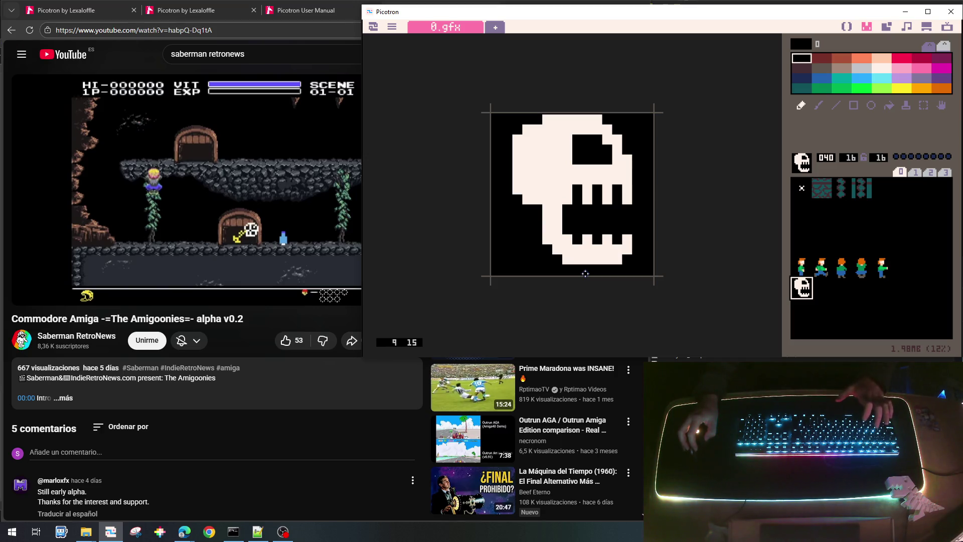
key(ctrl+c)
Paste the skull into sprite 041 and fill its mouth gap with cream to close the jaw.
click(823, 285)
key(ctrl+v)
right_click(577, 239)
mouse_move(587, 241)
mouse_down()
mouse_move(585, 224)
mouse_move(627, 237)
mouse_move(564, 221)
mouse_move(556, 237)
mouse_move(629, 235)
mouse_move(611, 260)
mouse_move(548, 243)
mouse_up()
click(627, 219)
right_click(645, 227)
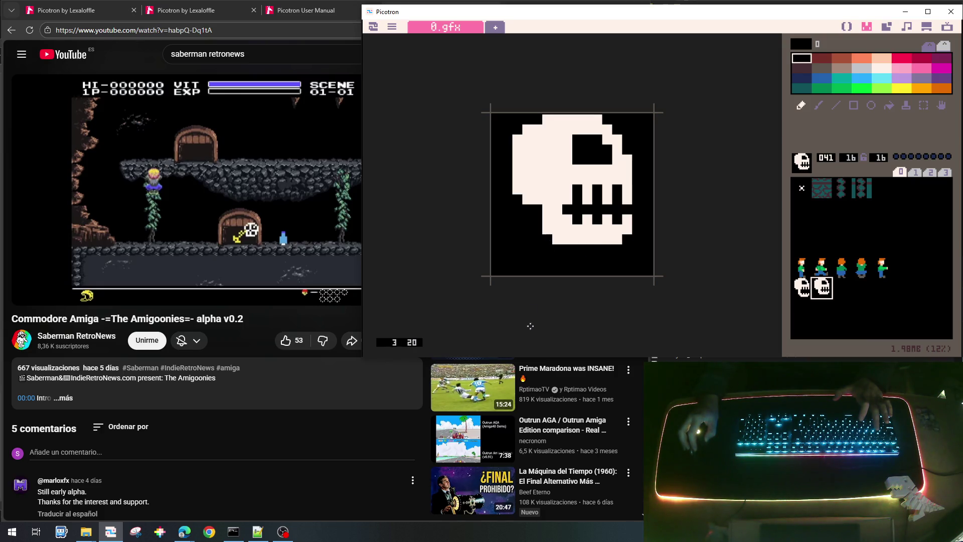
Flip between skulls 040 and 041 to compare, then widen 041's eye two pixels left.
click(801, 290)
click(816, 289)
click(802, 289)
click(820, 287)
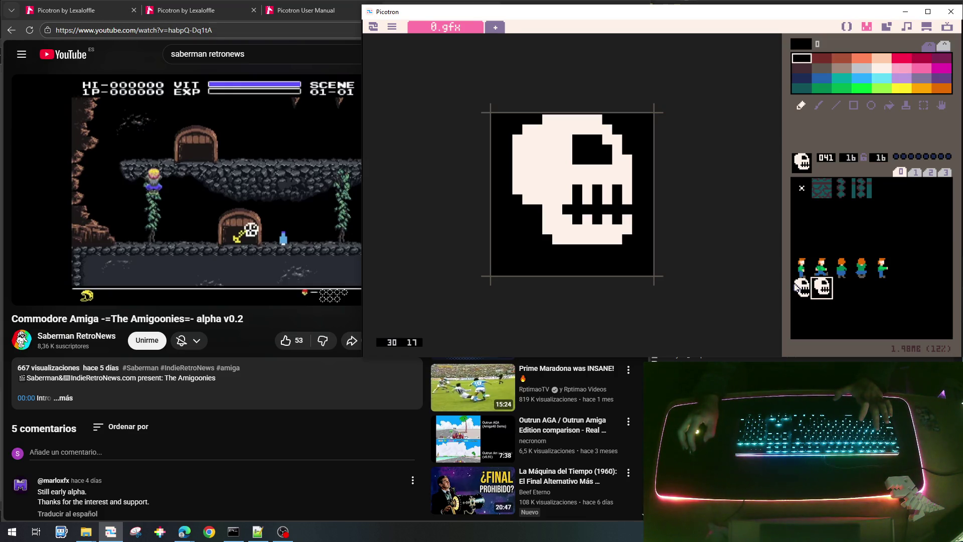
click(802, 289)
click(816, 287)
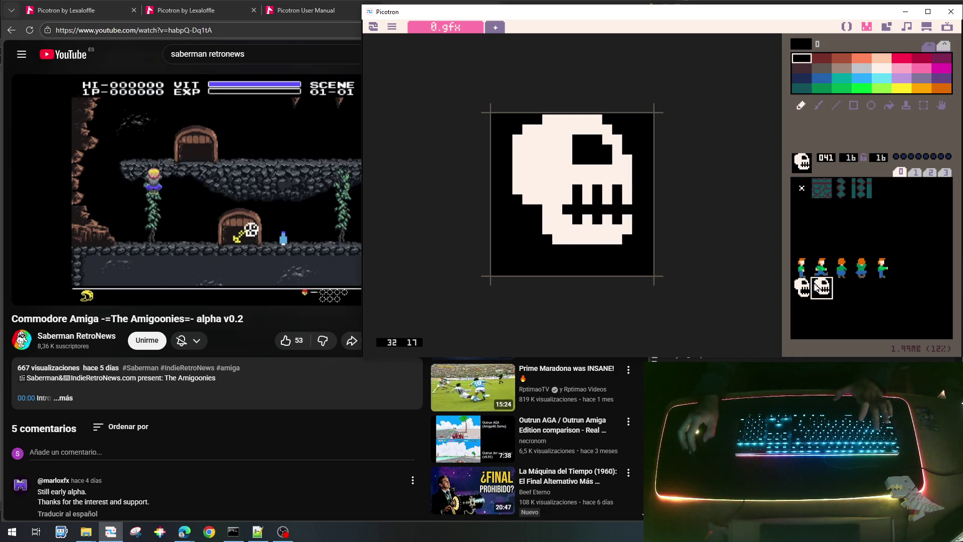
click(801, 287)
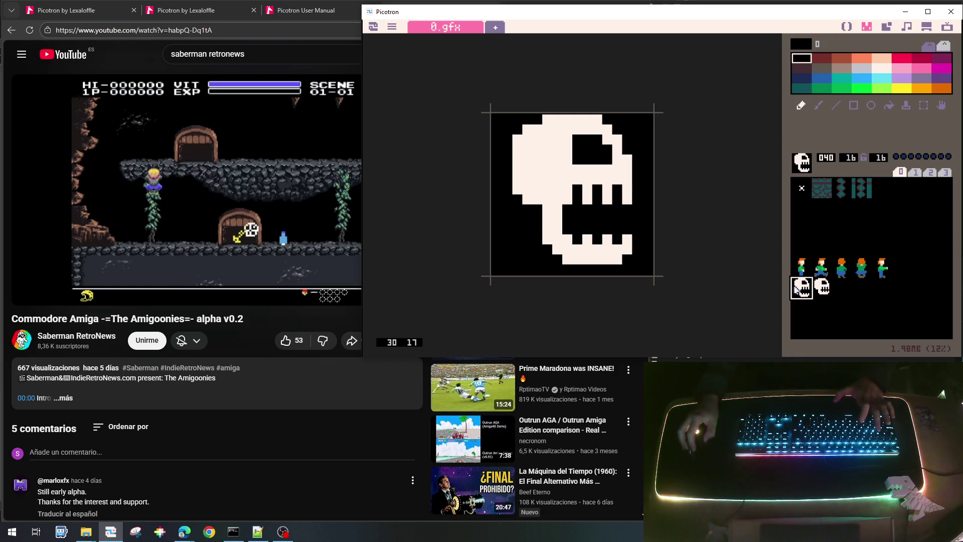
click(818, 284)
click(801, 287)
click(819, 286)
click(802, 287)
click(821, 286)
click(802, 287)
click(822, 286)
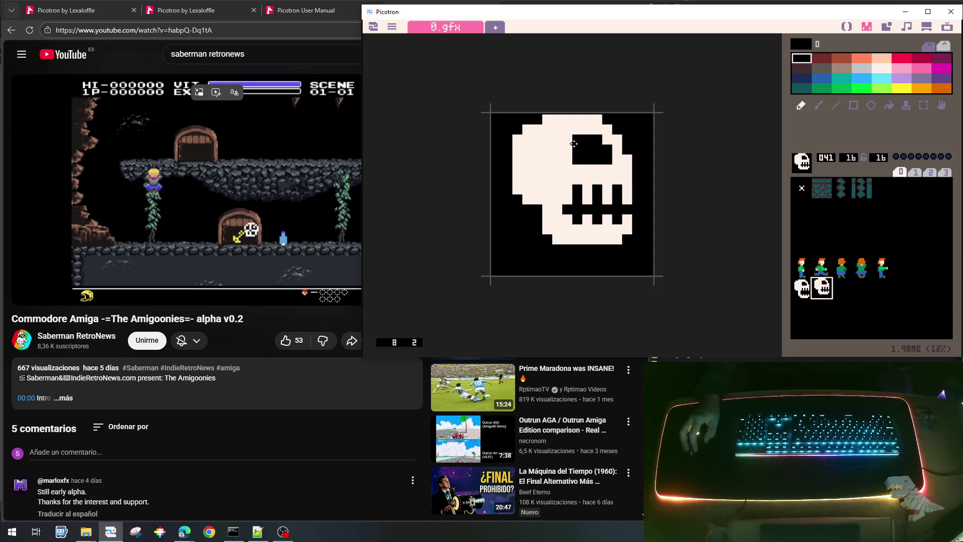
mouse_move(567, 142)
mouse_down()
mouse_move(556, 139)
mouse_move(562, 158)
mouse_move(585, 142)
mouse_move(587, 160)
mouse_up()
Paint a white column through sprite 040's eye to split it into two.
right_click(585, 125)
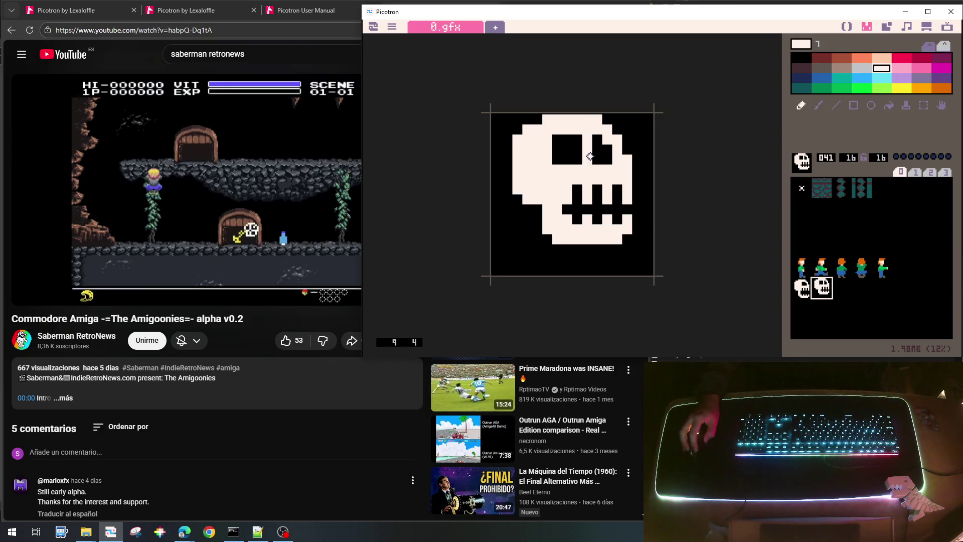
click(801, 288)
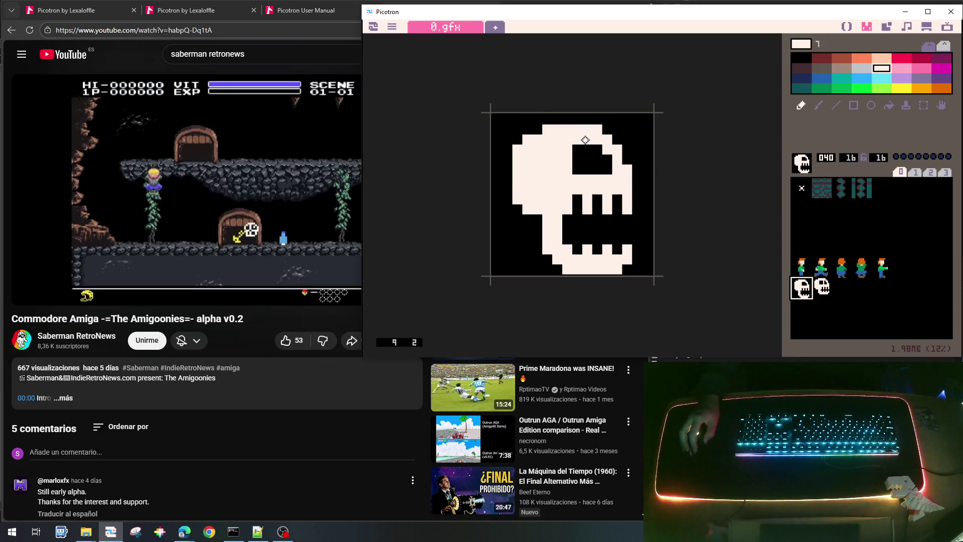
mouse_move(581, 146)
mouse_down()
mouse_move(588, 169)
mouse_move(573, 159)
mouse_move(556, 165)
mouse_move(567, 151)
mouse_up()
right_click(596, 170)
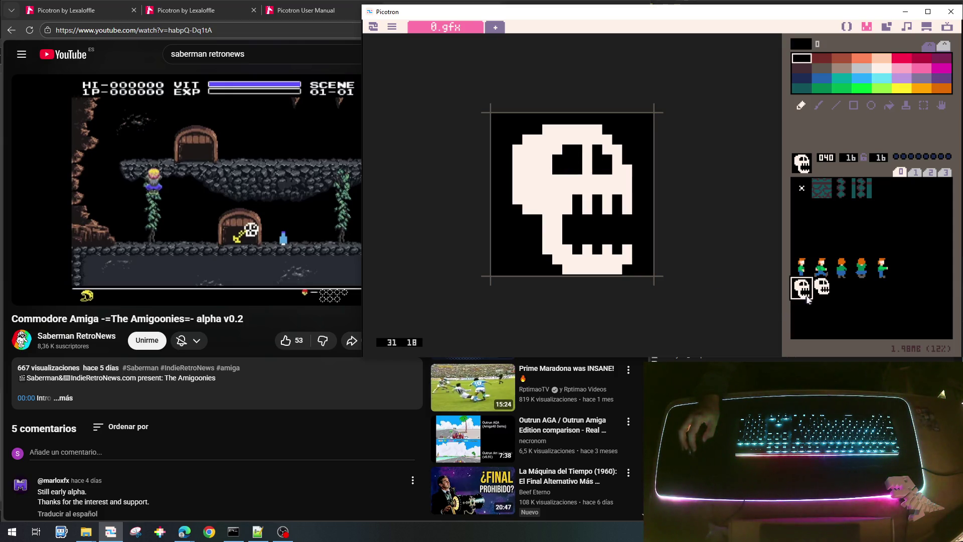
Flip between the closed-jaw 041 and open-jaw 040 skulls to compare them.
click(823, 284)
click(881, 68)
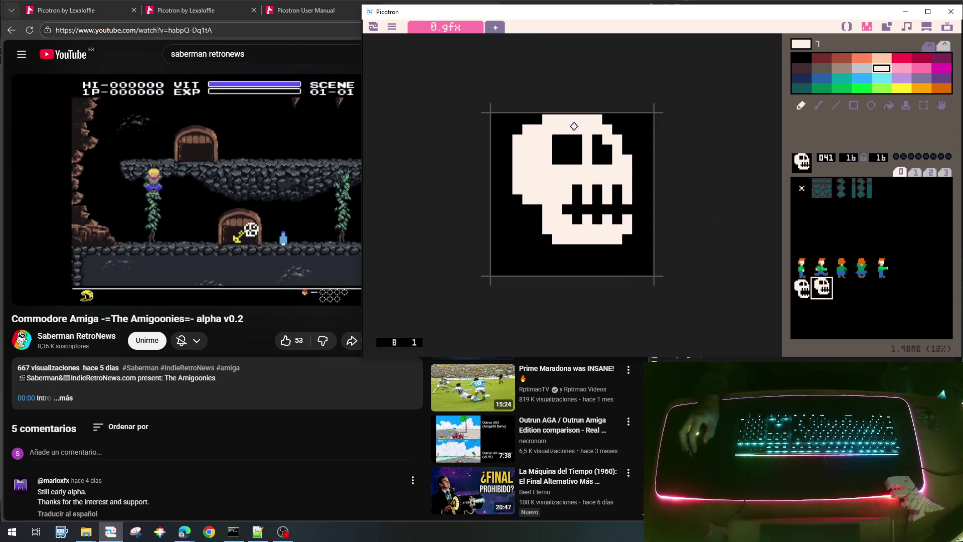
click(801, 285)
click(823, 290)
click(801, 288)
click(825, 290)
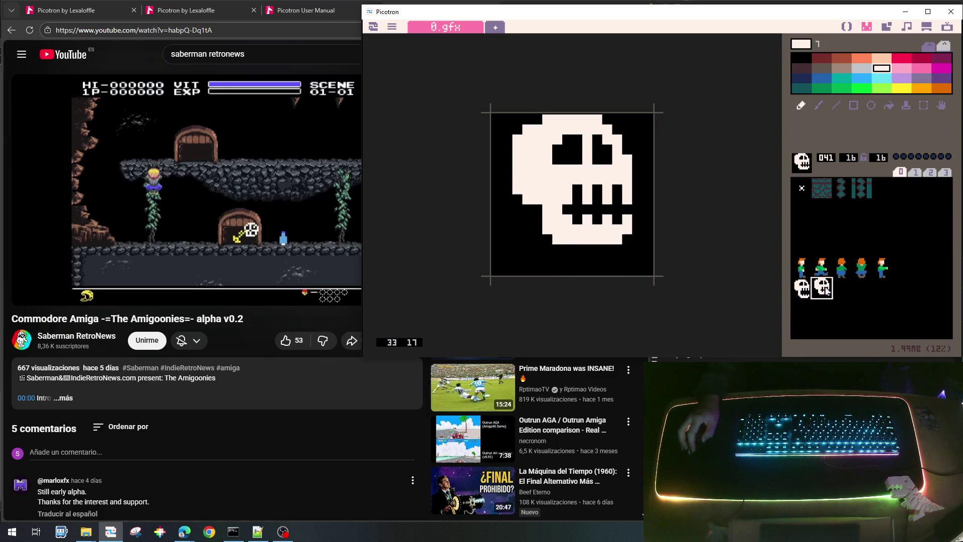
click(801, 288)
click(822, 289)
click(800, 289)
click(823, 288)
click(801, 290)
click(827, 288)
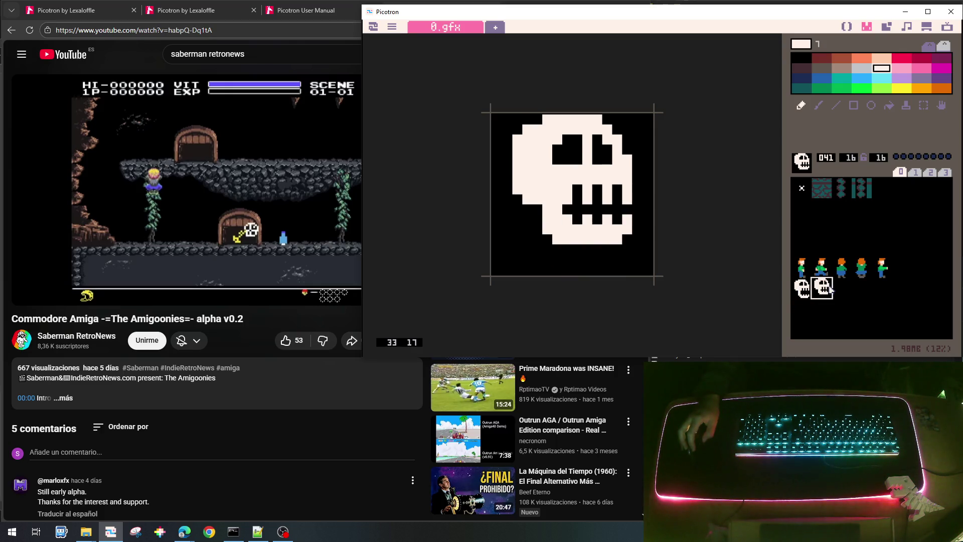
click(801, 289)
click(821, 290)
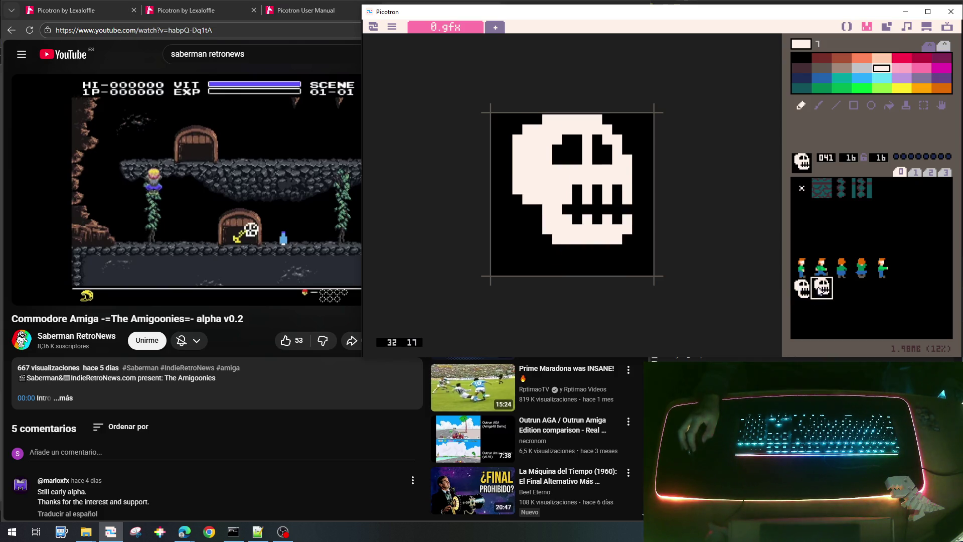
click(801, 289)
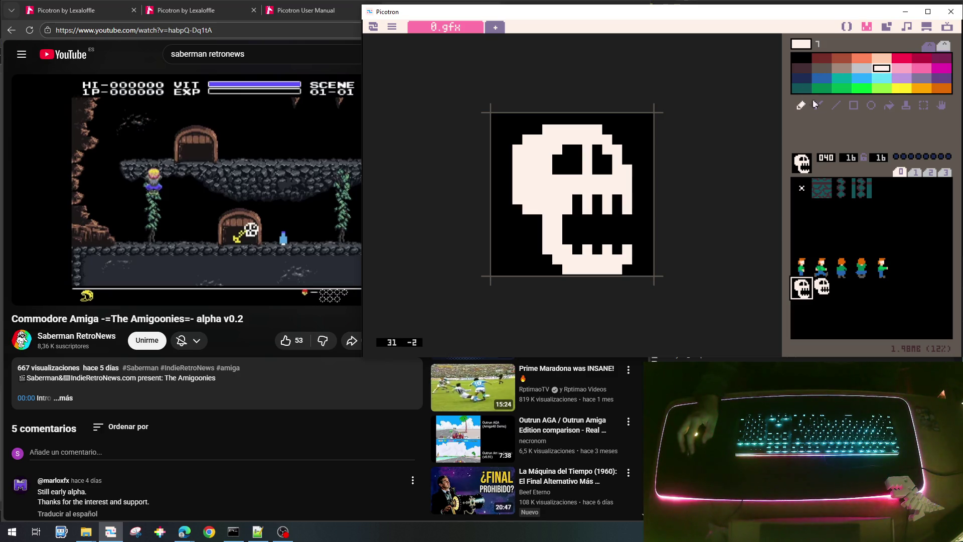
Try the 8- and 16-column palette layouts and pick light grey.
click(929, 47)
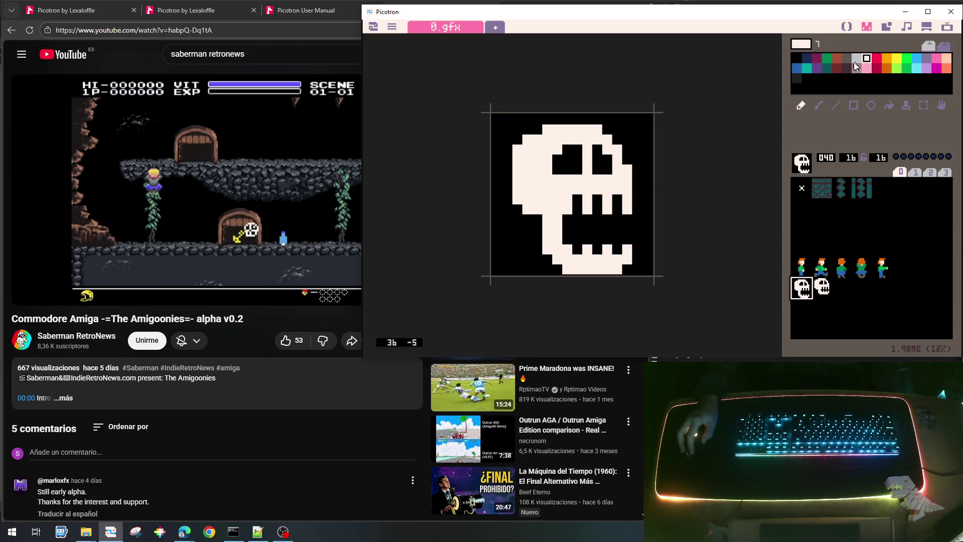
click(945, 47)
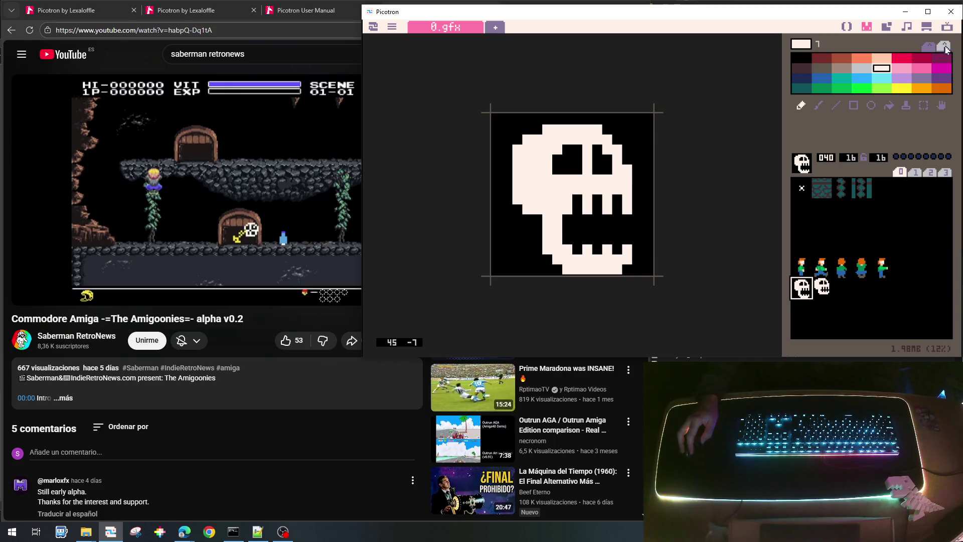
click(929, 47)
click(857, 59)
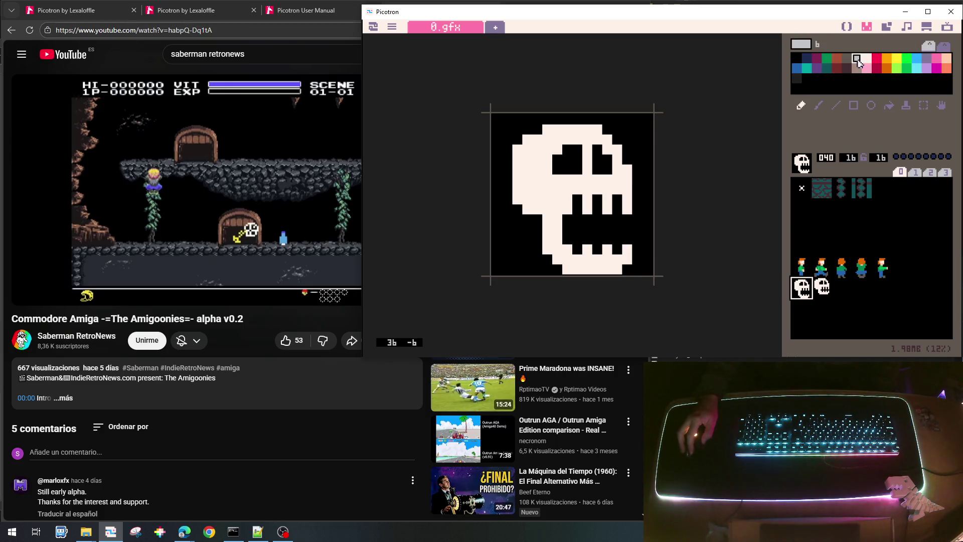
click(945, 48)
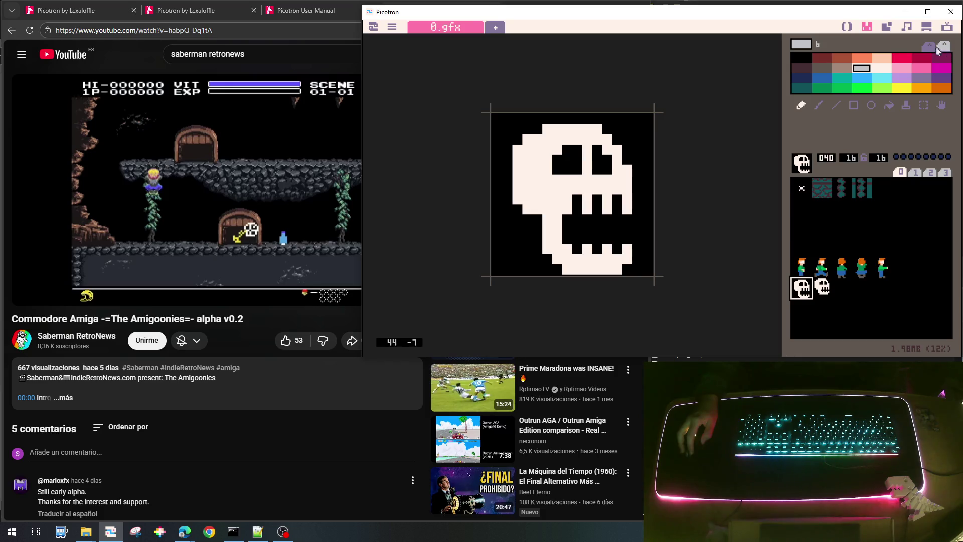
Switch to the 8-column palette layout and select light grey.
click(945, 48)
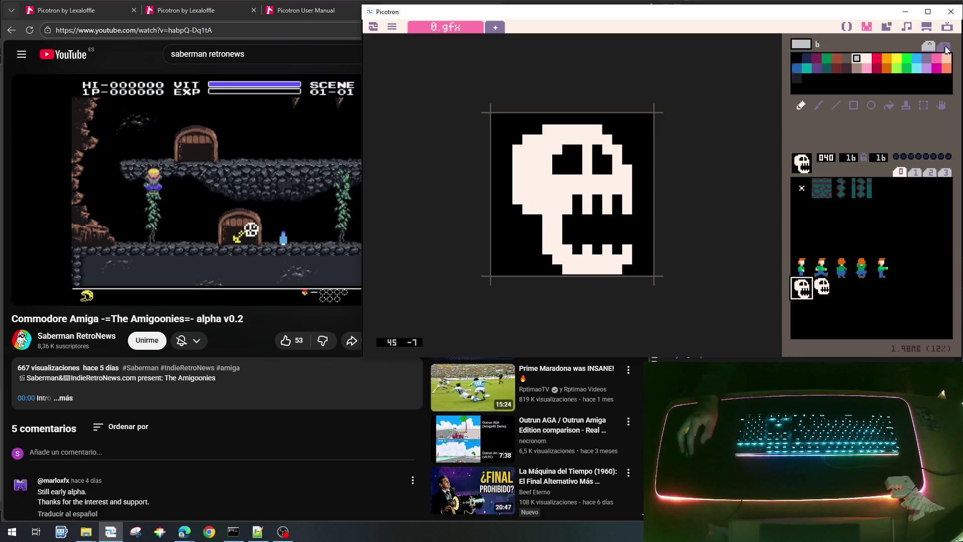
click(946, 48)
click(882, 69)
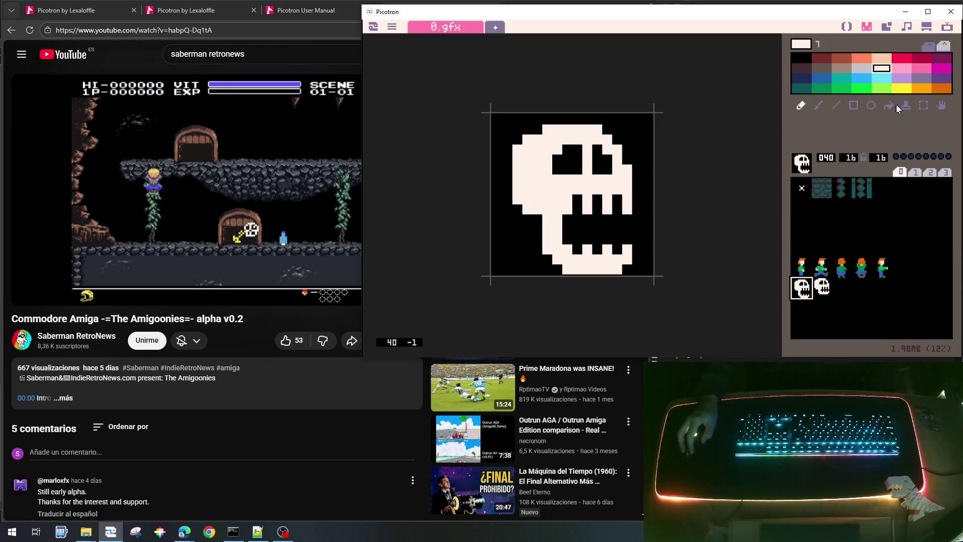
click(864, 72)
click(877, 72)
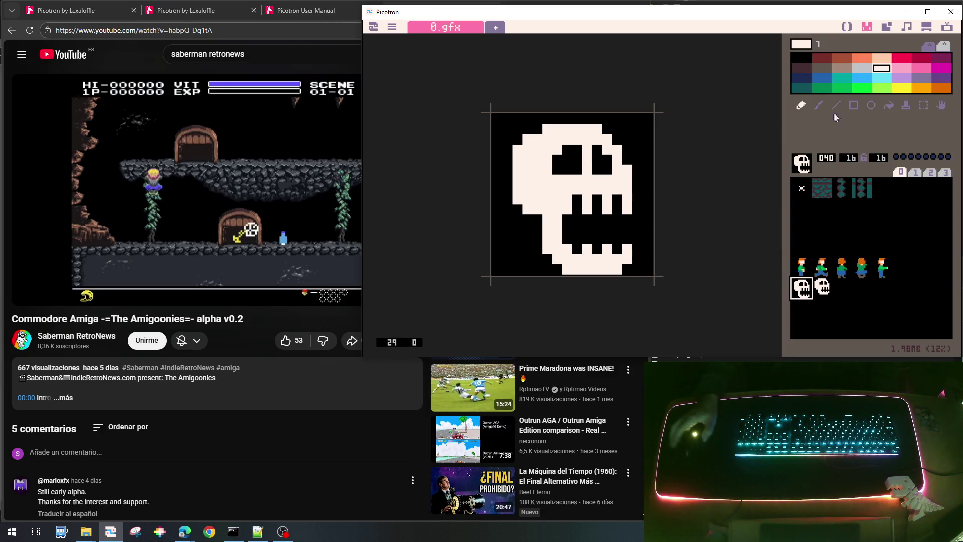
click(860, 70)
Shade sprite 040's left edge and jaw bottom, then sprite 041's left edge, in light grey.
mouse_move(516, 147)
mouse_down()
mouse_move(518, 187)
mouse_move(540, 210)
mouse_move(543, 244)
mouse_move(567, 269)
mouse_up()
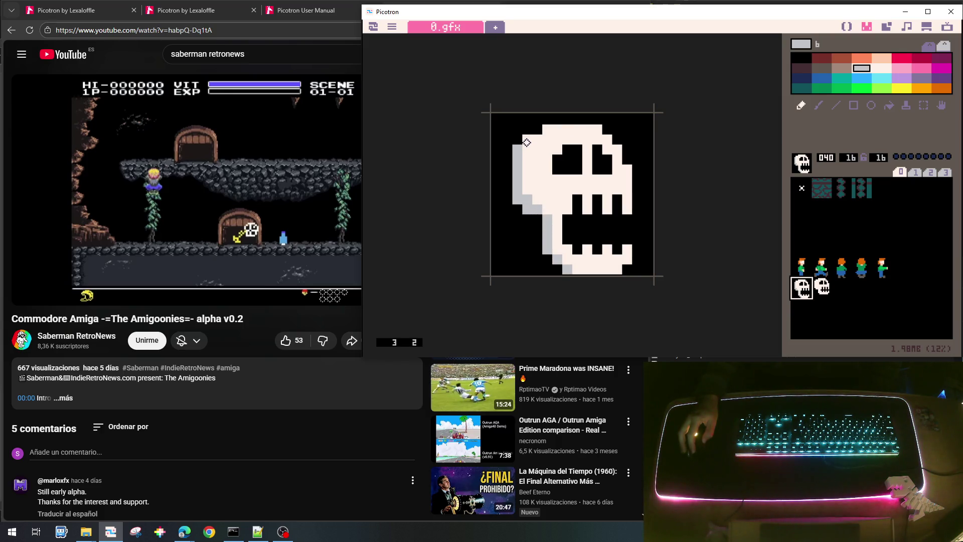
drag(577, 271, 617, 270)
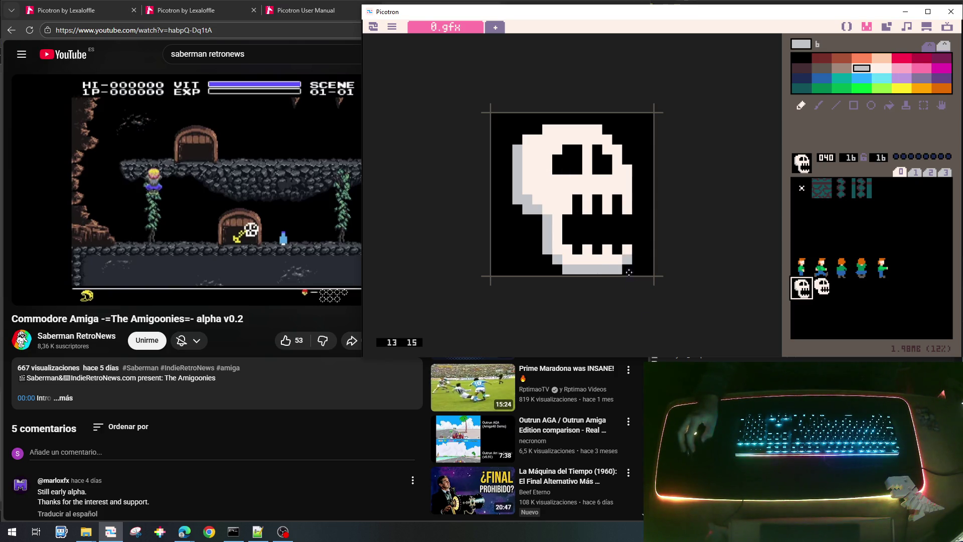
click(822, 286)
mouse_move(518, 138)
mouse_down()
mouse_move(518, 183)
mouse_move(542, 201)
mouse_move(550, 233)
mouse_move(582, 249)
mouse_move(614, 242)
mouse_move(574, 249)
mouse_up()
right_click(607, 258)
click(802, 288)
click(822, 288)
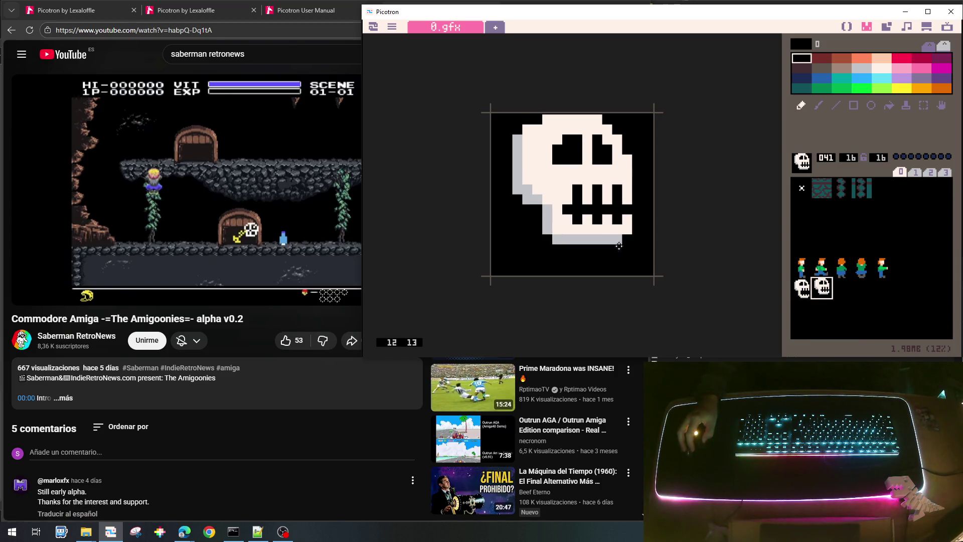
right_click(607, 236)
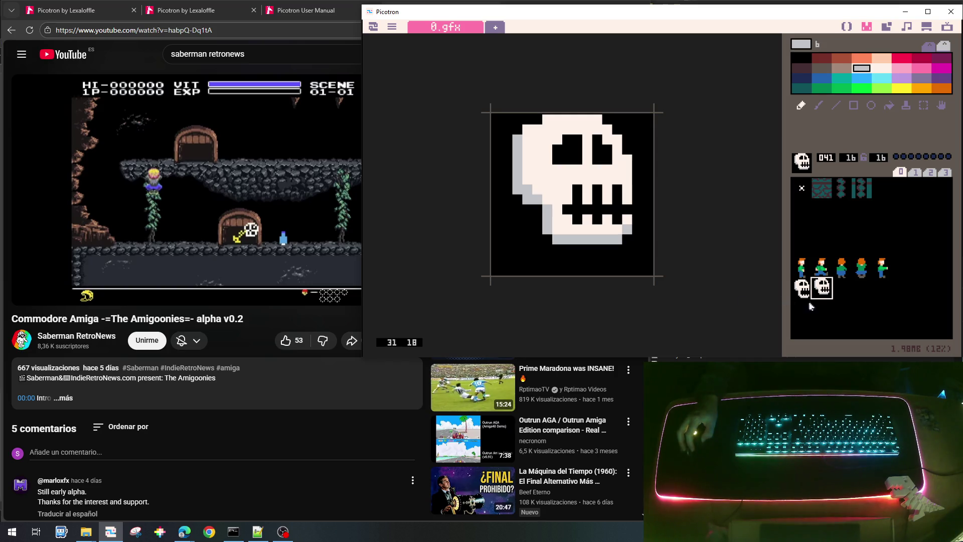
click(803, 288)
click(823, 291)
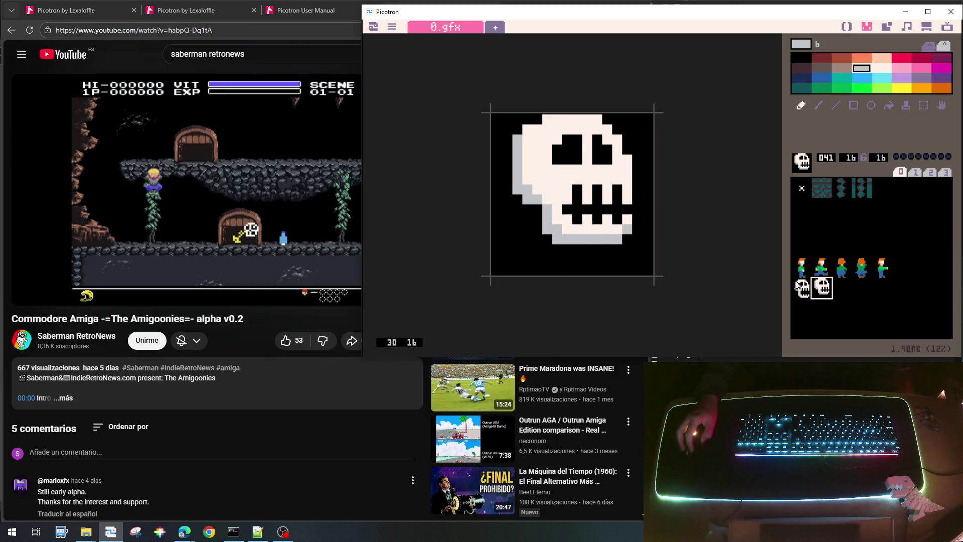
click(803, 287)
click(823, 286)
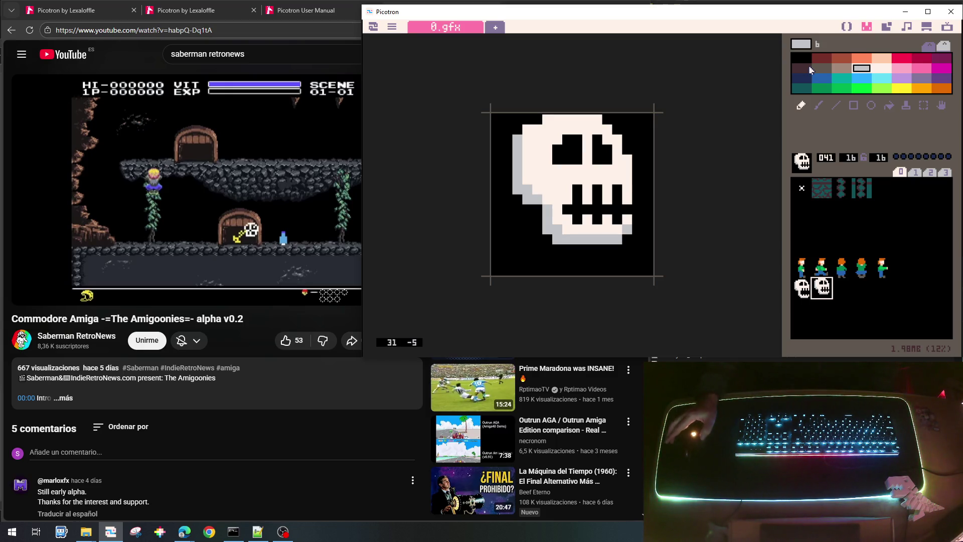
click(847, 27)
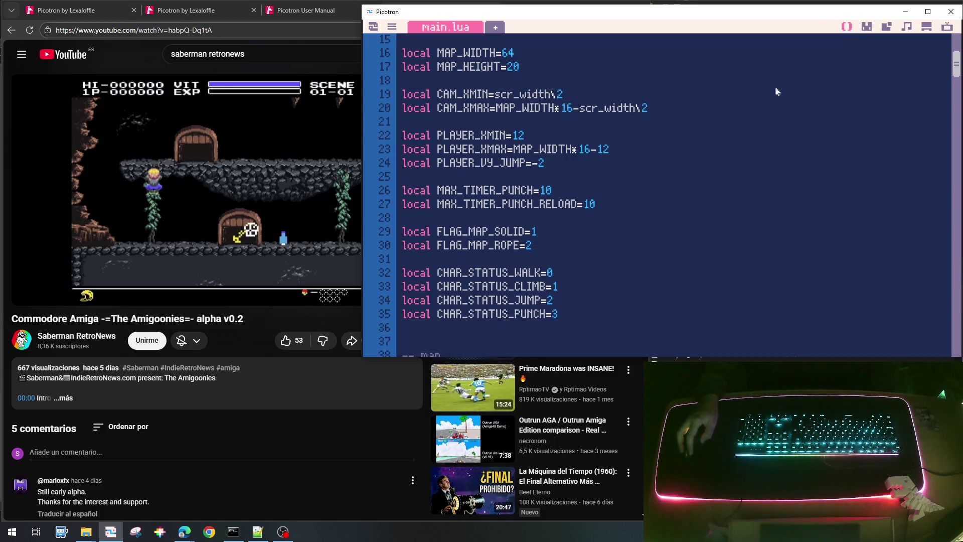
Scroll main.lua to the blank line after draw_player and open a new line there.
scroll(637, 210, down, 10)
scroll(637, 212, up, 2)
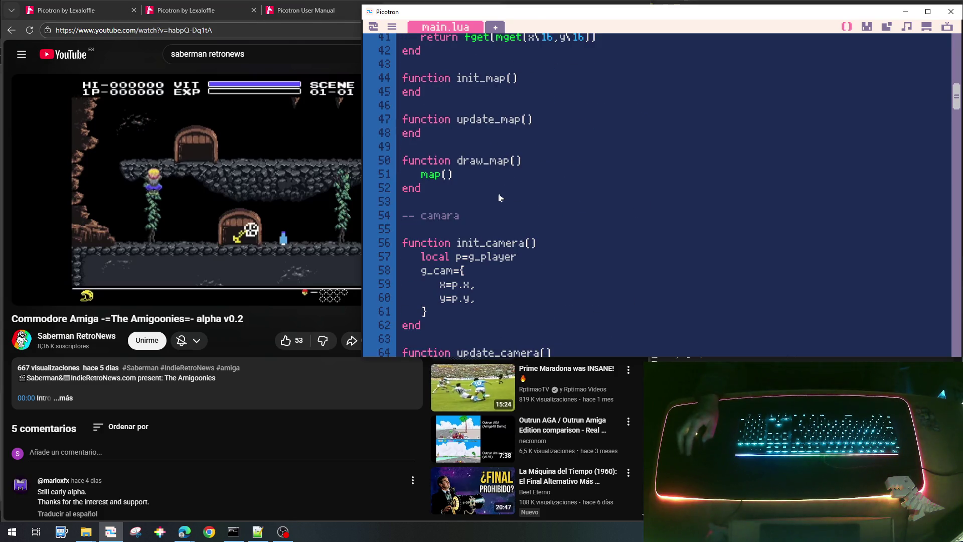
scroll(494, 249, down, 5)
click(450, 235)
scroll(449, 234, down, 20)
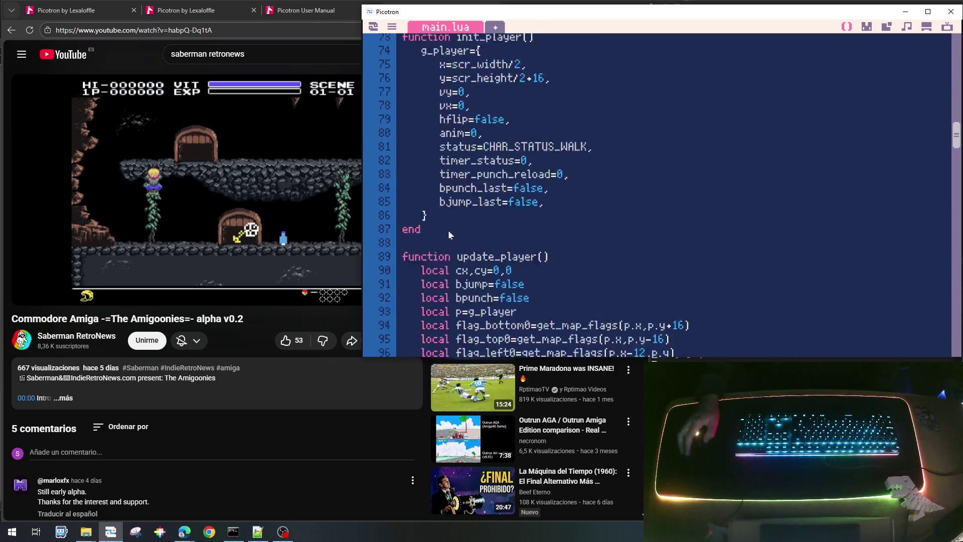
scroll(450, 231, down, 8)
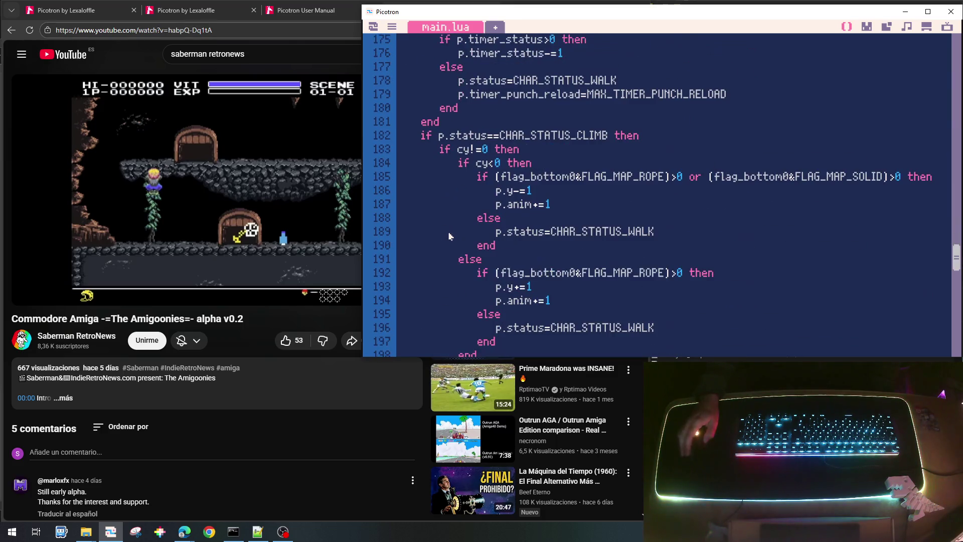
scroll(447, 193, down, 7)
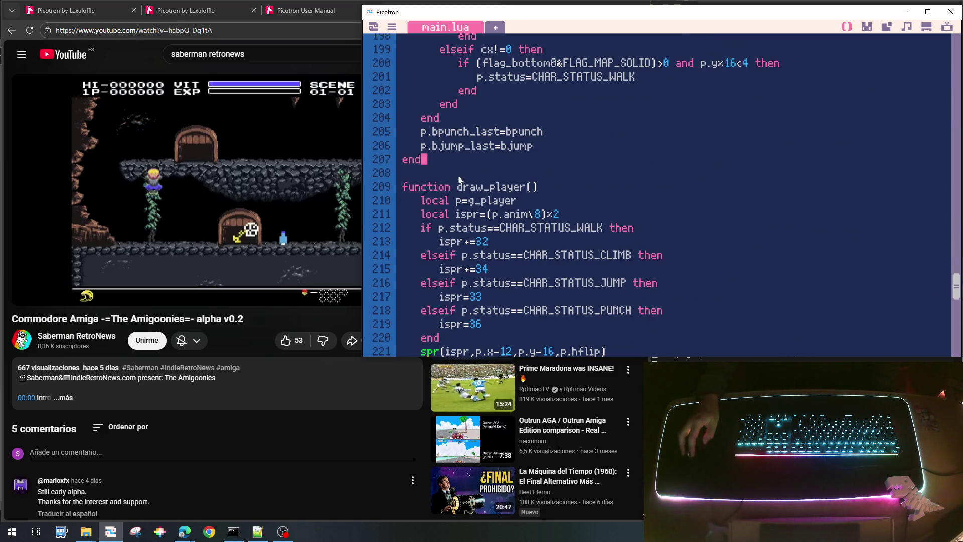
scroll(447, 191, down, 5)
click(430, 180)
key(Return)
key(Return)
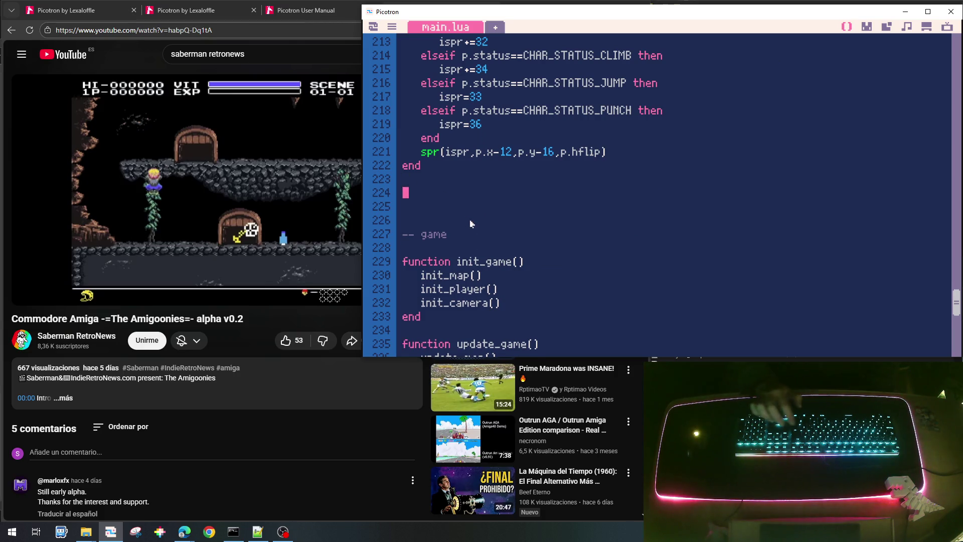
Write an '-- enemigos' comment followed by an empty init_tenemigos() function.
text(--)
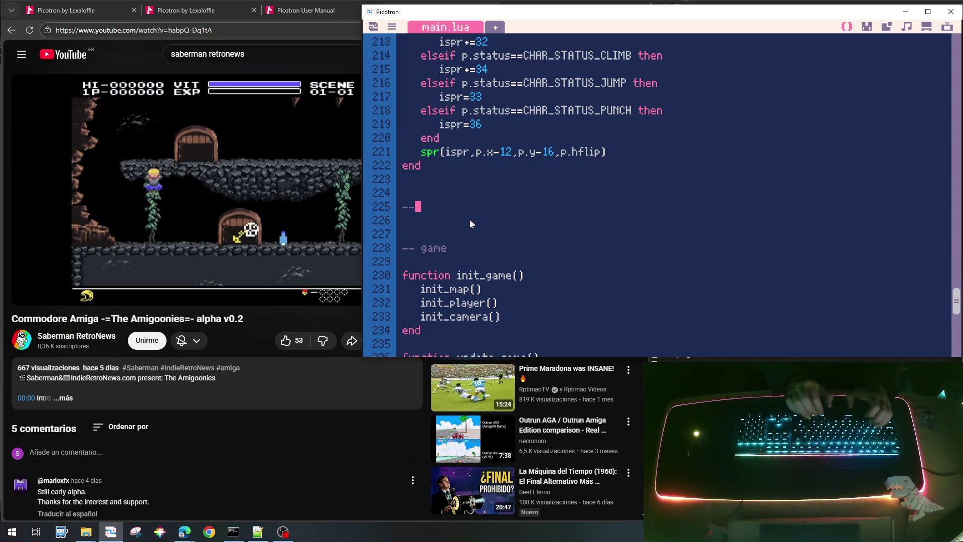
text( enemigos)
key(Return)
key(Return)
key(Return)
text(function )
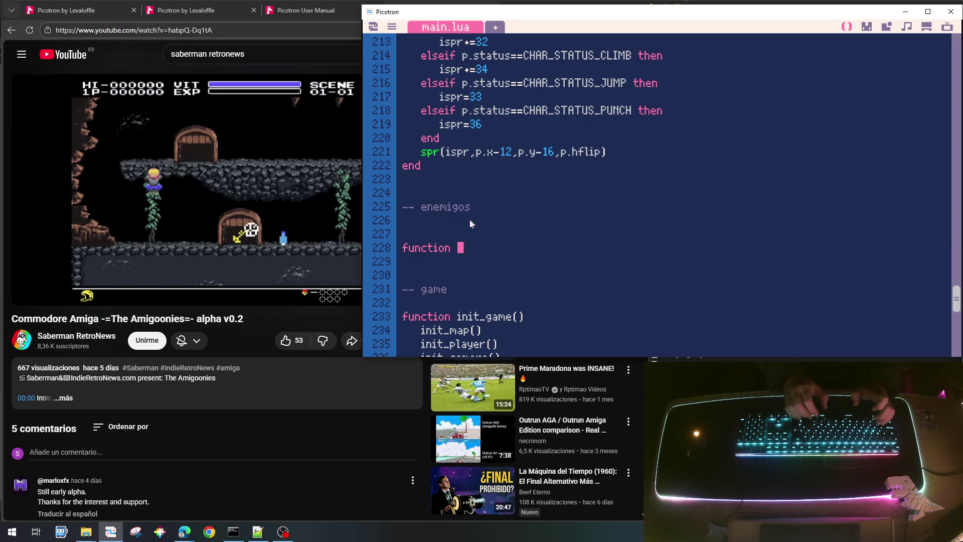
text(init)
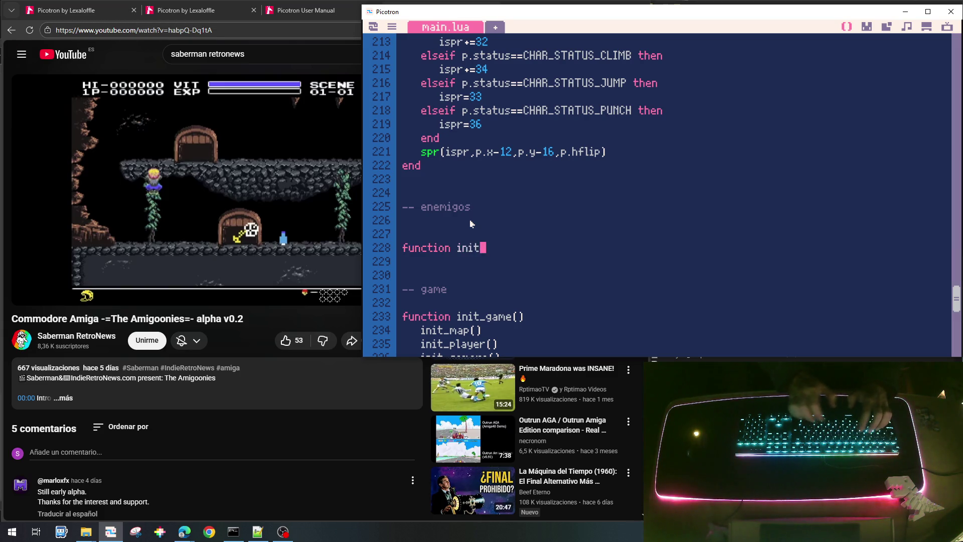
text(_tenemigo)
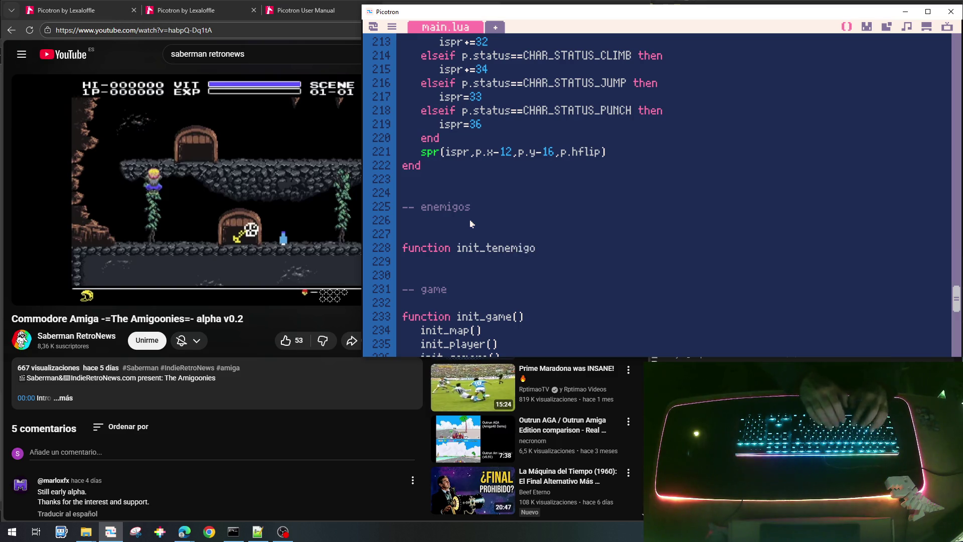
text(s())
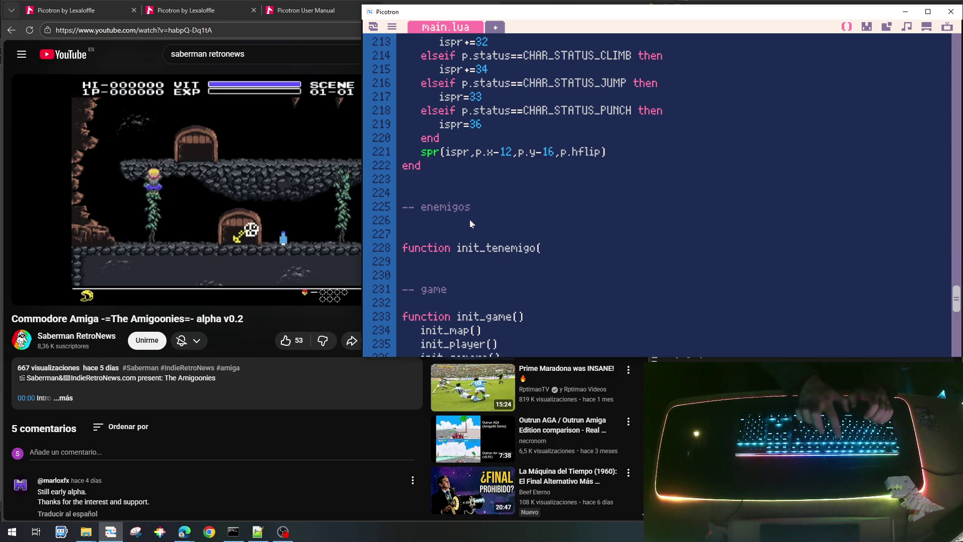
key(Return)
text(end)
Duplicate the function twice and rename the copies to update_tenemigo and draw_tenemigo.
key(Up)
key(Home)
key(shift+Down)
key(shift+Down)
key(shift+Down)
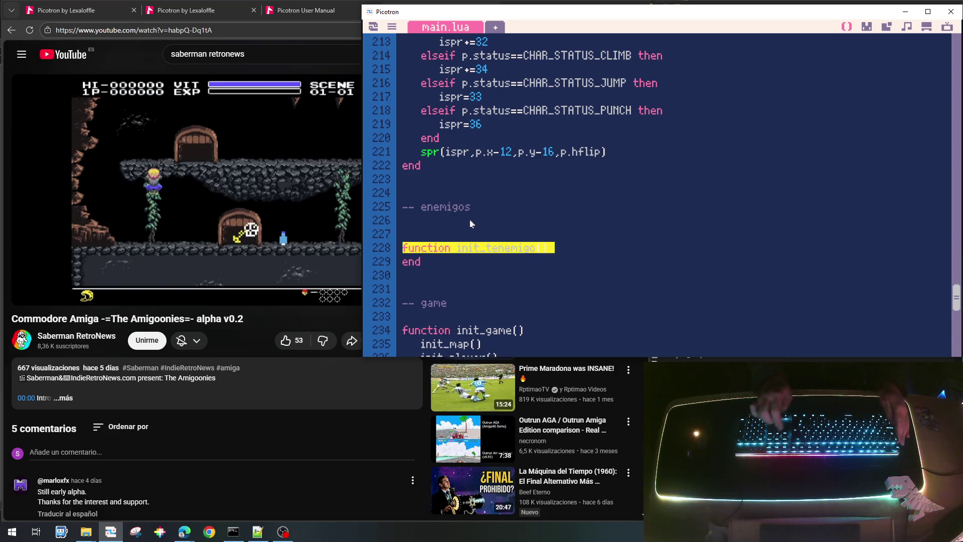
key(ctrl+c)
key(ctrl+v)
key(ctrl+v)
key(ctrl+v)
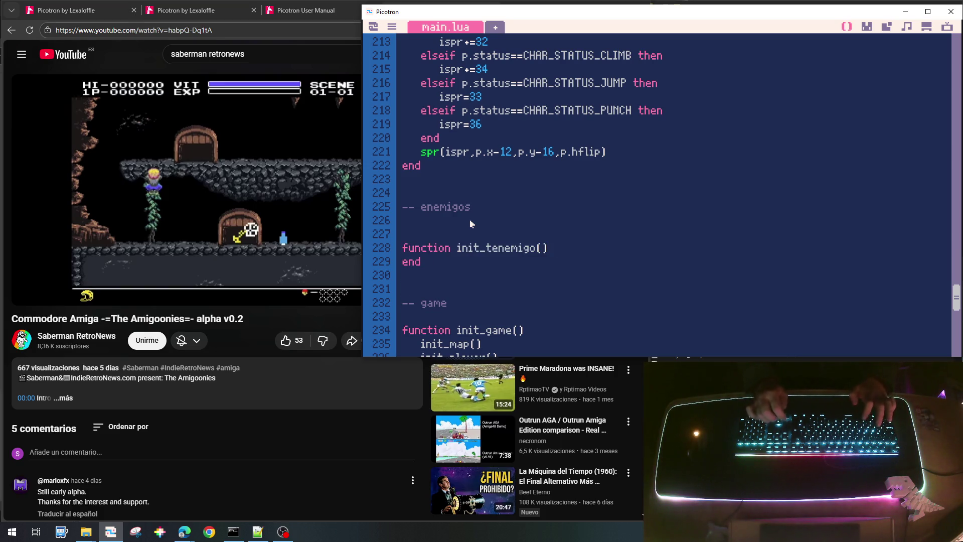
key(Up)
key(Up)
key(Up)
key(Right)
key(Right)
key(Right)
key(Left)
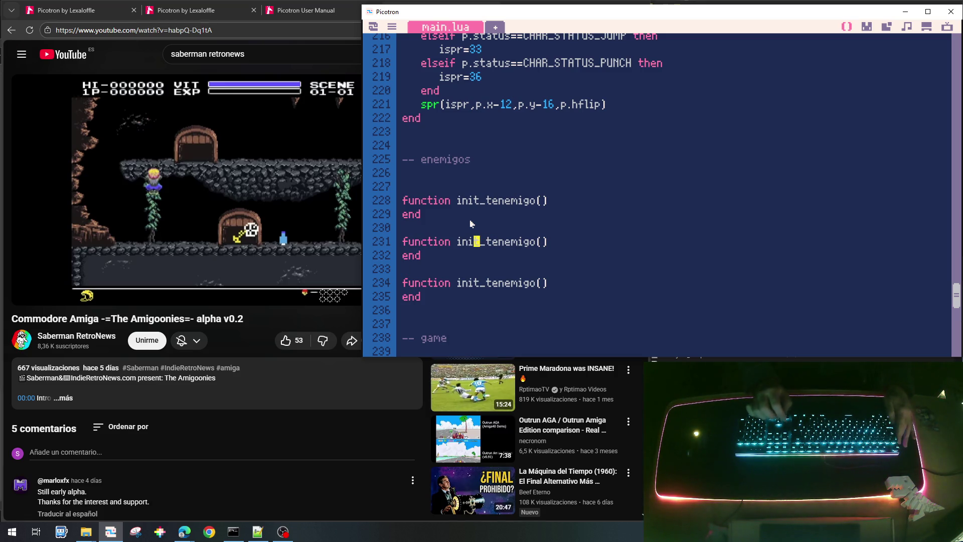
text(update)
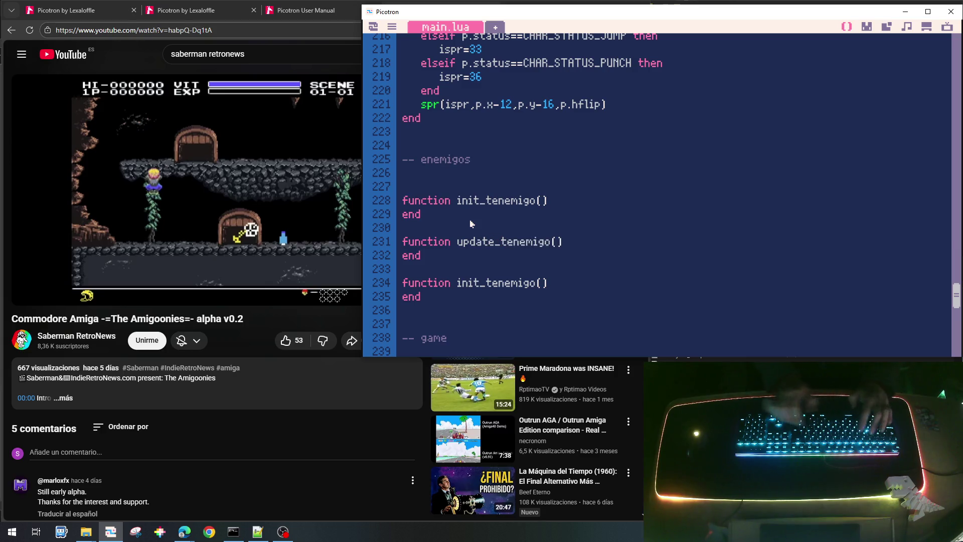
key(BackSpace)
key(BackSpace)
key(BackSpace)
text(draw)
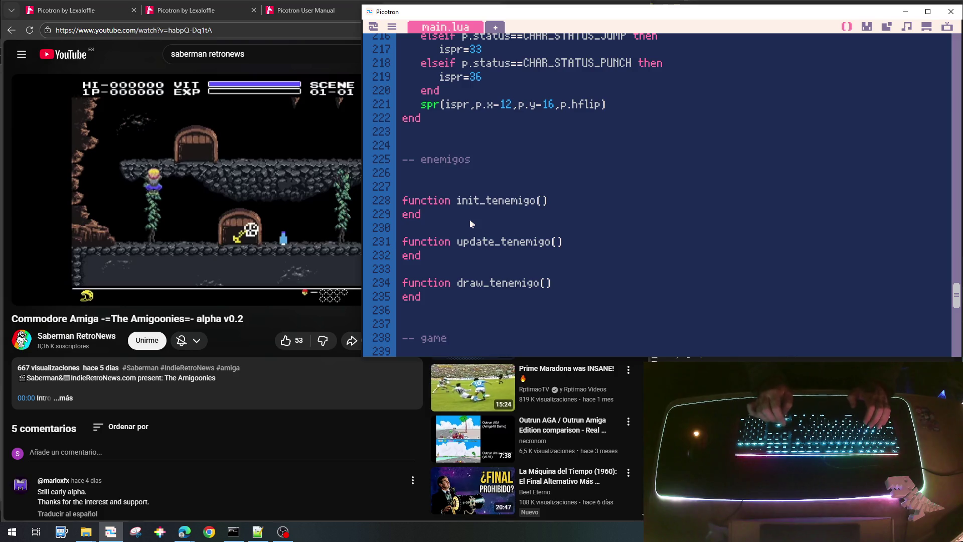
click(468, 211)
Copy the whole enemigos section and paste a duplicate above the original.
key(Up)
key(Home)
key(Up)
key(Up)
key(Up)
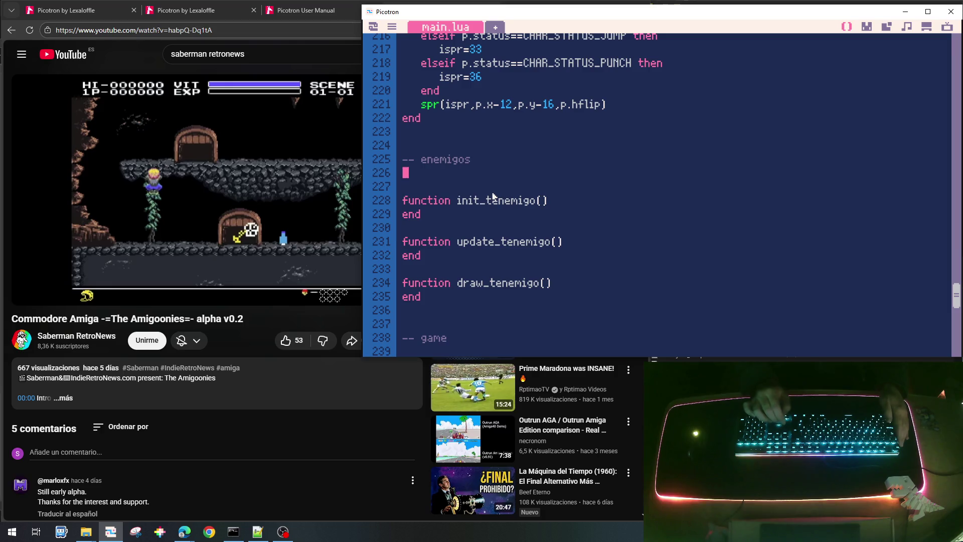
key(shift+Down)
key(shift+Down)
key(shift+Down)
key(shift+Down)
key(shift+Down)
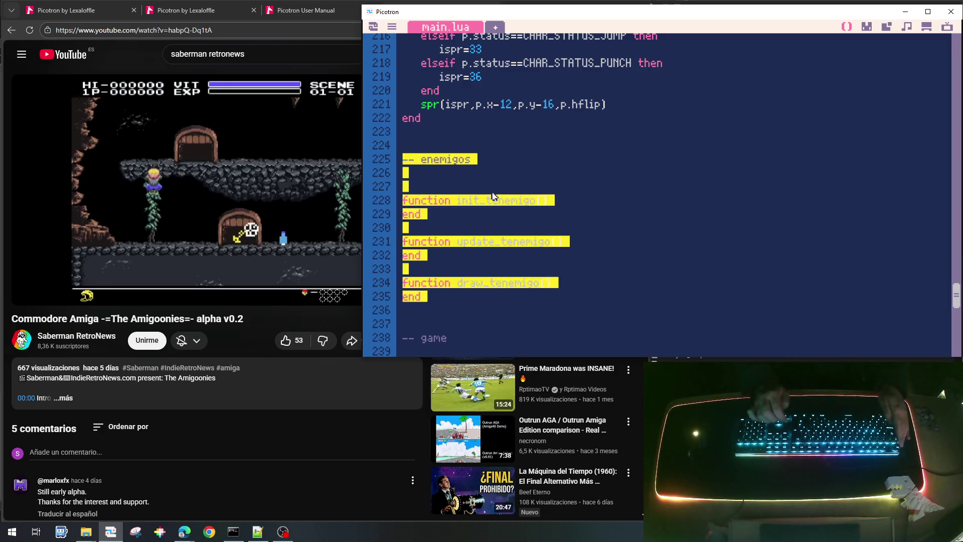
key(Up)
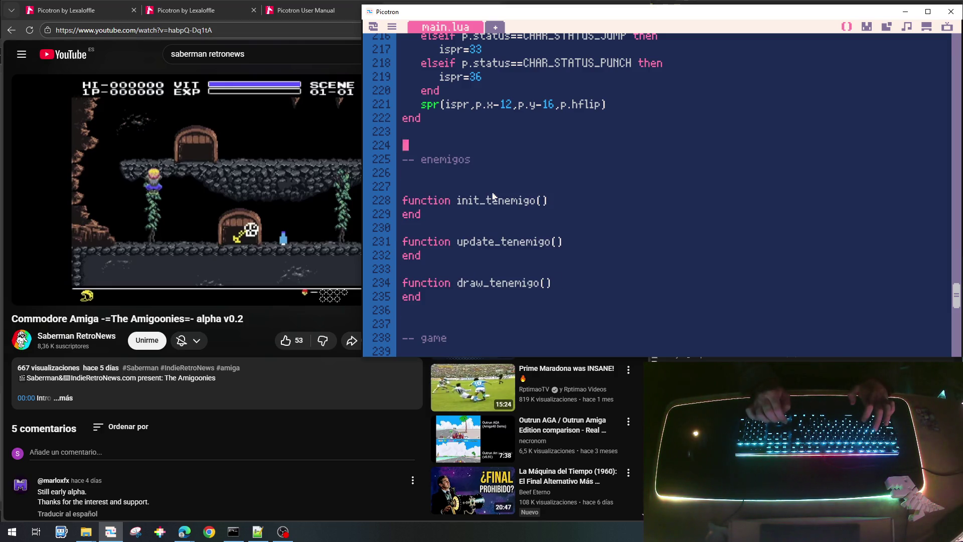
key(Return)
key(Return)
key(Return)
key(Up)
key(ctrl+v)
key(Up)
key(Up)
key(Up)
key(Up)
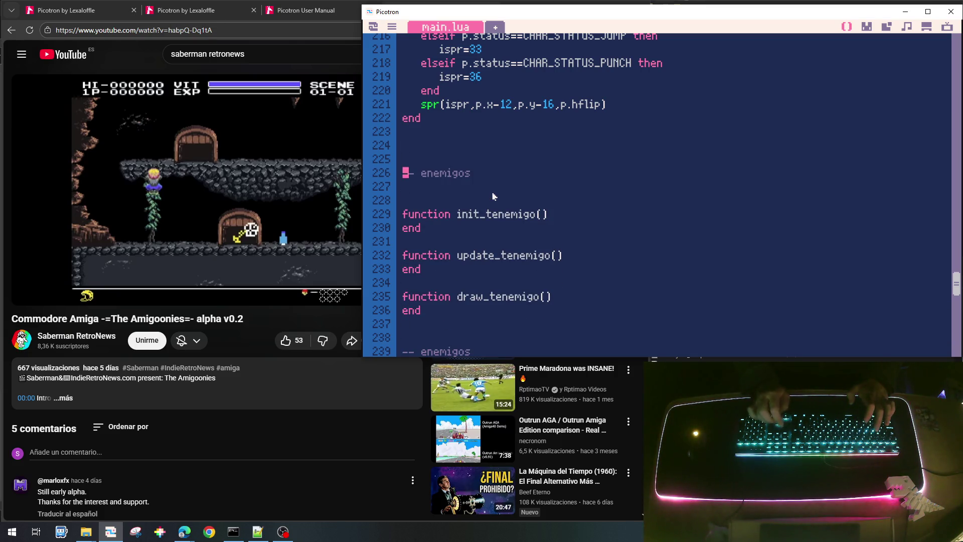
Change the duplicate's comment to '-- enemigo calavera'.
key(BackSpace)
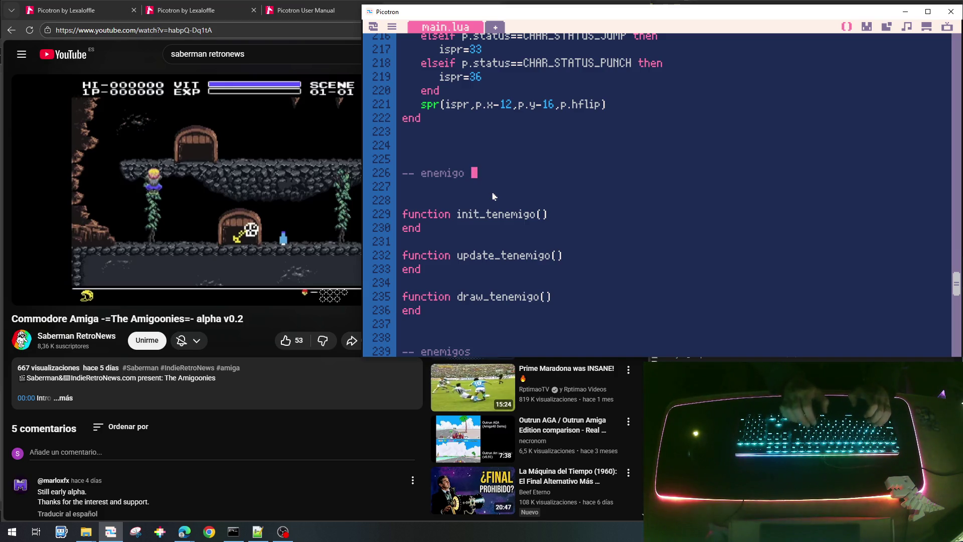
text(ca)
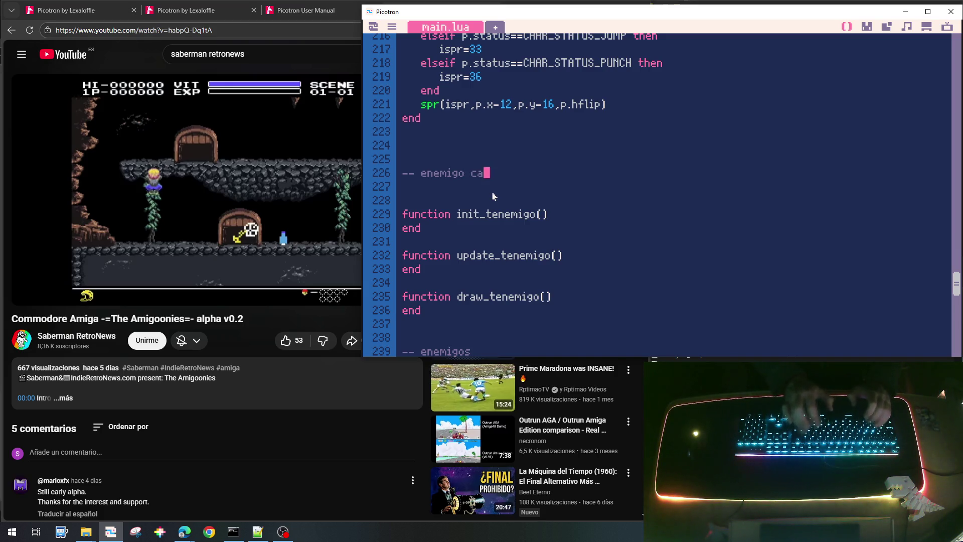
text(lavera)
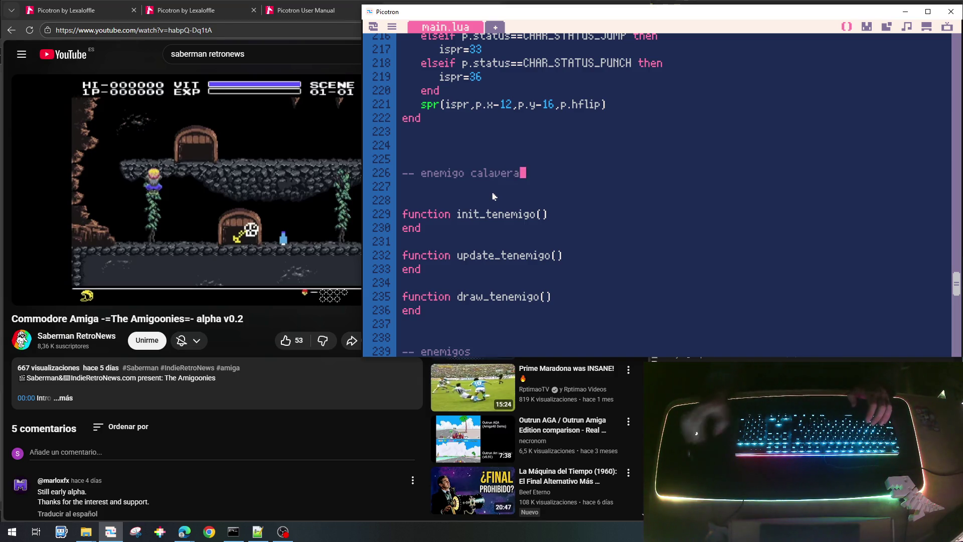
drag(490, 217, 542, 215)
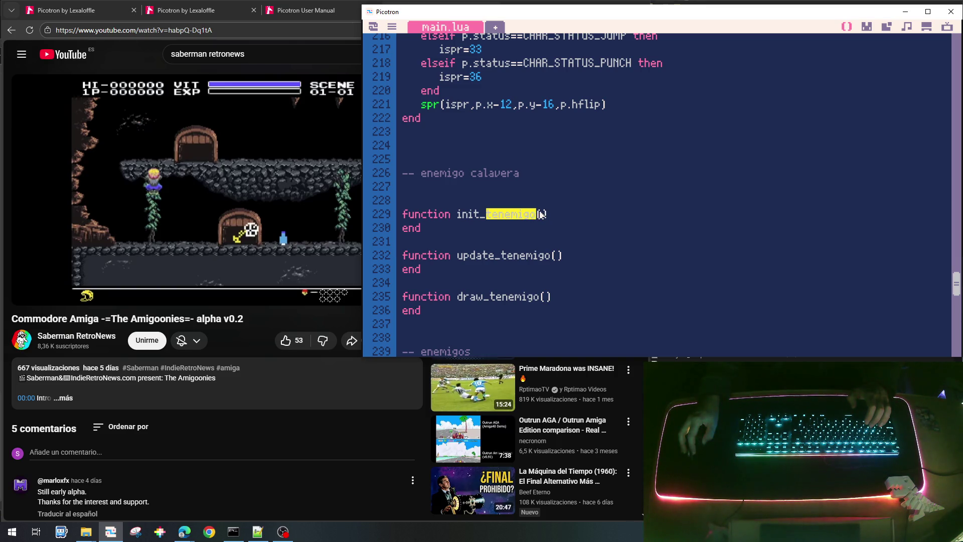
Rename the copied functions to init_calavera (with a parameter), update_calavera and draw_calavera.
text(calavera)
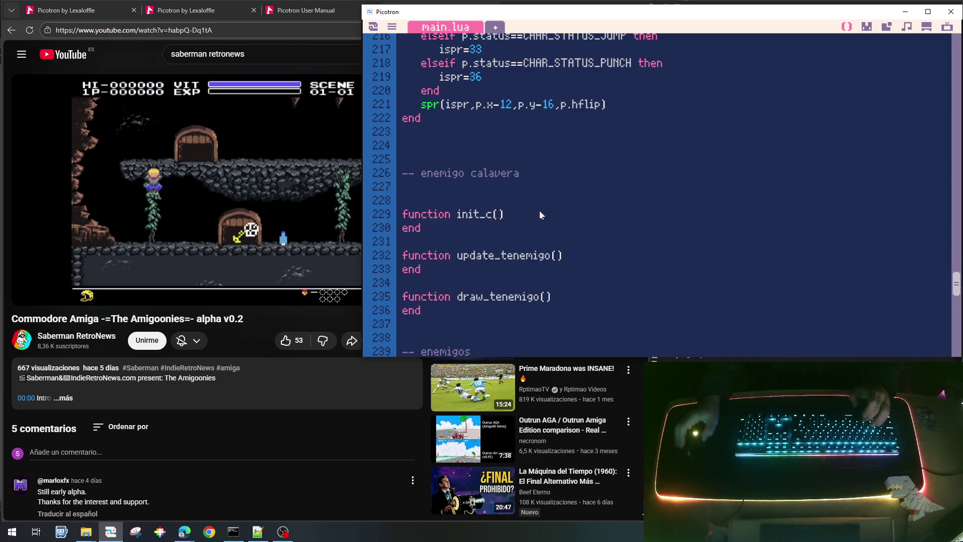
key(BackSpace)
key(BackSpace)
key(BackSpace)
text(vera)
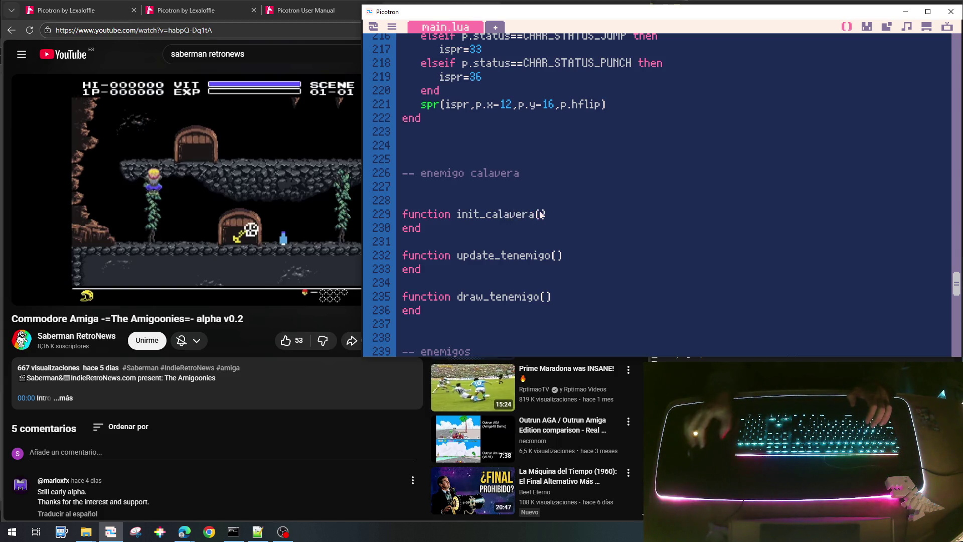
text(e)
click(545, 215)
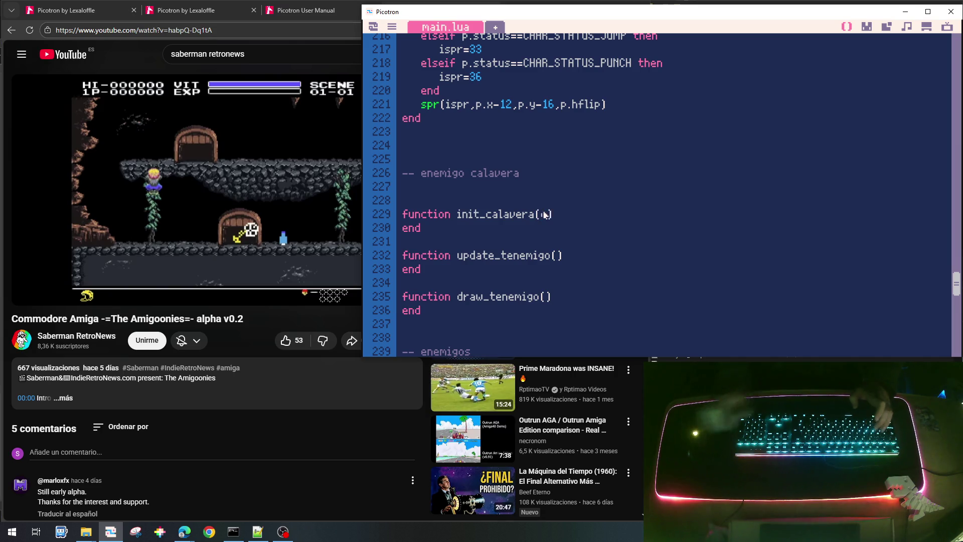
text(x)
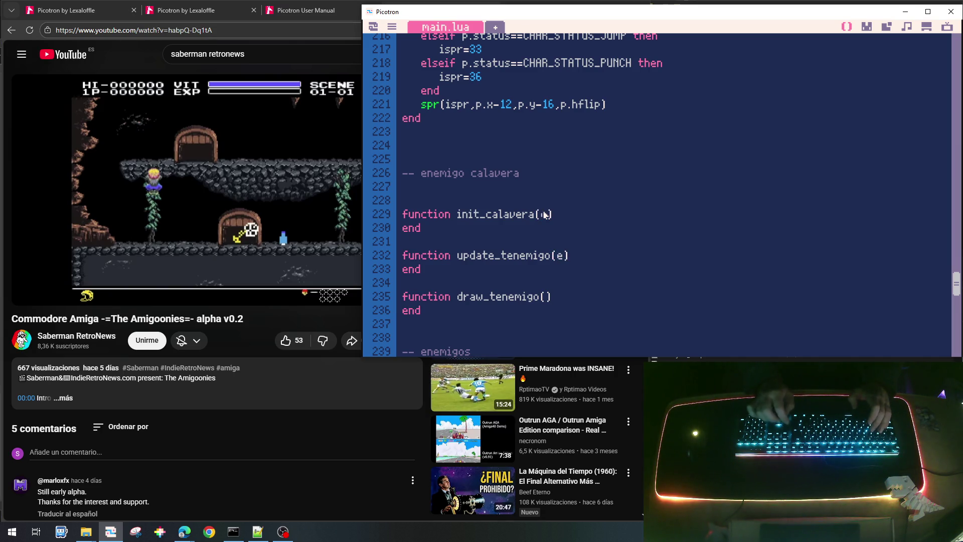
key(BackSpace)
key(BackSpace)
key(BackSpace)
text(calavera)
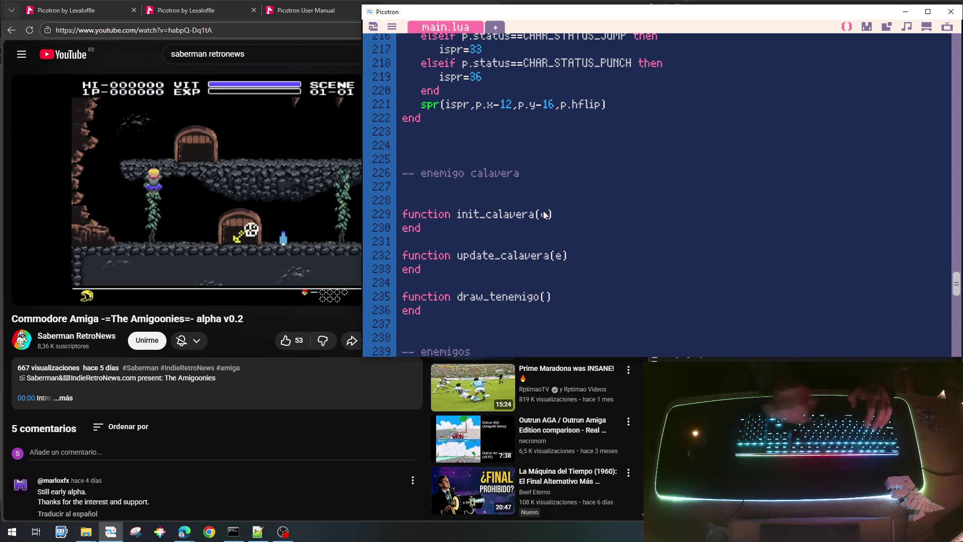
key(BackSpace)
key(BackSpace)
key(BackSpace)
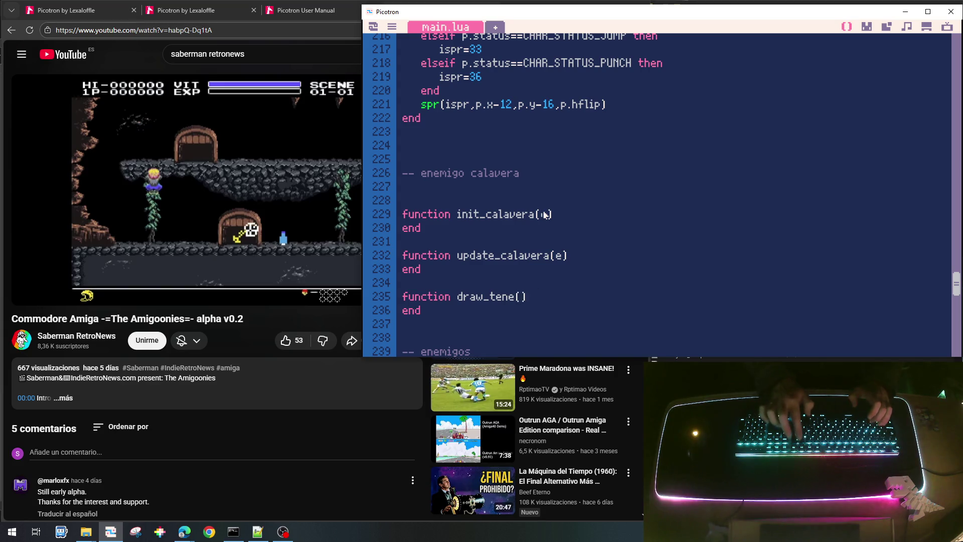
text(cala)
text(vera)
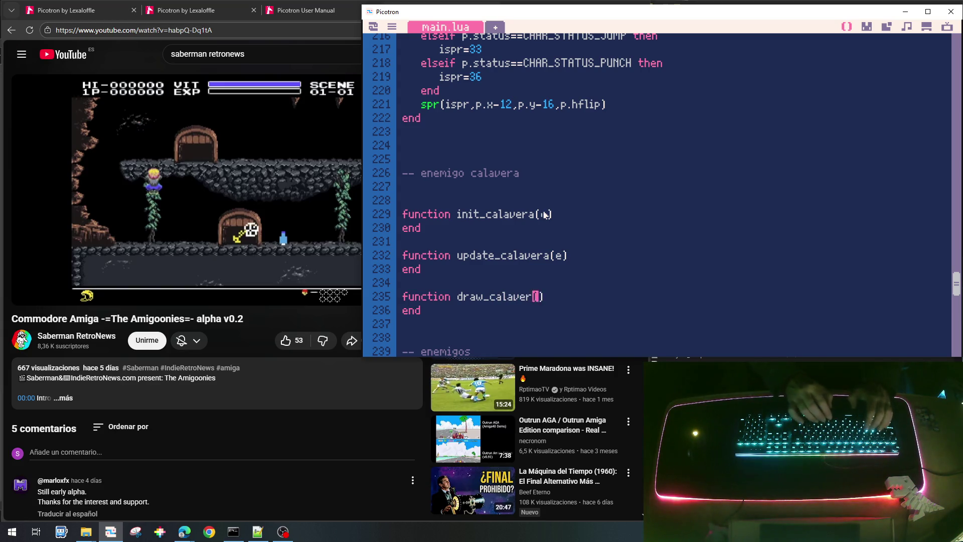
scroll(574, 206, down, 2)
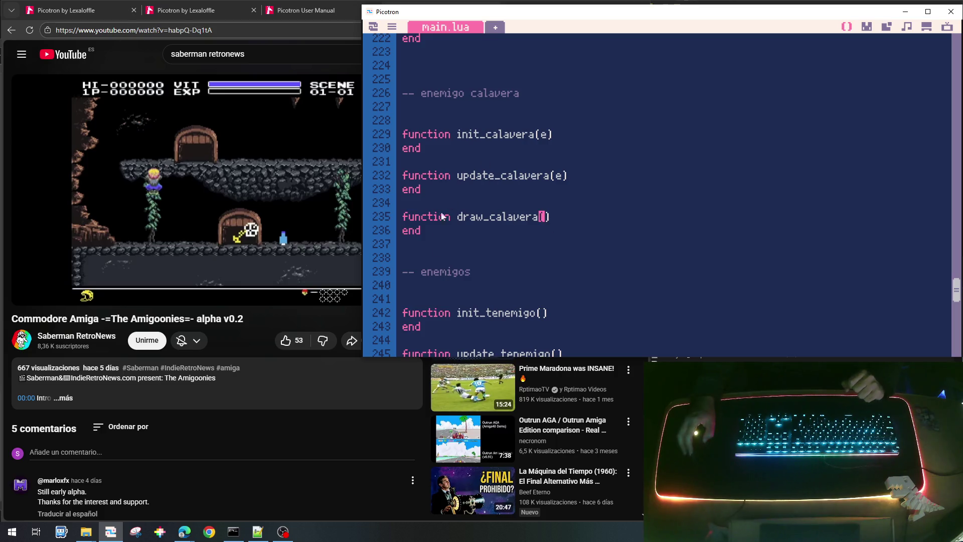
scroll(453, 206, down, 2)
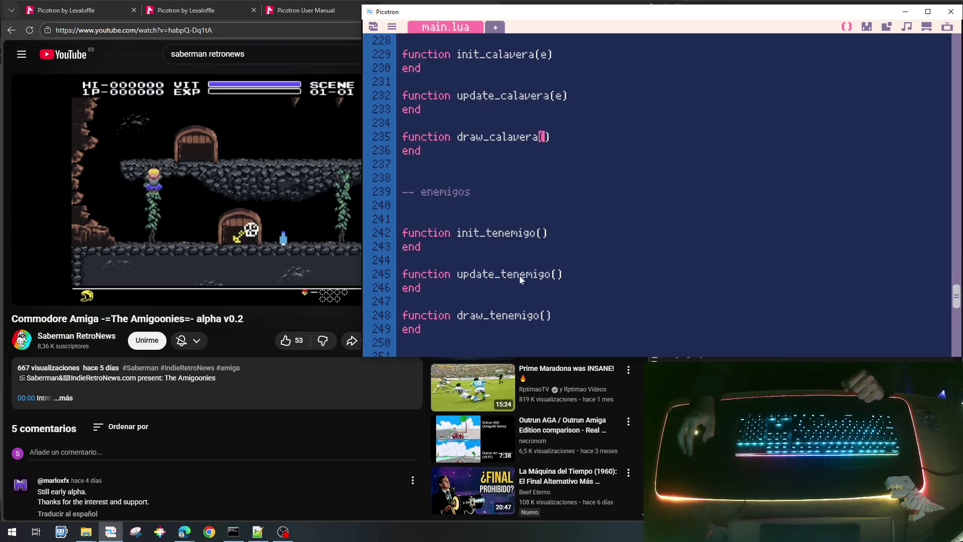
click(419, 196)
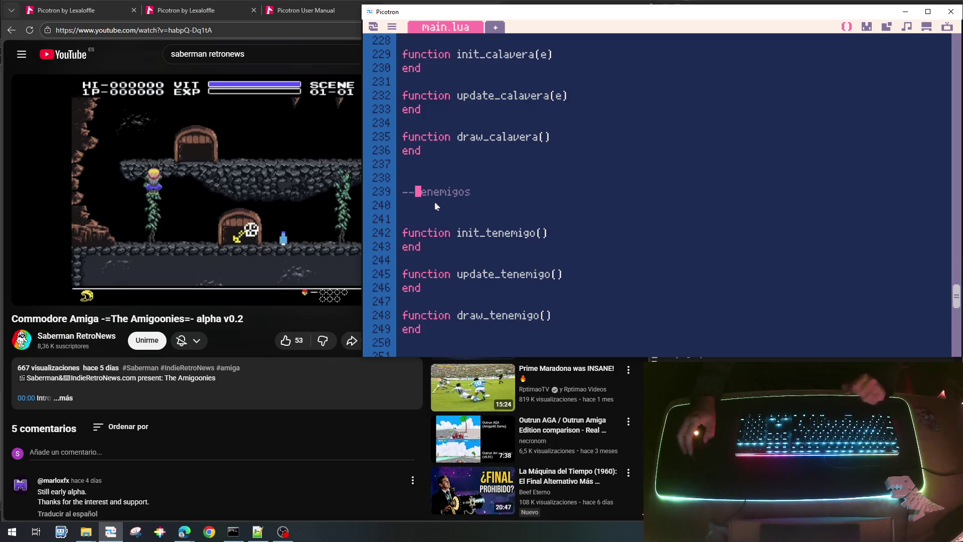
Change the comment to '-- tabla enemigos' and scroll back to the top of main.lua.
text(tabla)
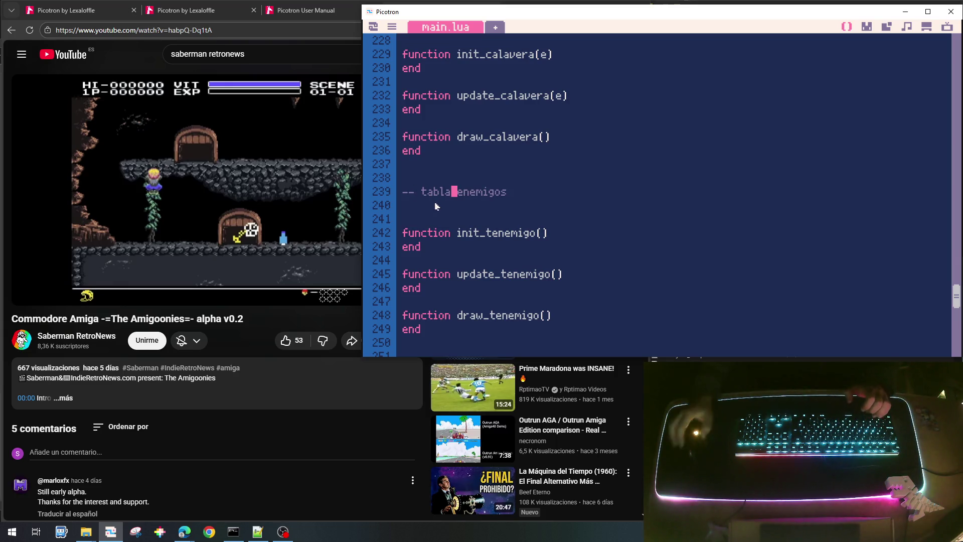
scroll(459, 193, up, 4)
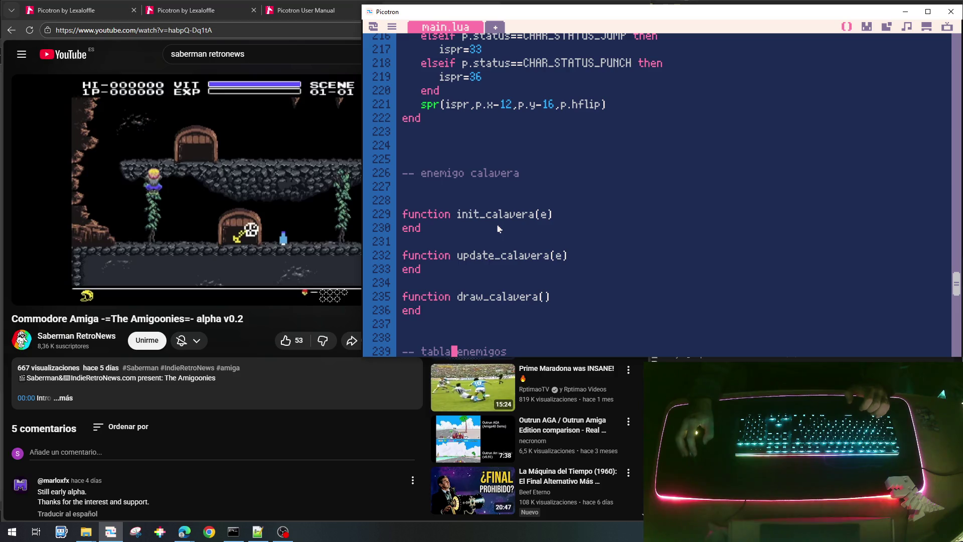
scroll(591, 223, down, 3)
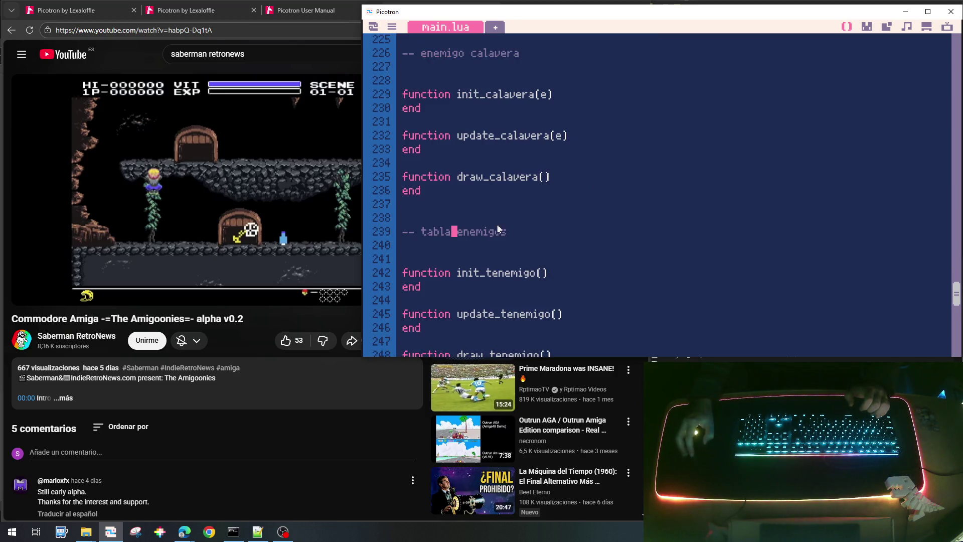
scroll(501, 247, down, 2)
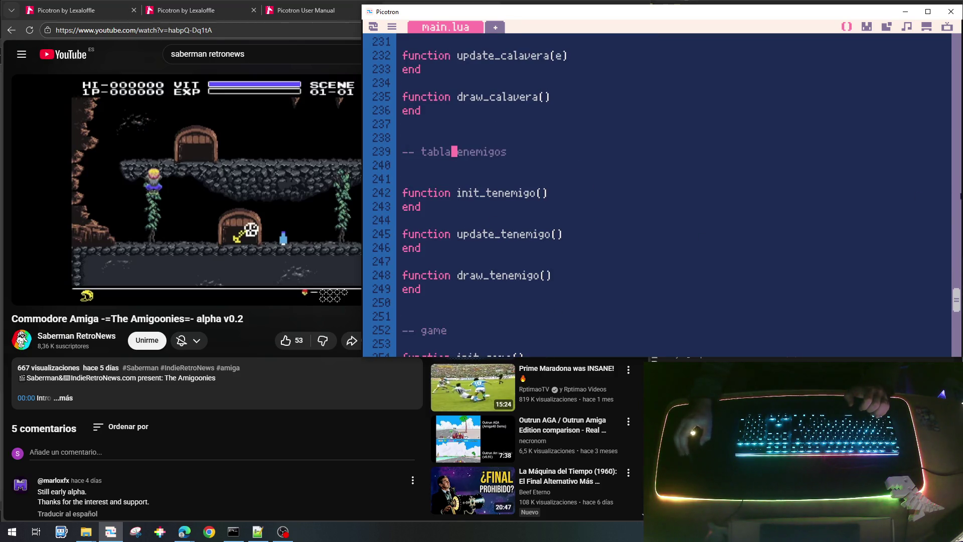
drag(956, 304, 957, 56)
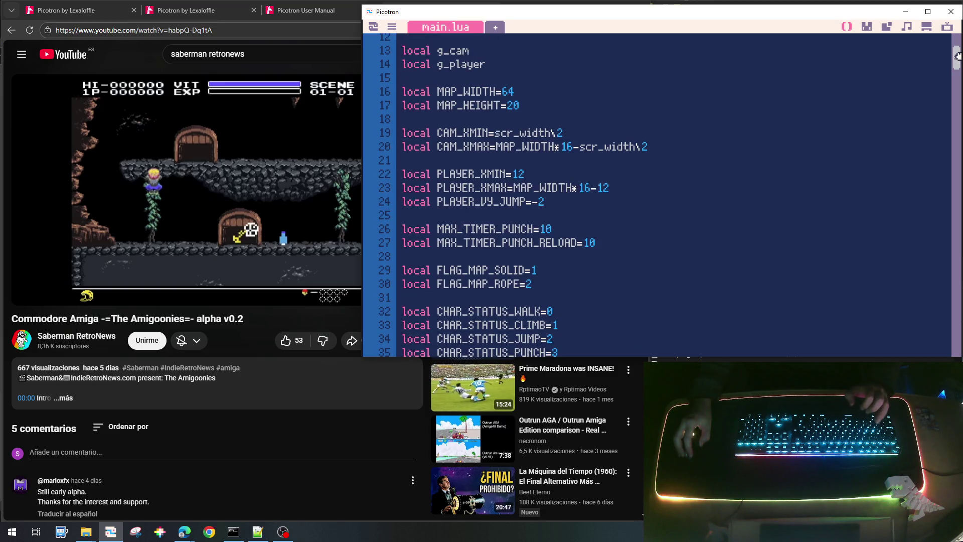
Declare 'local g_tenemigo' on a new line after the g_player declaration.
scroll(652, 150, up, 3)
click(513, 184)
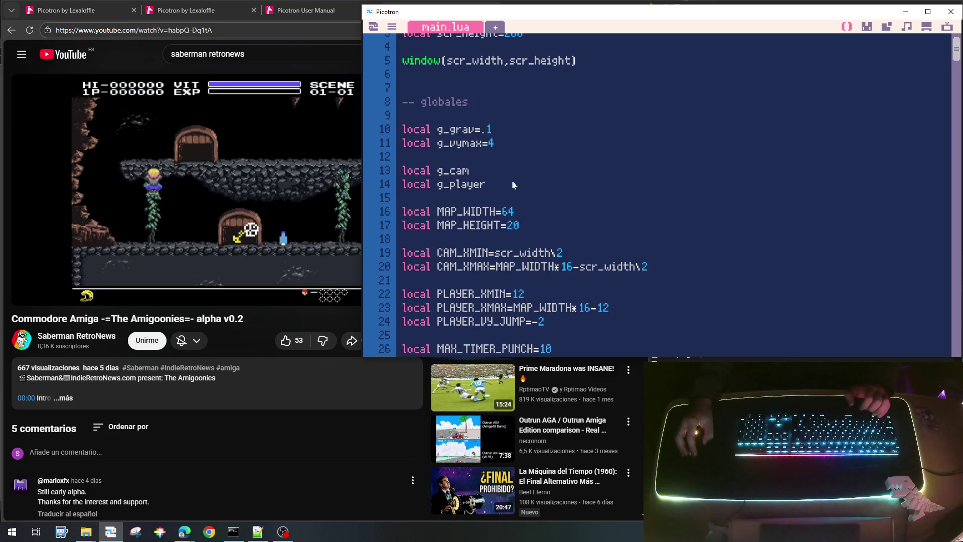
key(Return)
text(local )
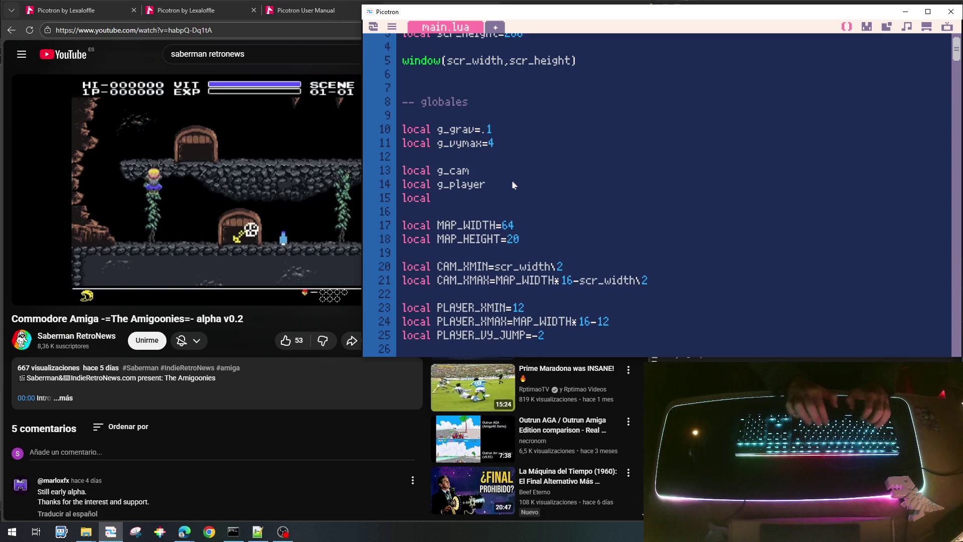
text(rem)
key(BackSpace)
key(BackSpace)
key(BackSpace)
text(nemigo)
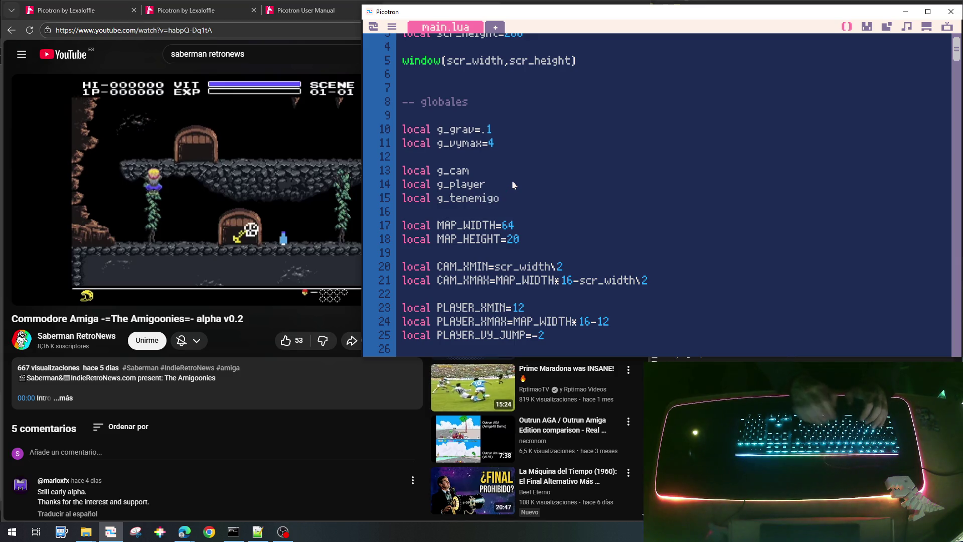
Add the constant 'local ENEMY_TYPE_SKULL=1' among the globals.
key(Return)
key(Return)
key(Return)
key(Up)
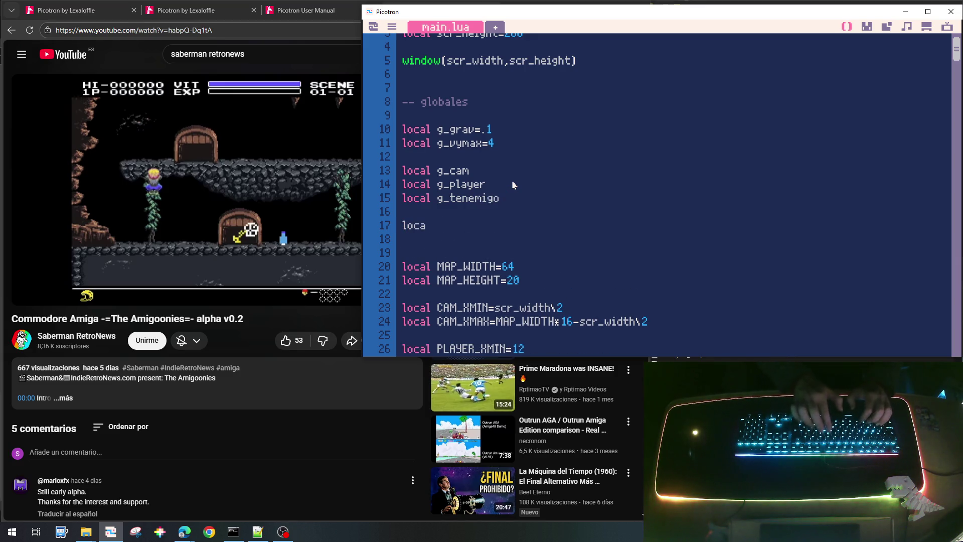
text(l )
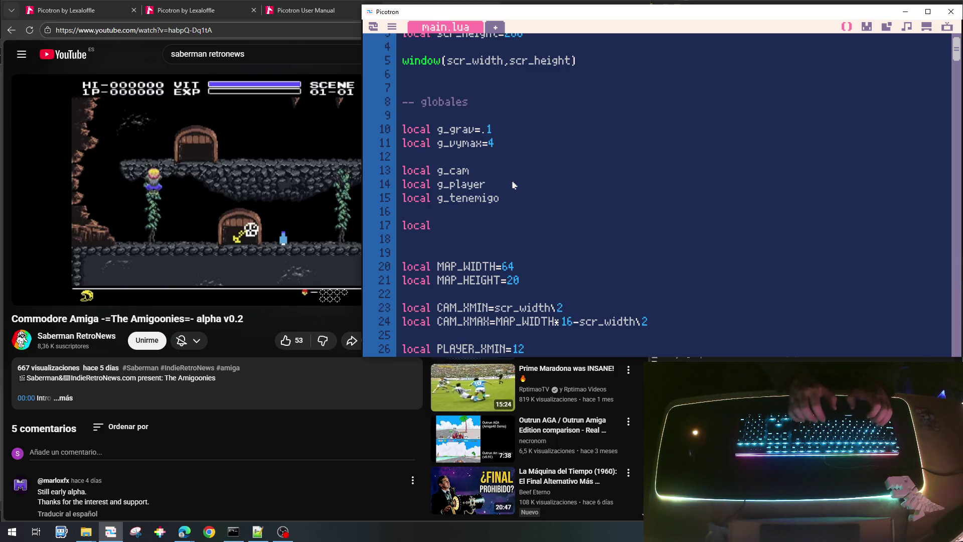
text(ENEMY_)
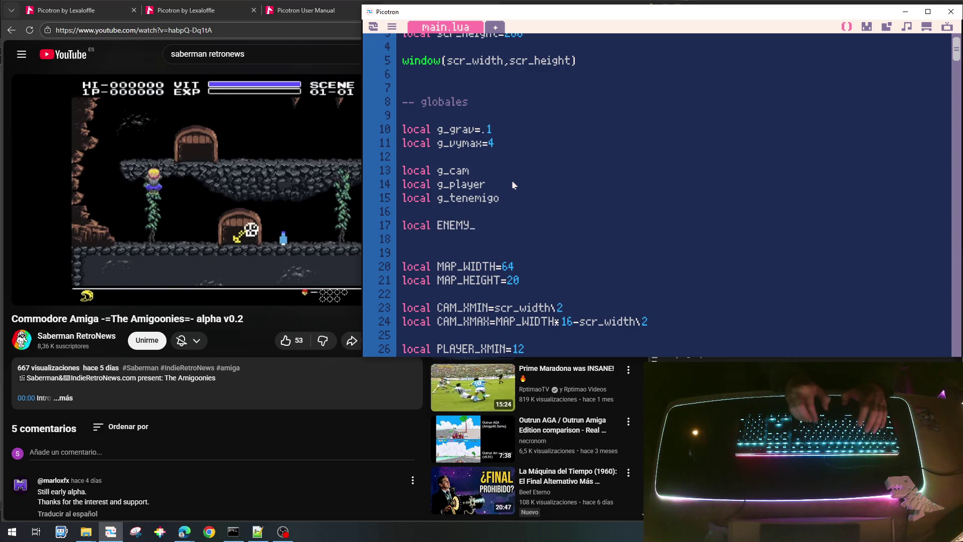
text(TYPE_SK)
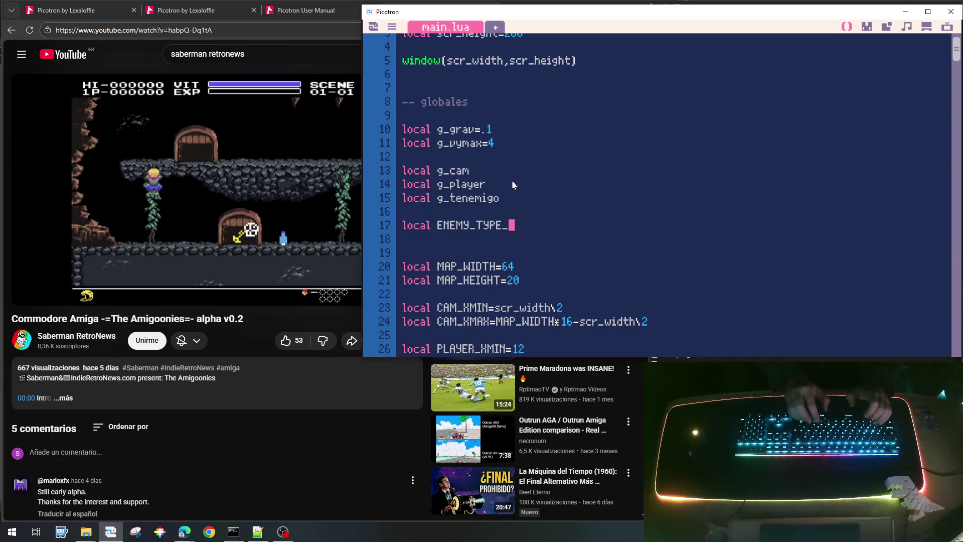
text(ULL=0)
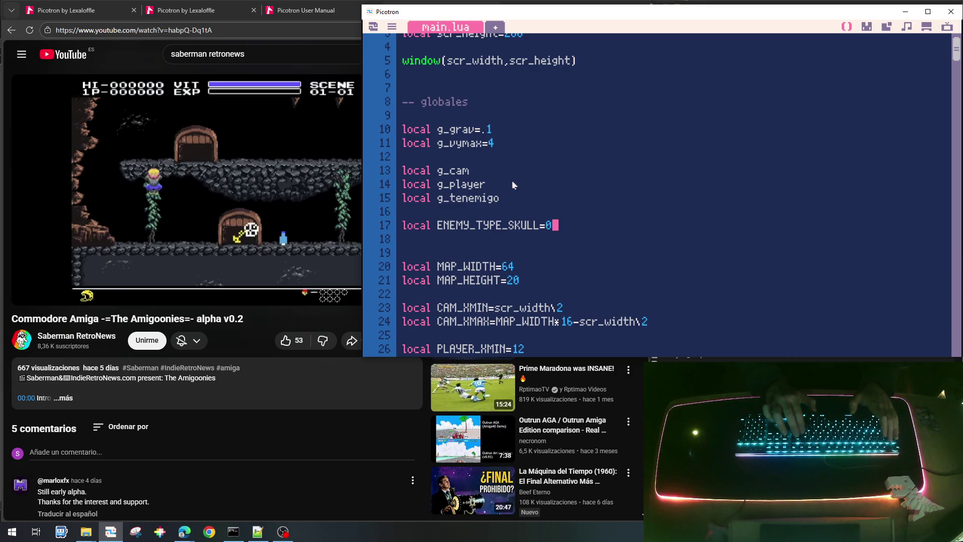
key(BackSpace)
text(1)
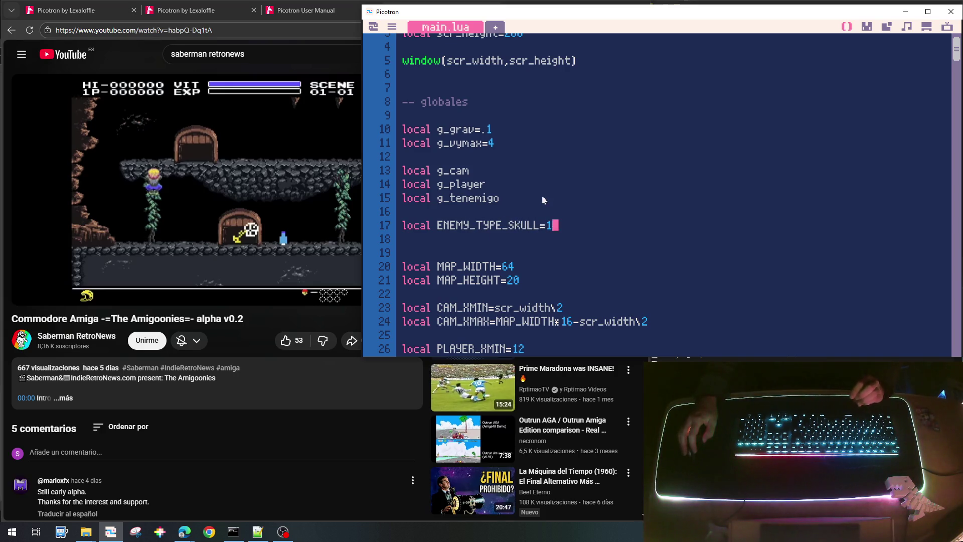
double_click(507, 226)
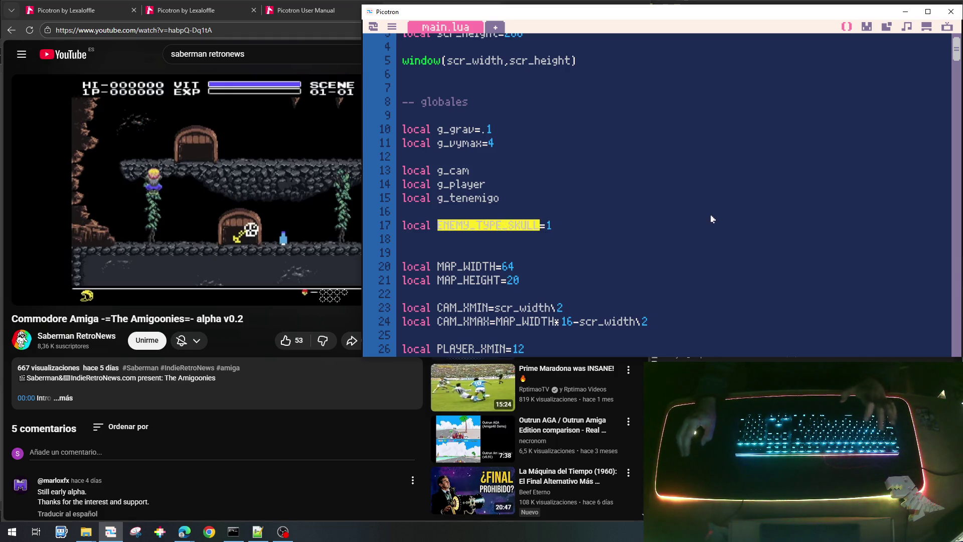
Add the indented line 'e.typ=ENEMY_TYPE_SKULL' inside init_calavera.
scroll(712, 220, down, 15)
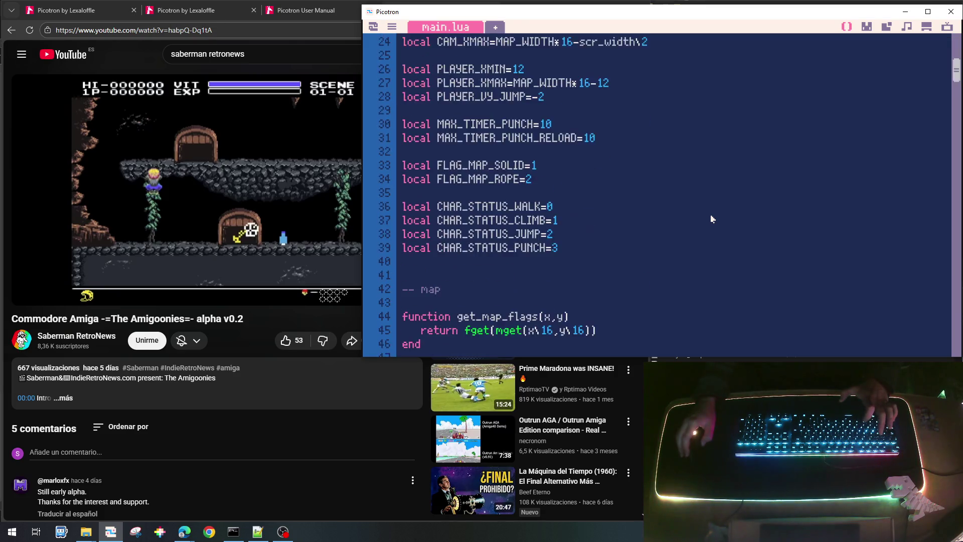
scroll(711, 220, down, 20)
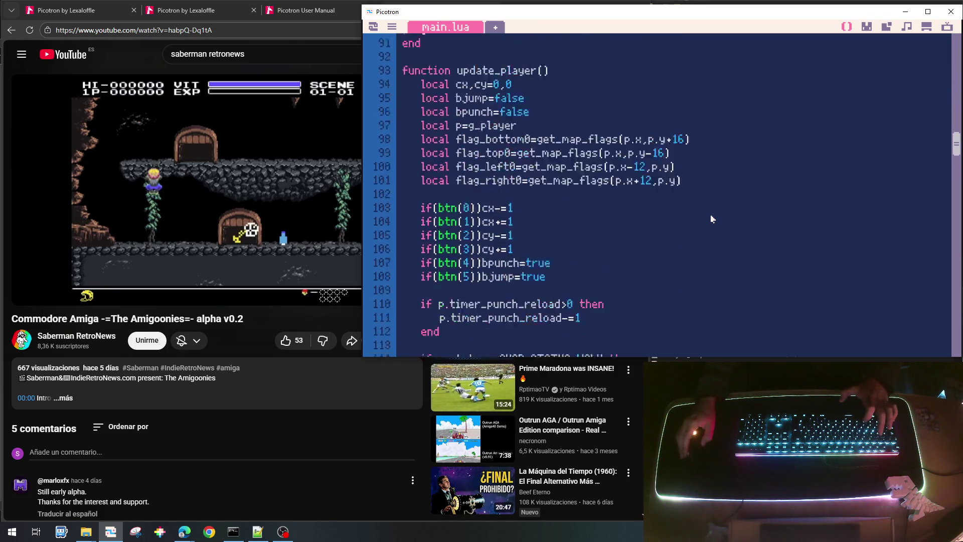
scroll(711, 219, down, 8)
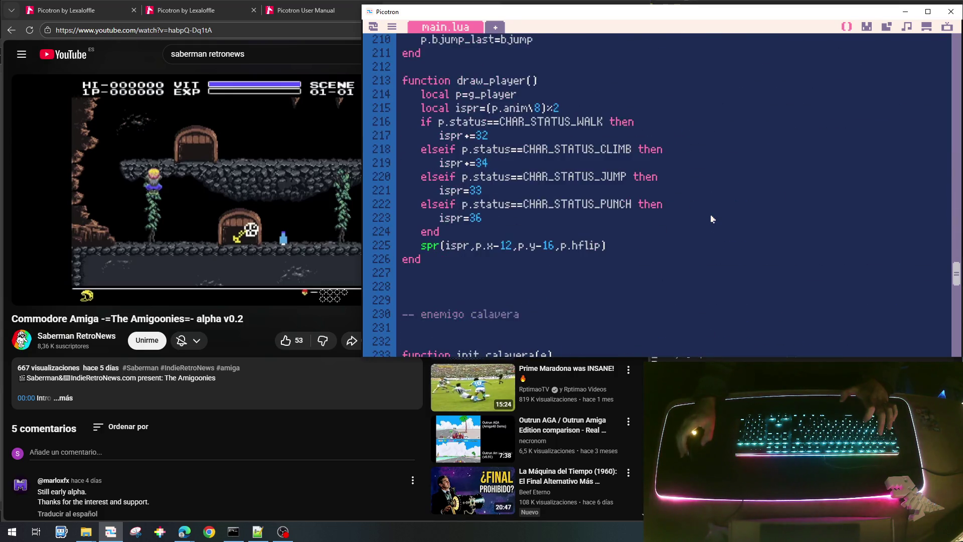
click(562, 195)
key(Return)
key(Tab)
text(e.typ)
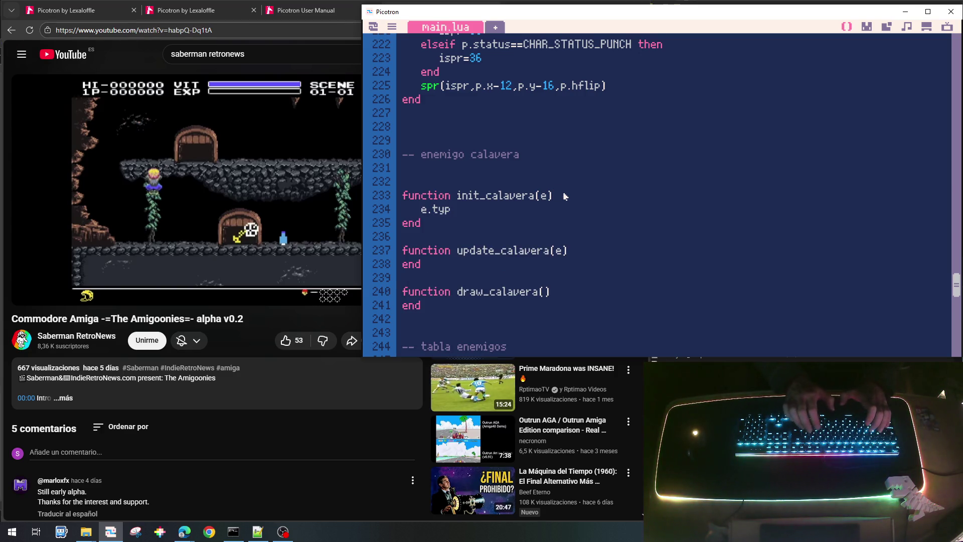
text(=ENEMY_TYPE_SKULL)
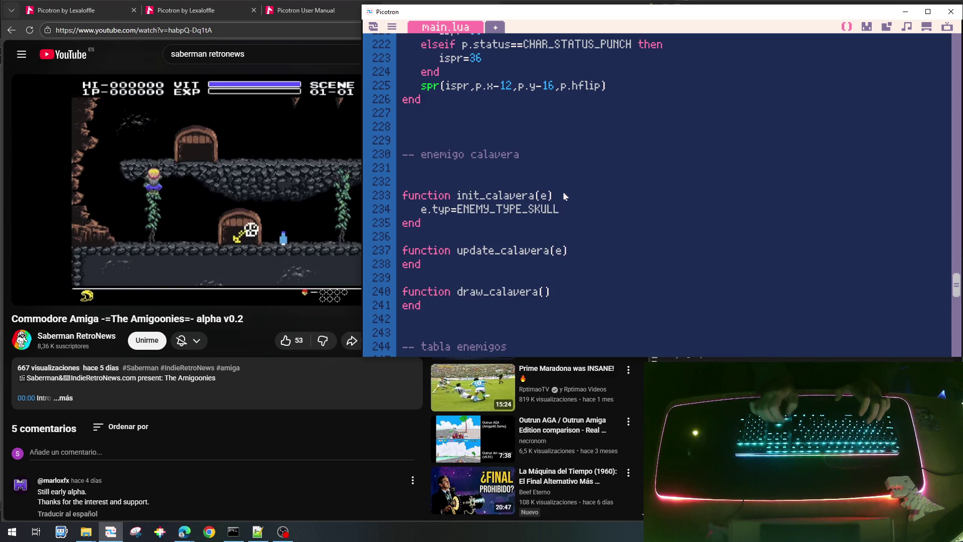
Open a blank line inside draw_calavera and tidy stray lines in update_calavera and init_calavera.
key(Return)
key(Tab)
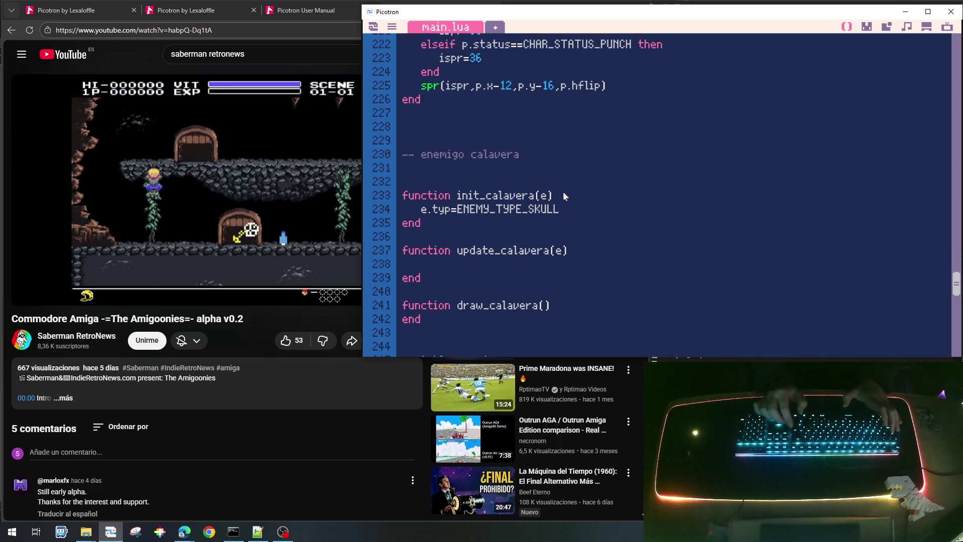
key(BackSpace)
key(BackSpace)
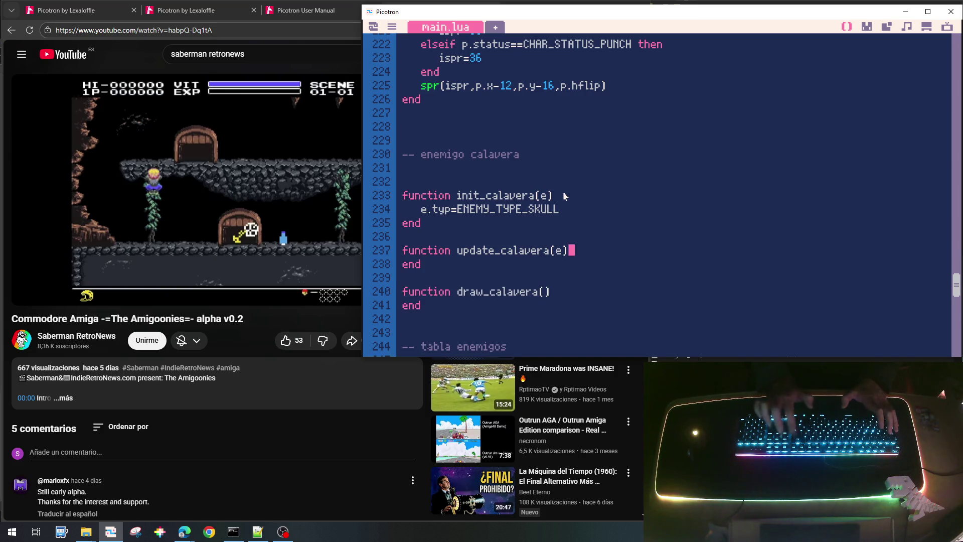
key(Return)
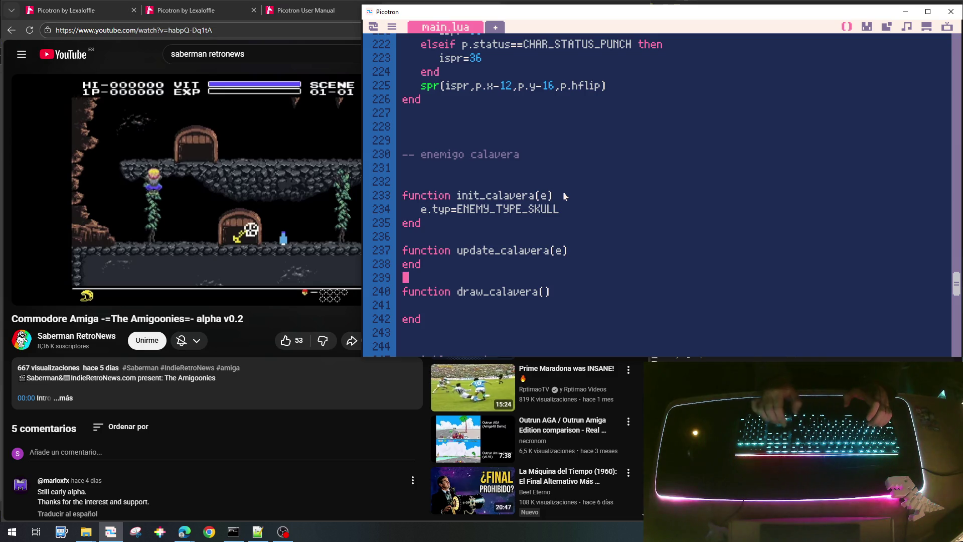
key(End)
key(Return)
text(.)
text(i)
key(BackSpace)
key(BackSpace)
key(BackSpace)
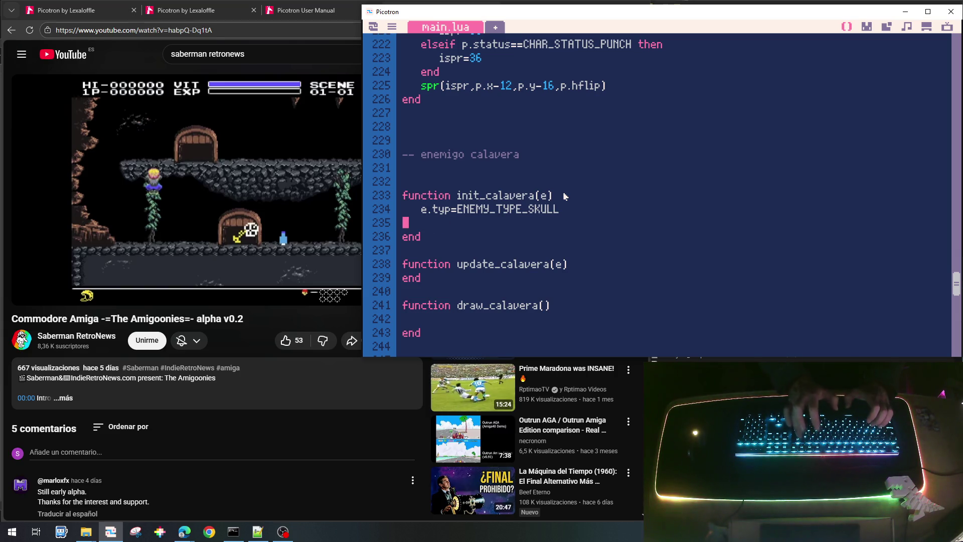
key(Down)
key(Down)
key(Down)
key(Down)
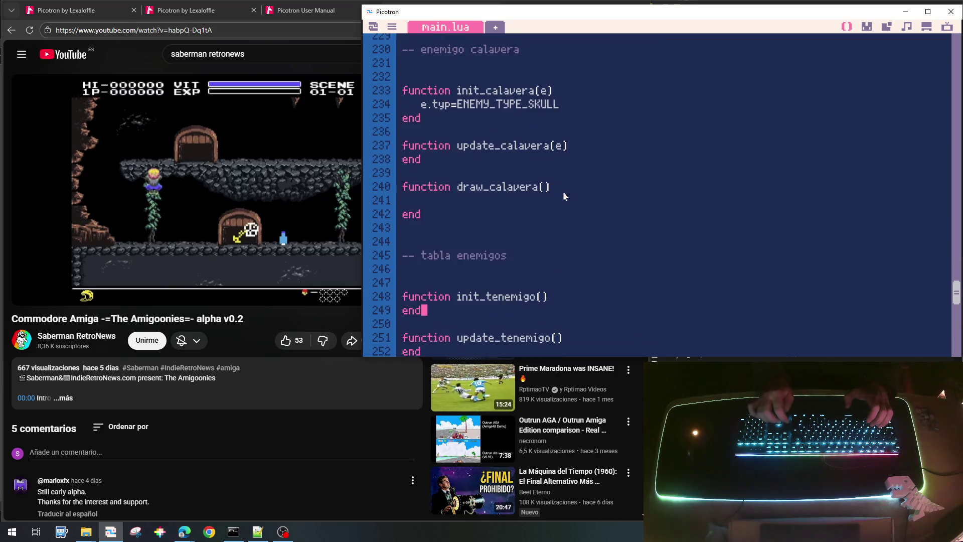
Declare an empty init_enemigo() function above init_tenemigo.
key(Up)
key(Return)
text(fu)
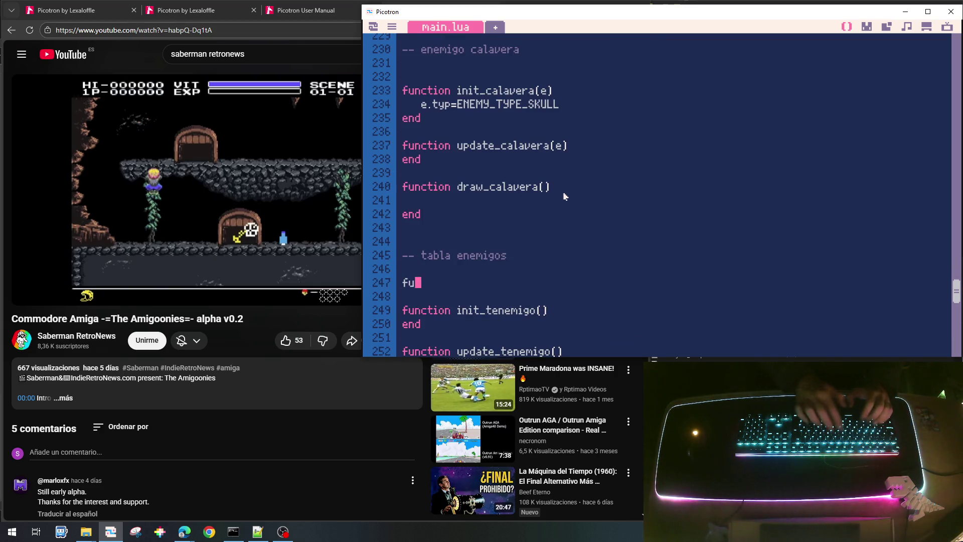
text(nction init)
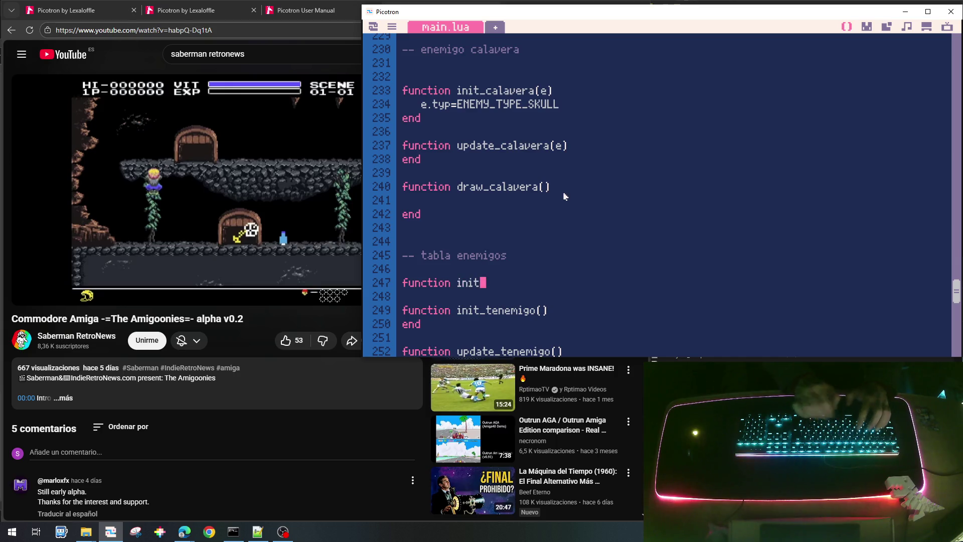
text(_enemi)
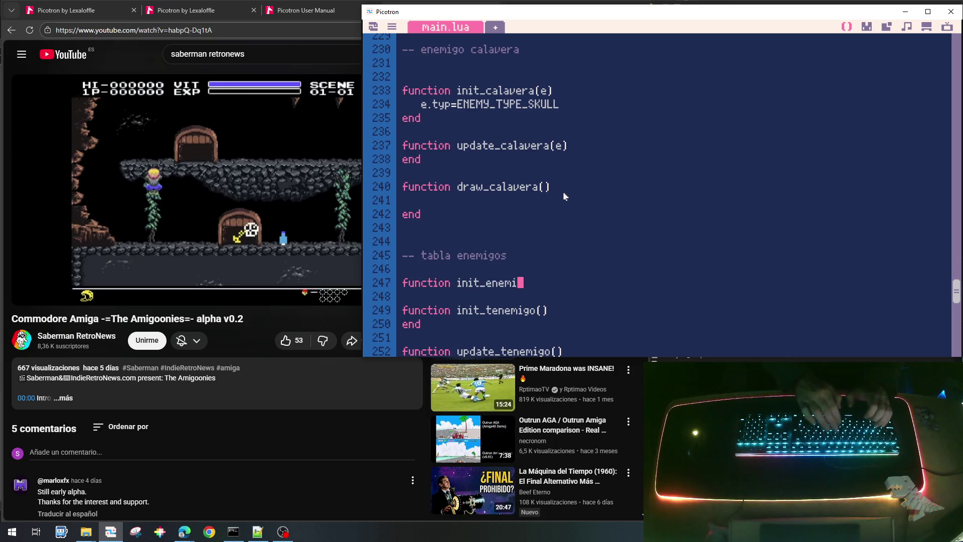
text(go())
key(Return)
text(end)
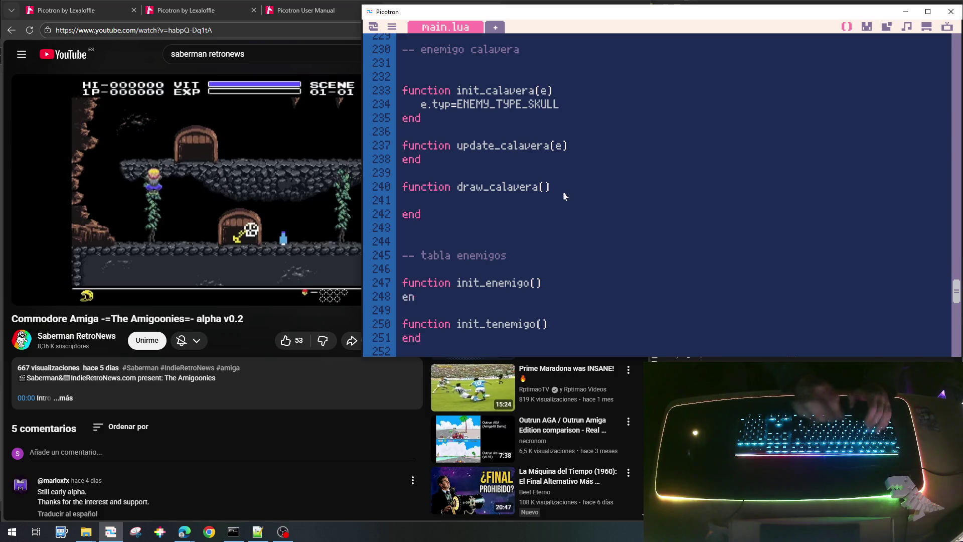
Give init_enemigo the parameter e and the body line e.anim=0.
key(Up)
key(Return)
text(.anim)
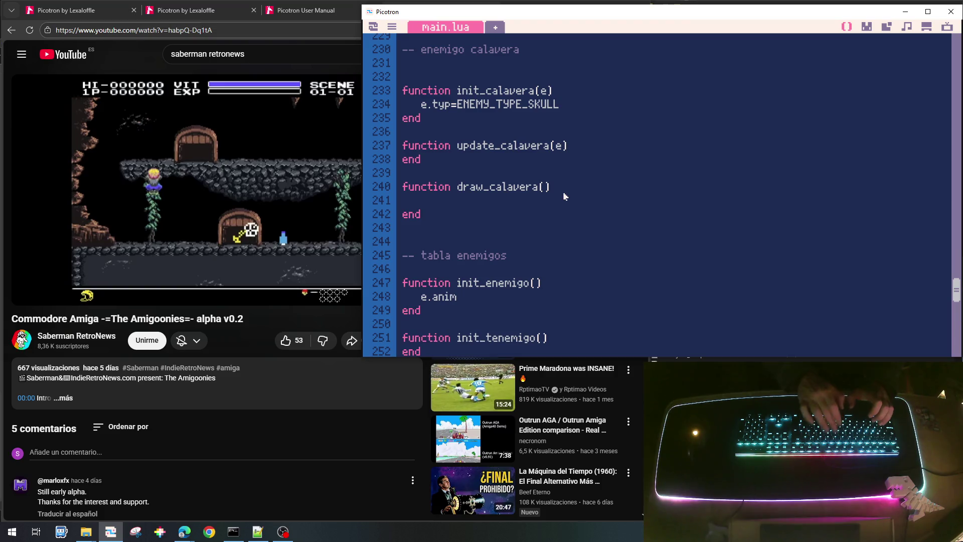
text(=0)
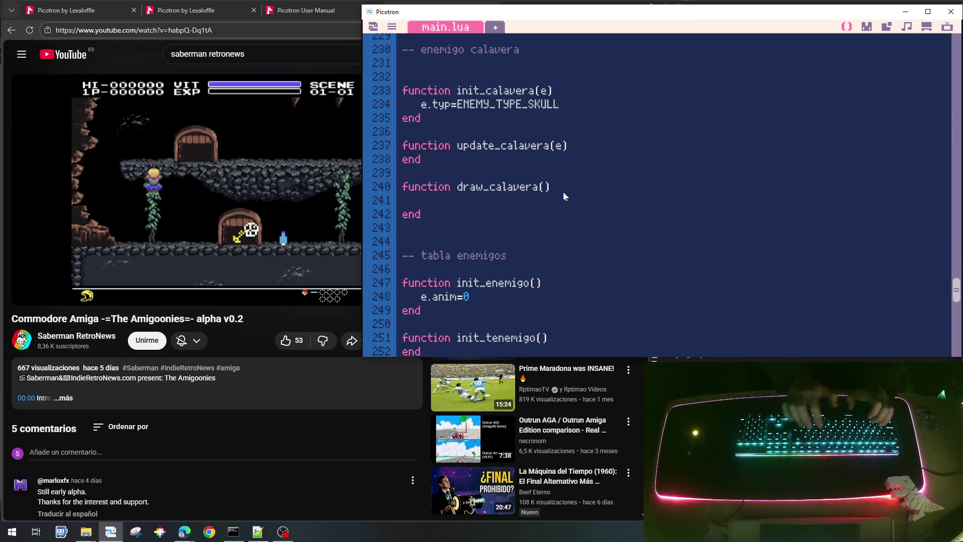
key(Return)
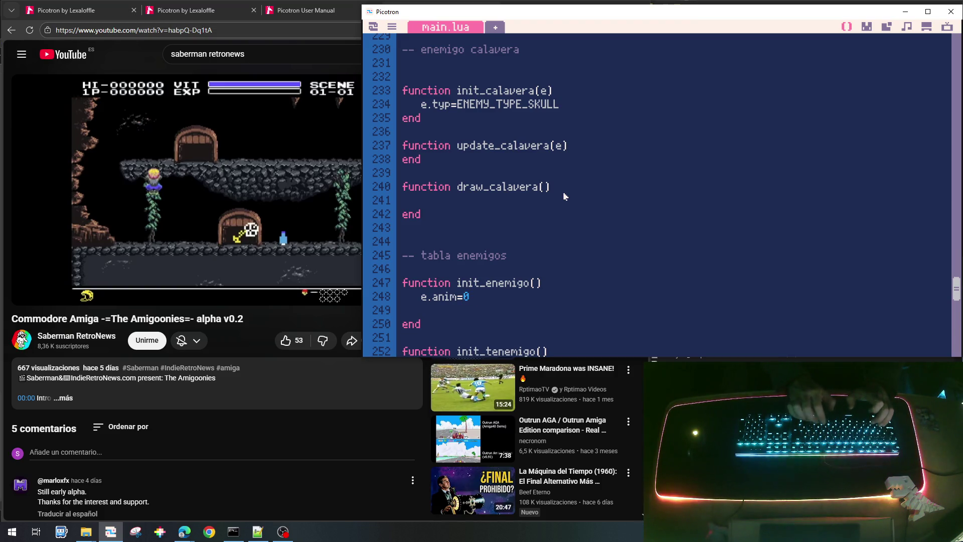
key(BackSpace)
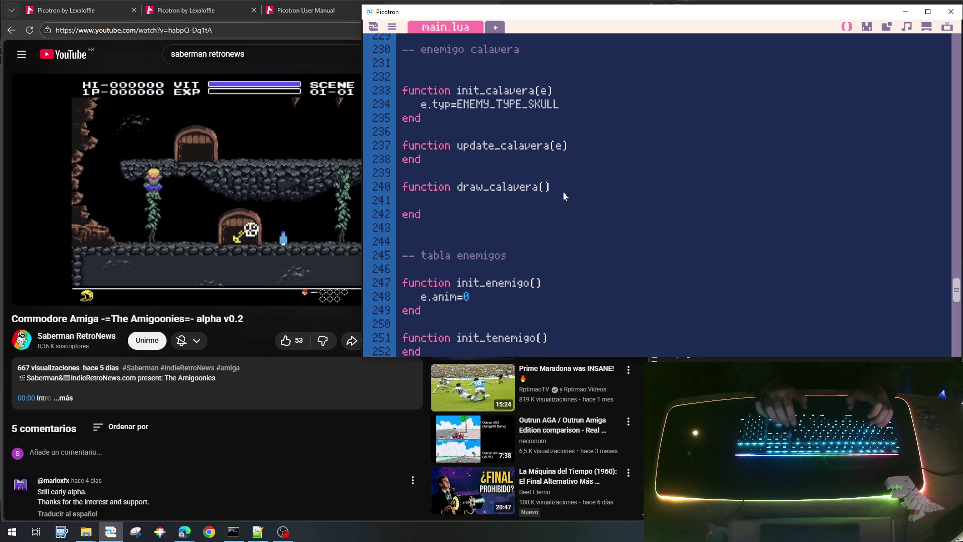
key(Up)
key(ctrl+Right)
key(Right)
text(e)
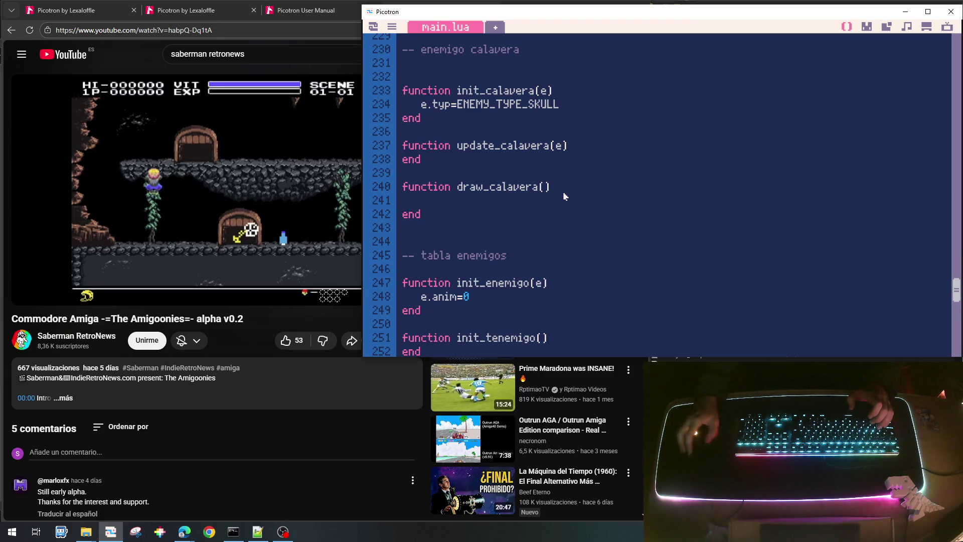
scroll(492, 291, down, 2)
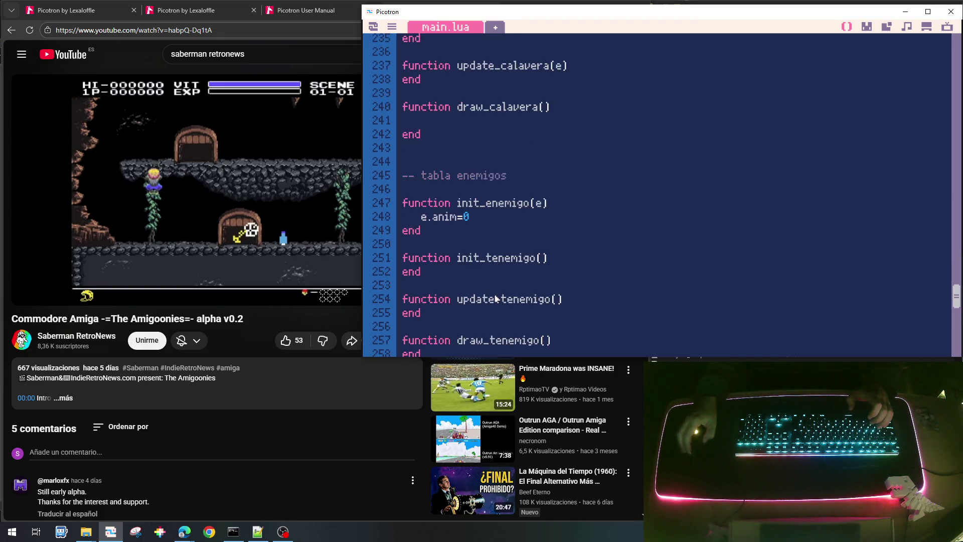
Make init_tenemigo create an empty table with g_tenemigo={}.
click(568, 262)
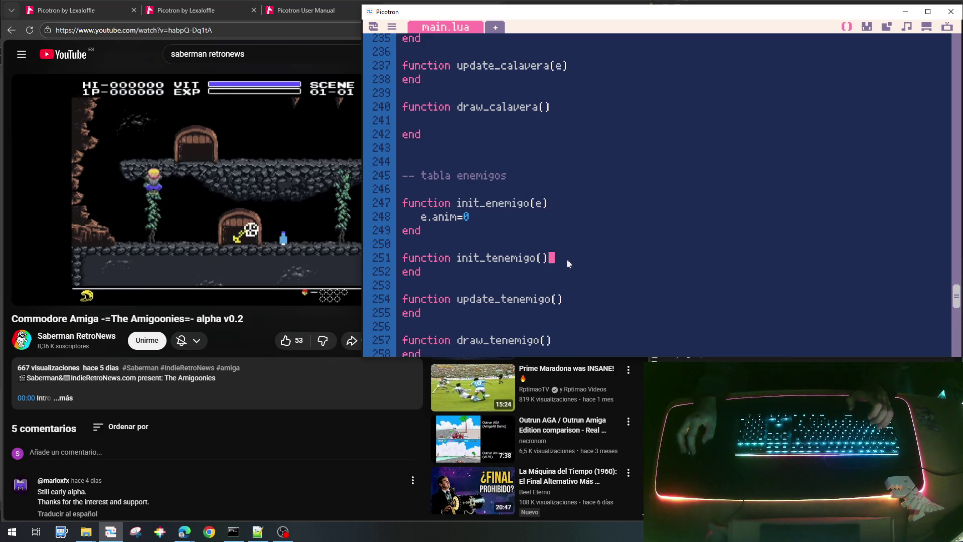
key(Return)
text(g_)
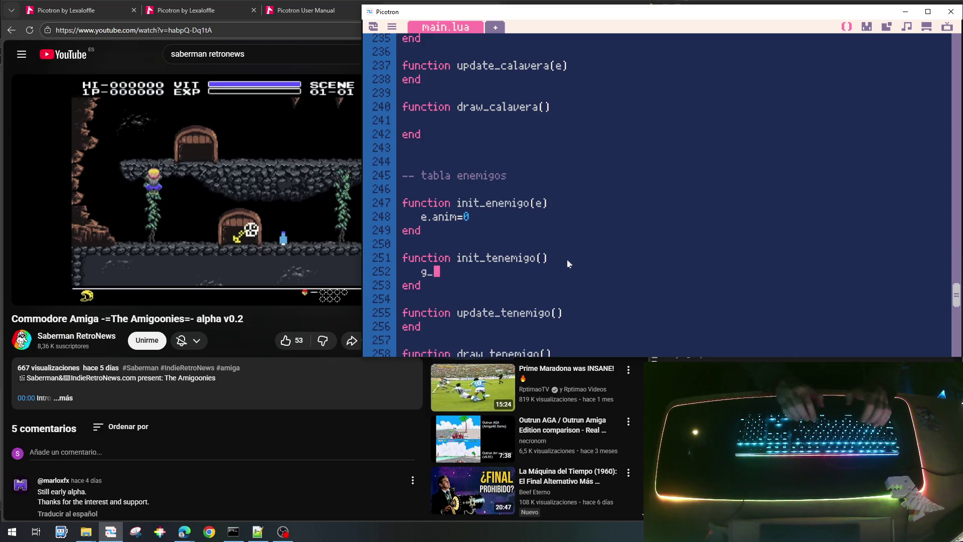
text(tenemig)
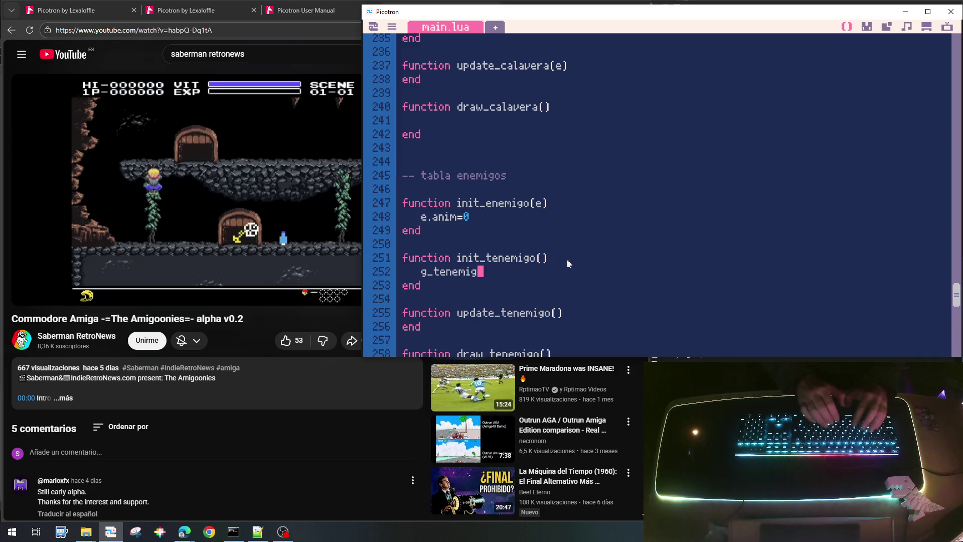
text(o={})
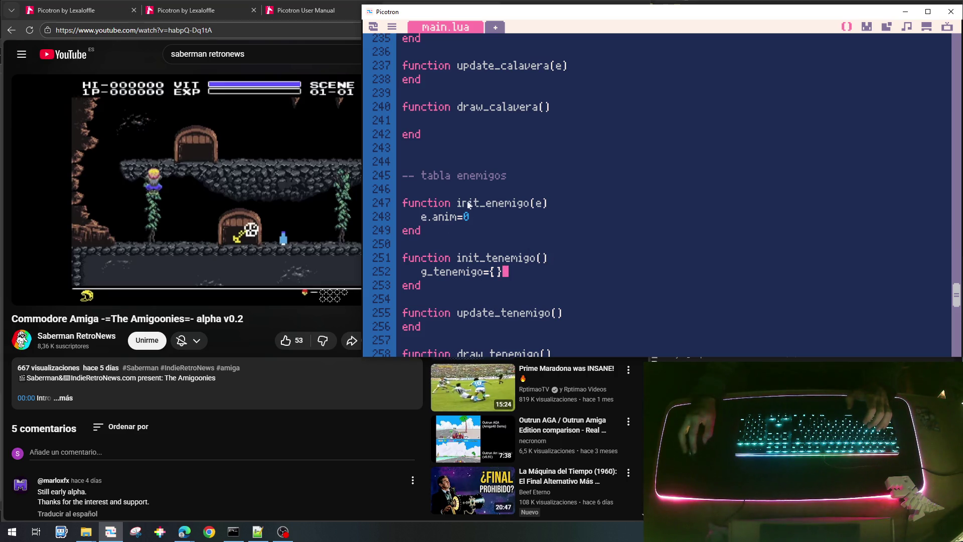
scroll(471, 176, up, 2)
scroll(479, 166, down, 2)
Copy init_enemigo(e) and paste it as a call at the top of init_calavera.
click(479, 219)
key(Return)
text(if)
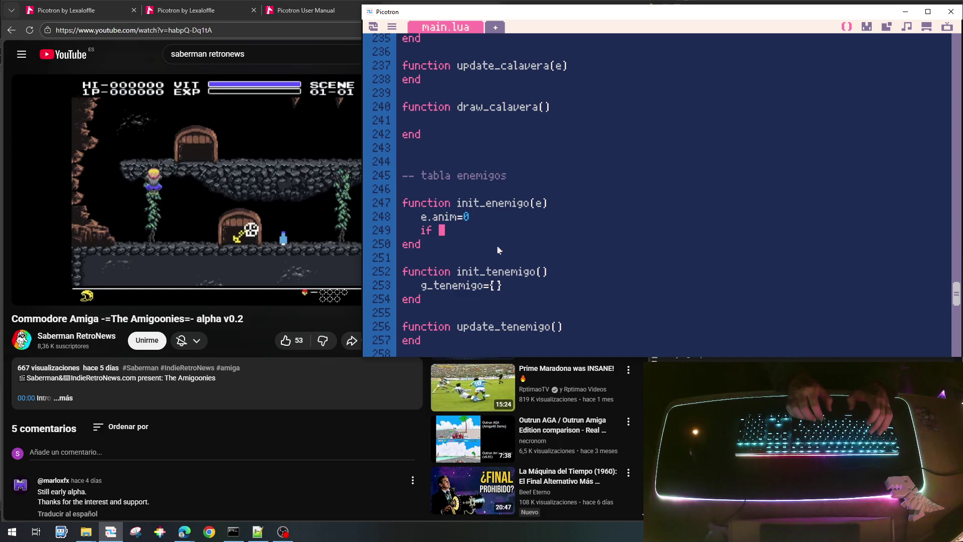
key(BackSpace)
key(BackSpace)
key(BackSpace)
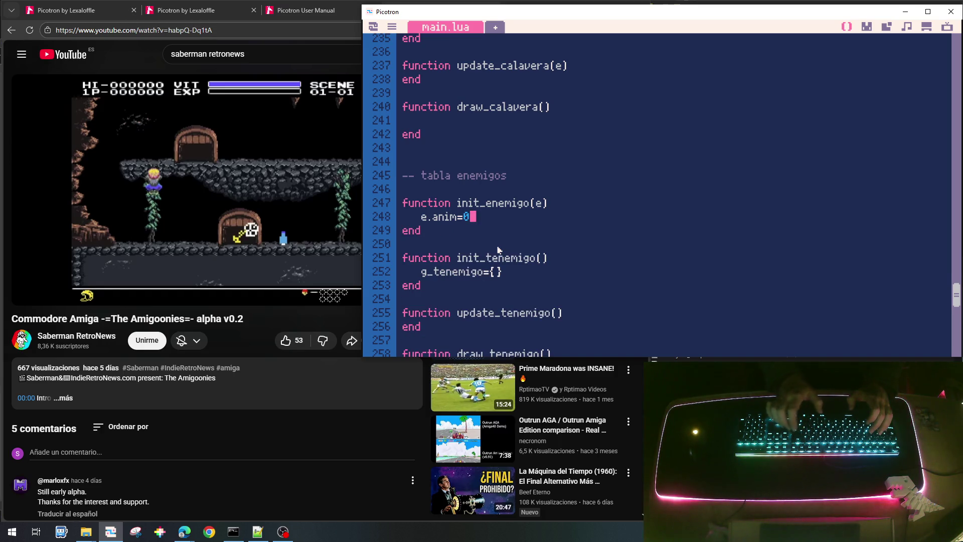
key(Up)
key(Left)
key(shift+End)
key(ctrl+c)
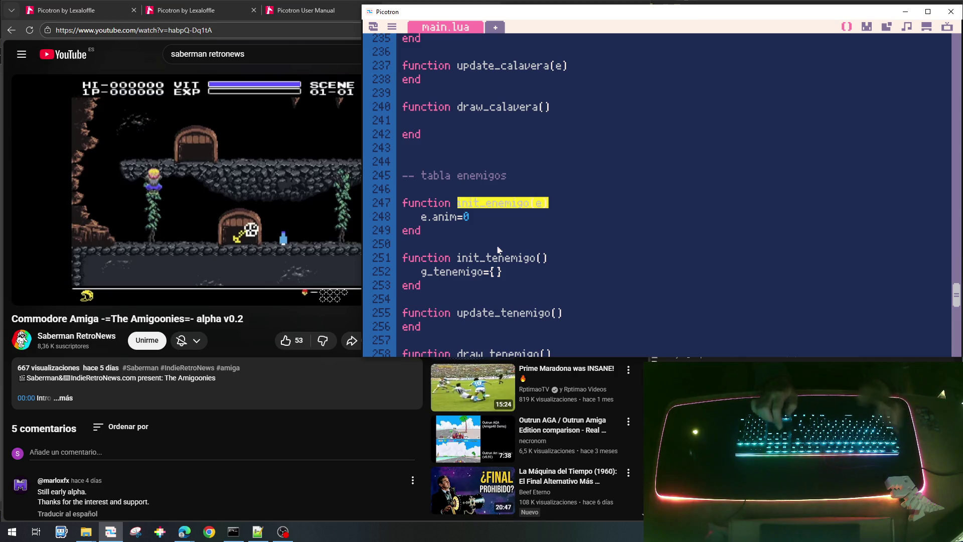
key(Up)
key(Up)
key(Up)
key(Up)
key(Up)
key(Up)
key(Down)
key(Down)
key(Down)
key(Return)
key(ctrl+v)
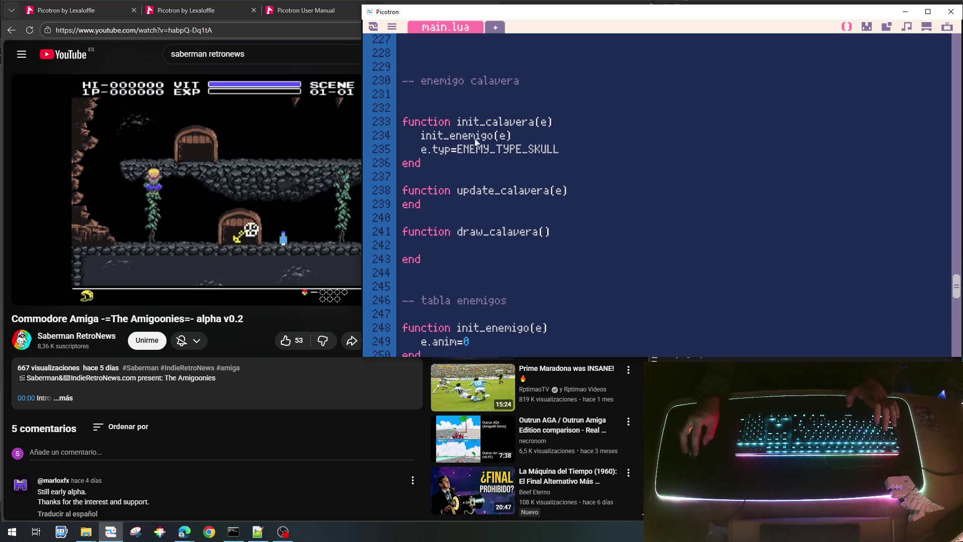
Add a 'for e in all(g_tenemigo) do' loop to the body of update_tenemigo.
scroll(522, 231, down, 6)
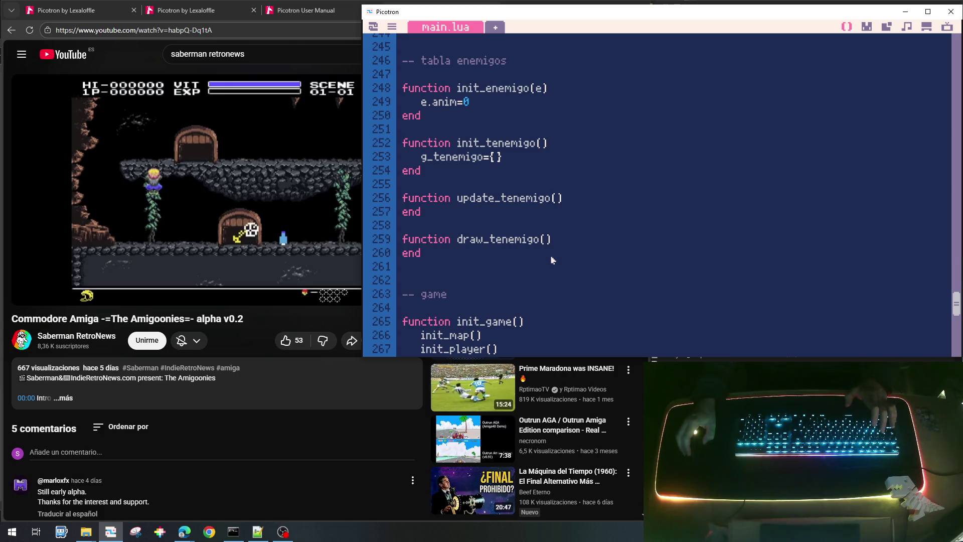
click(579, 204)
key(Return)
text(fpr)
key(BackSpace)
key(BackSpace)
key(BackSpace)
key(Tab)
text(for)
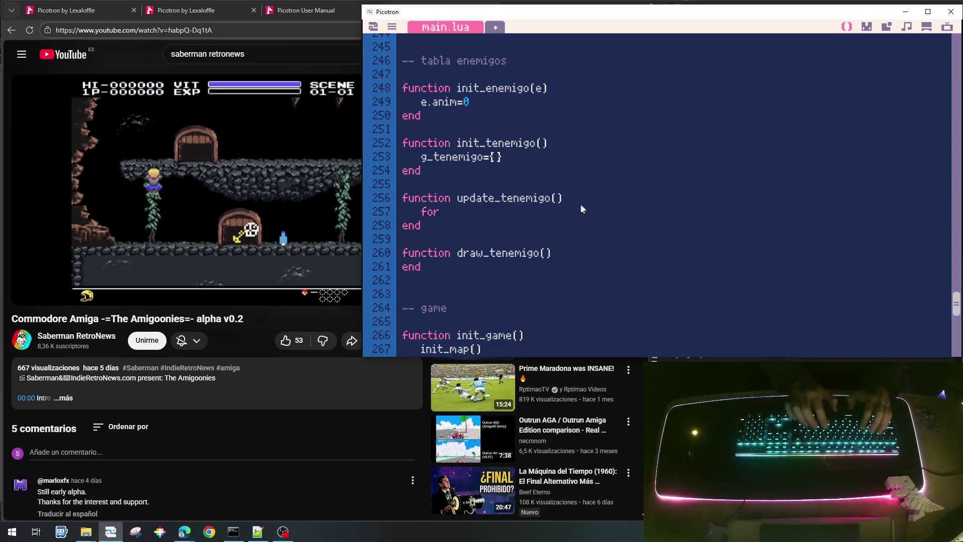
text( e in all(g_tenemigo) do)
key(Return)
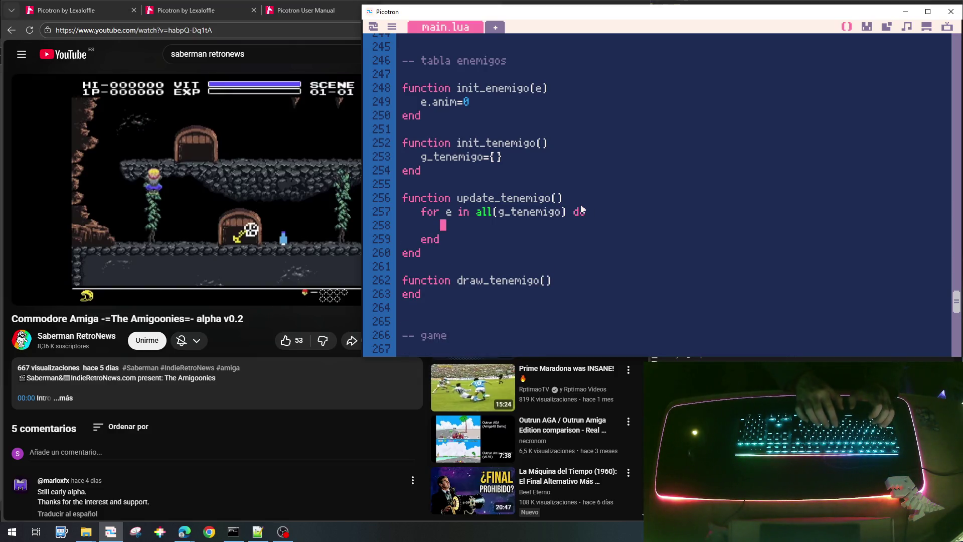
Call update_skull(e) when e.typ==ENEMY_TYPE_SKULL, close the if, and add e.remove=false after e.anim=0.
text(if )
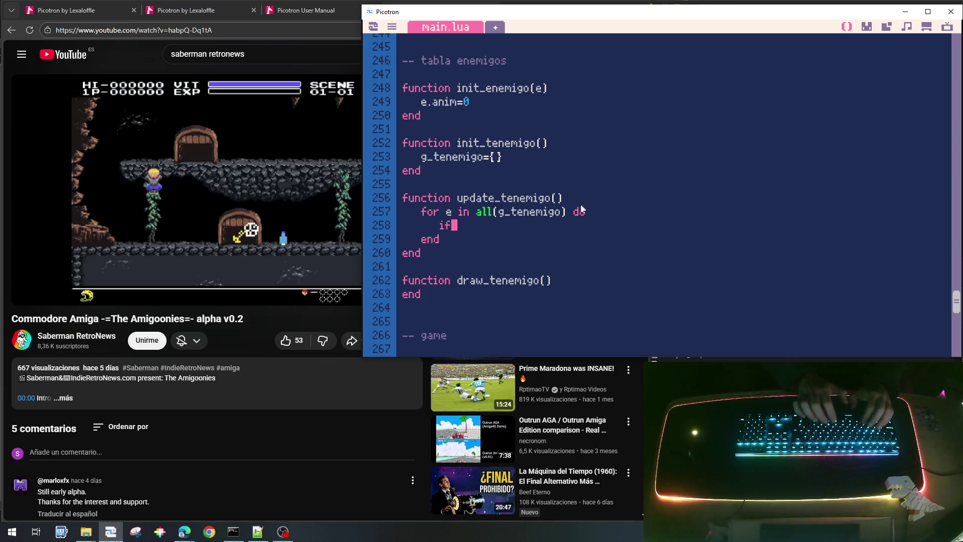
text(e.typ)
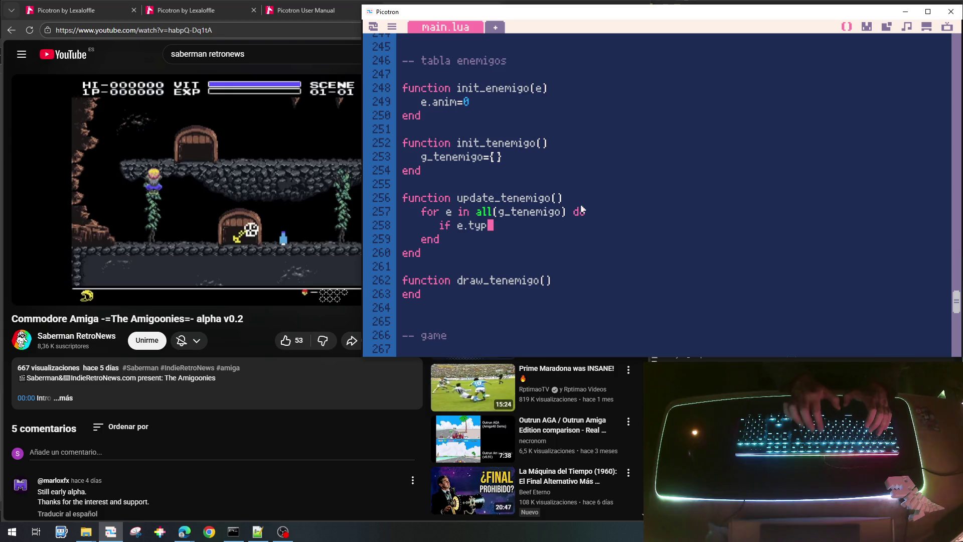
text(==)
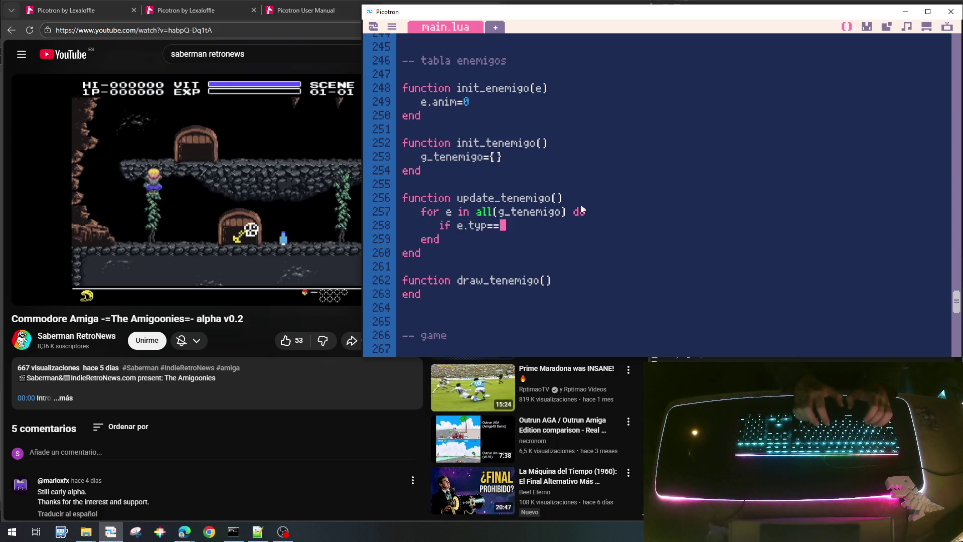
text(ENE)
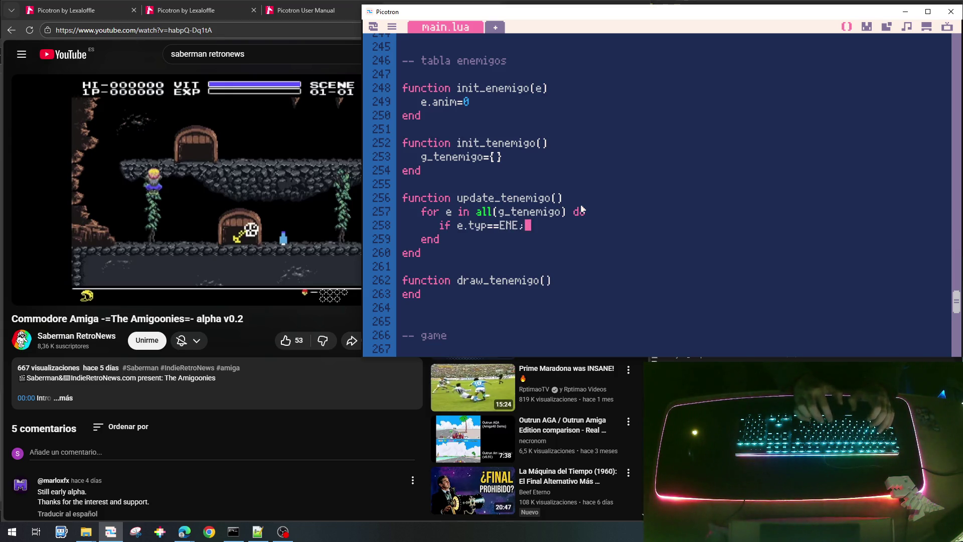
text(MY_TY)
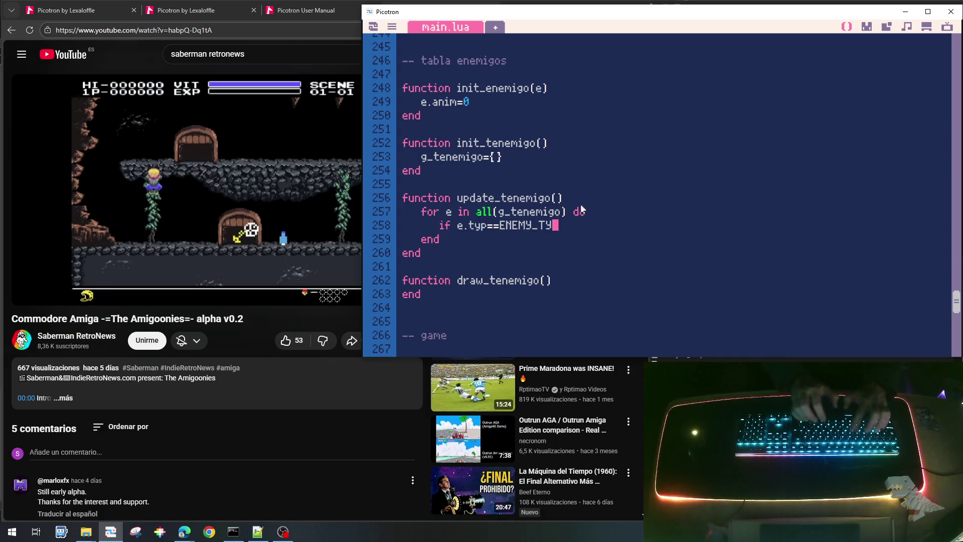
text(PE_SK)
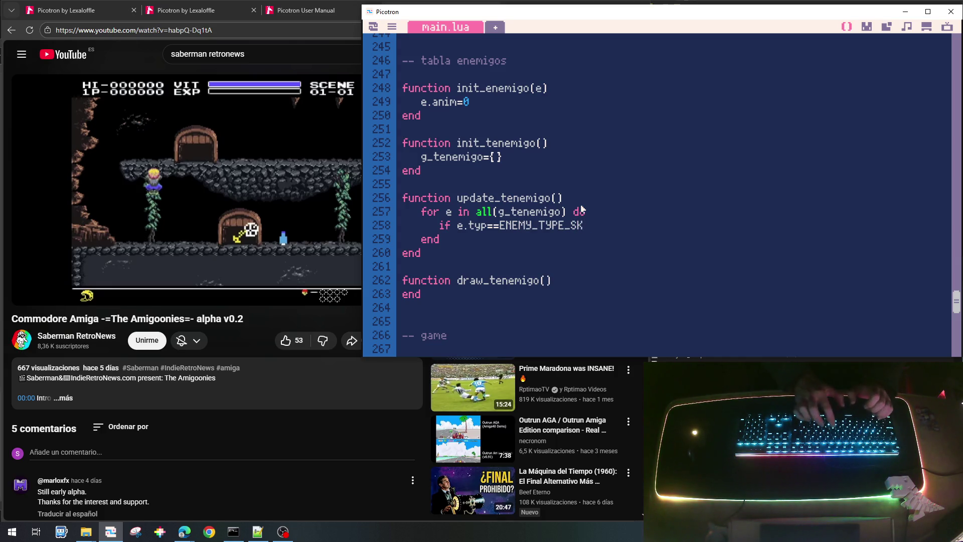
text(ULL then)
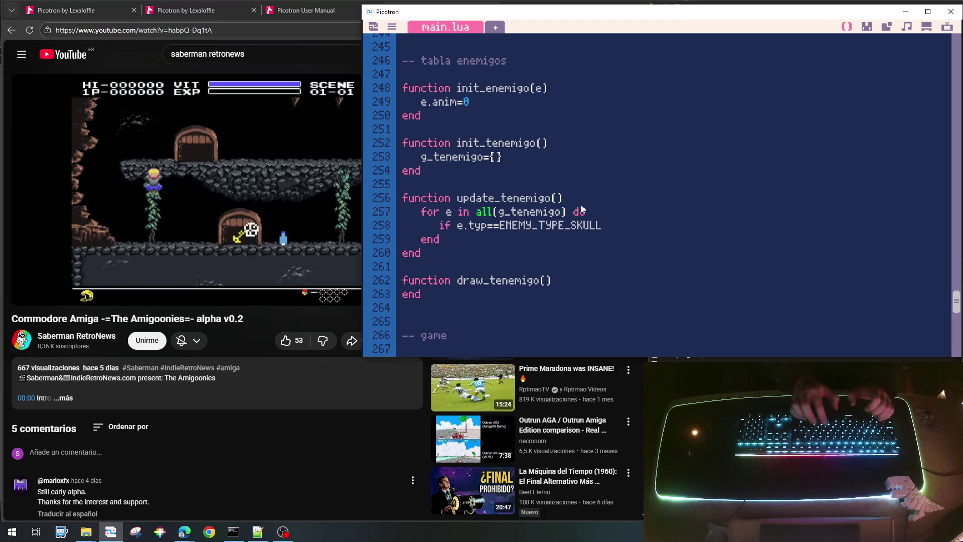
key(Return)
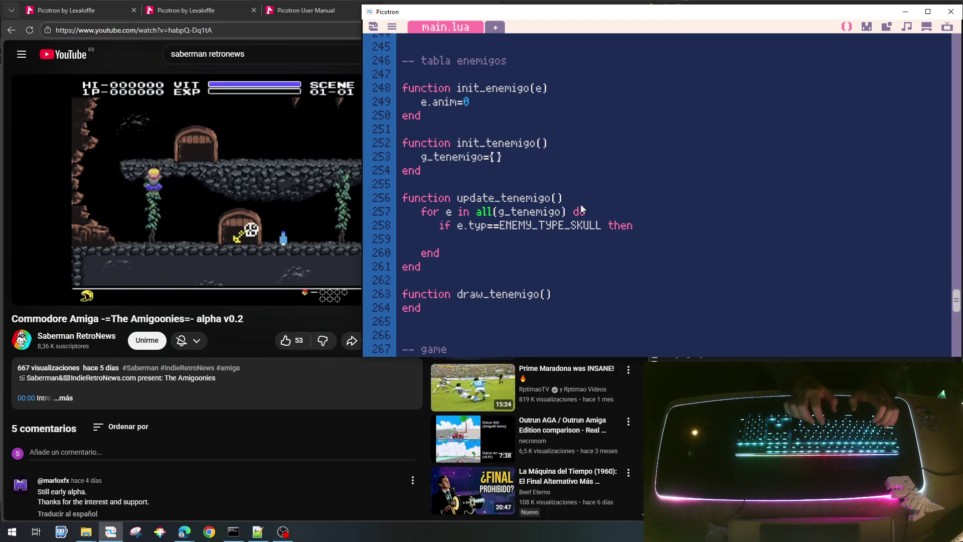
text(pdatre)
key(BackSpace)
key(BackSpace)
text(e_)
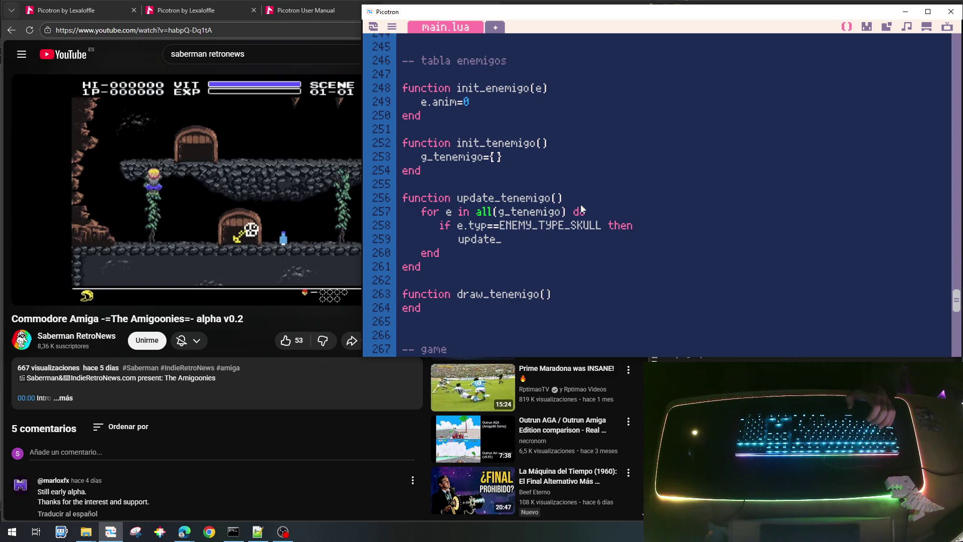
text(s)
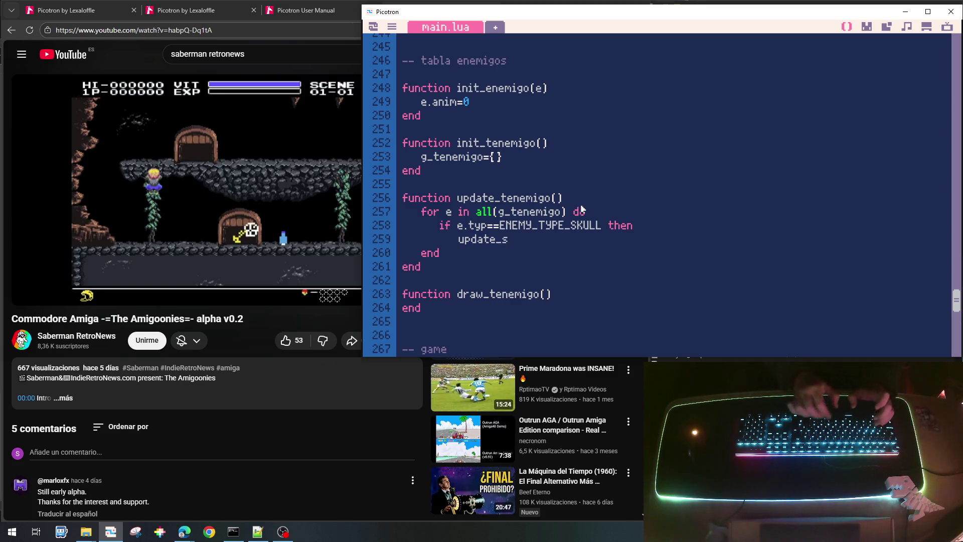
text(kull(e))
key(Return)
key(BackSpace)
text(end)
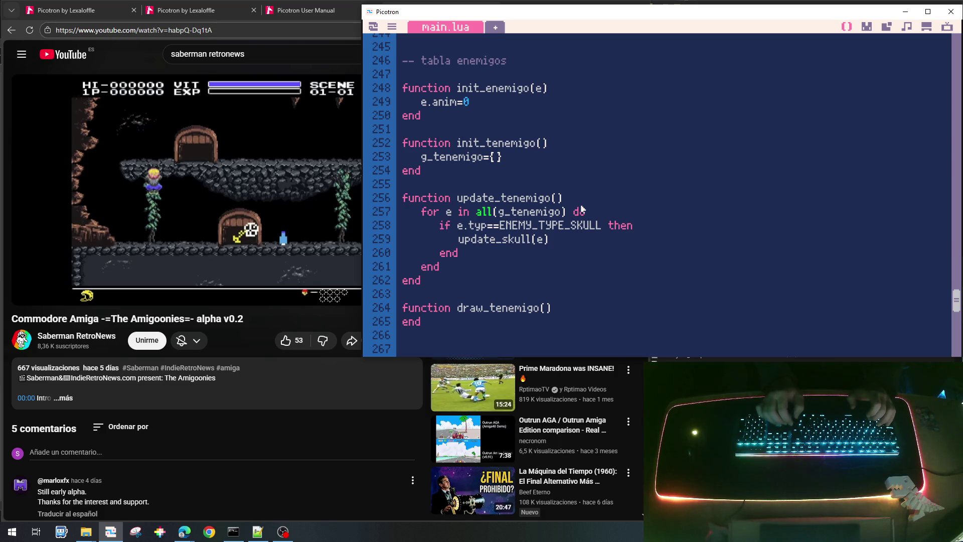
key(Return)
text(e.remove)
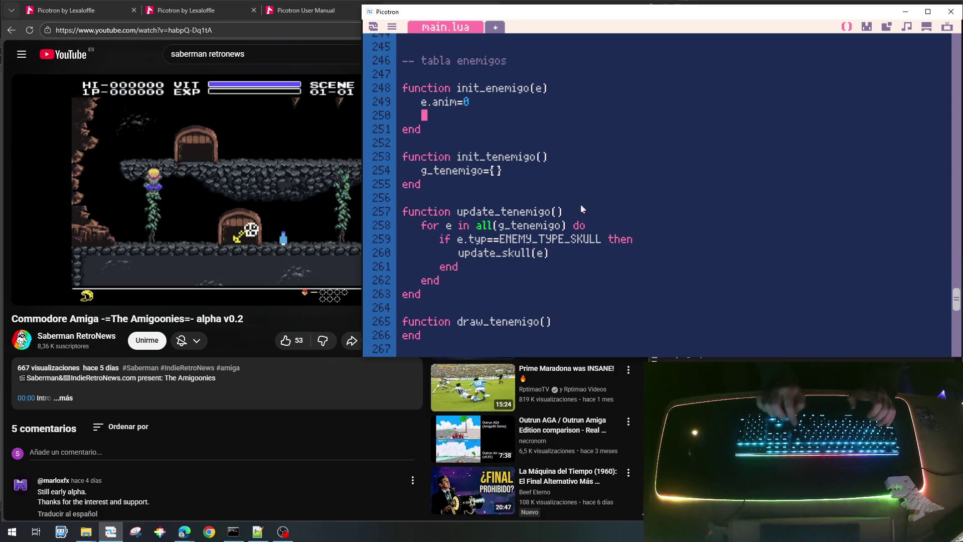
text(=false)
Add an 'if e.remove then ... end' block after the skull check in the enemy loop.
key(Down)
key(Down)
key(Down)
key(Down)
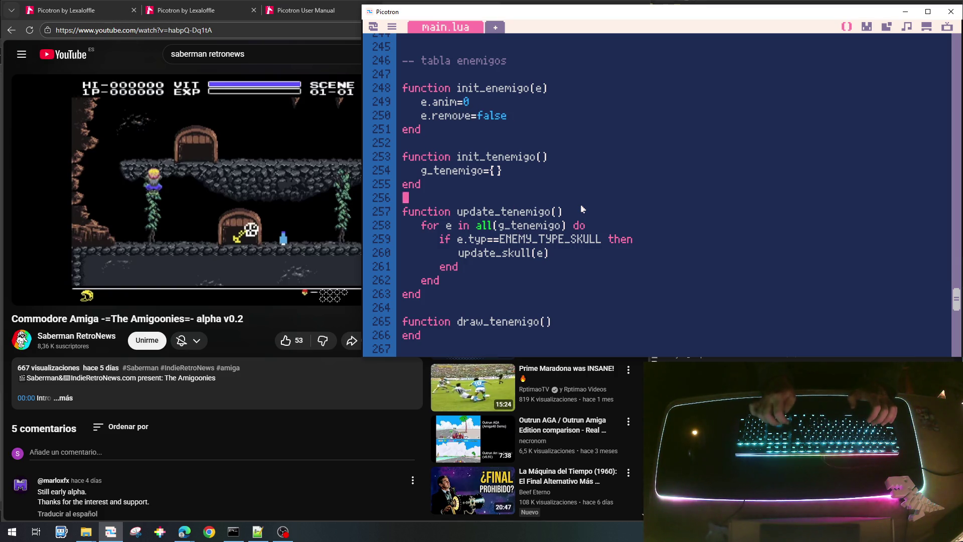
key(Up)
key(End)
key(Return)
text(i)
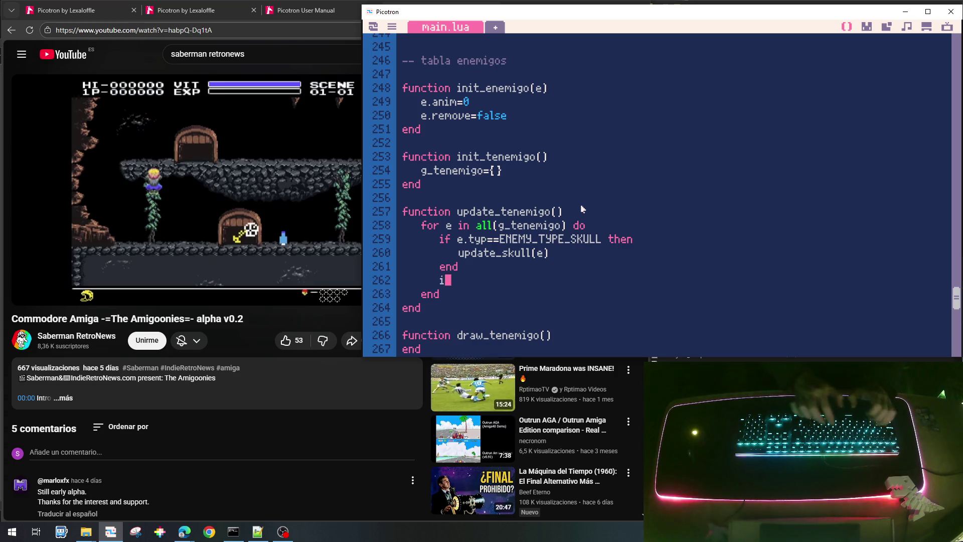
text(f e.rem)
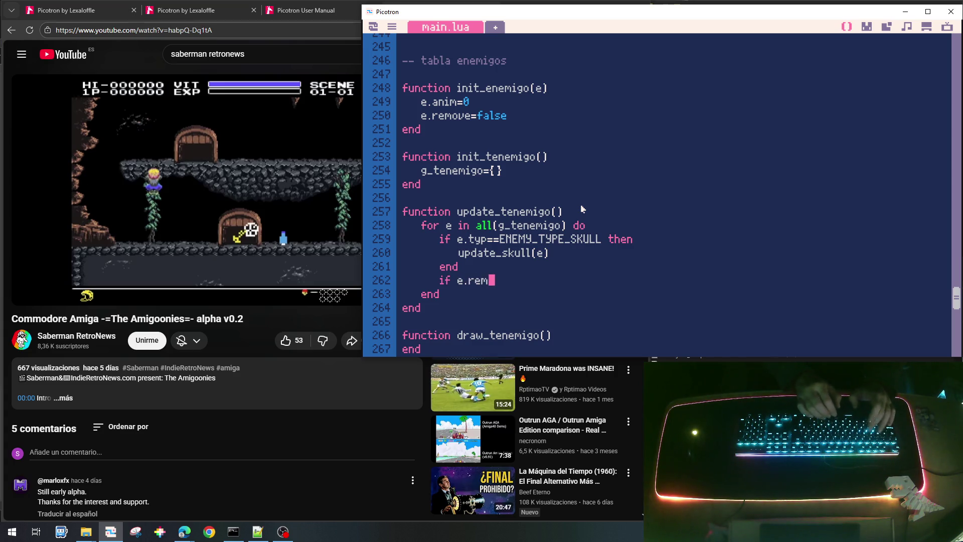
text(ove then)
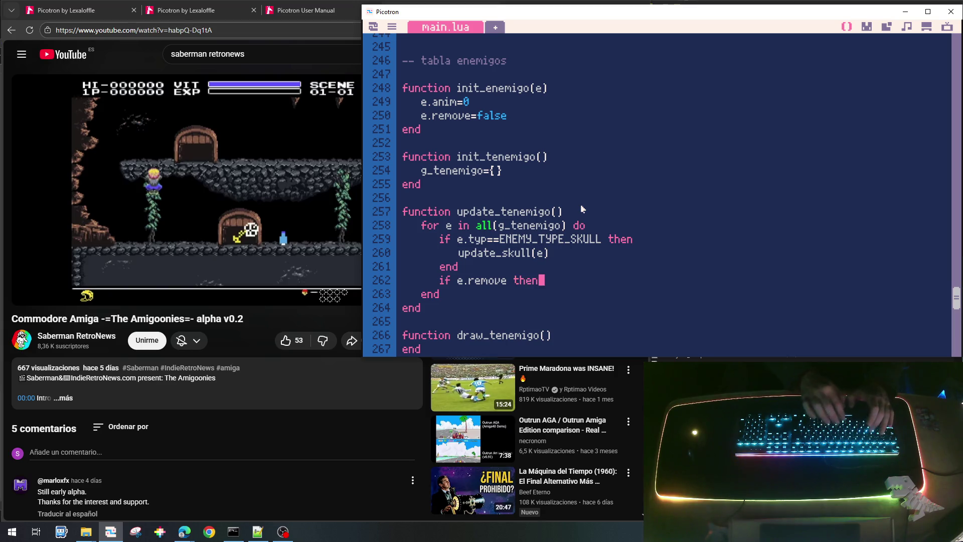
key(Return)
text(end)
Put del(g_tenemigo,e) inside the remove check to delete flagged enemies.
key(Up)
key(End)
key(Return)
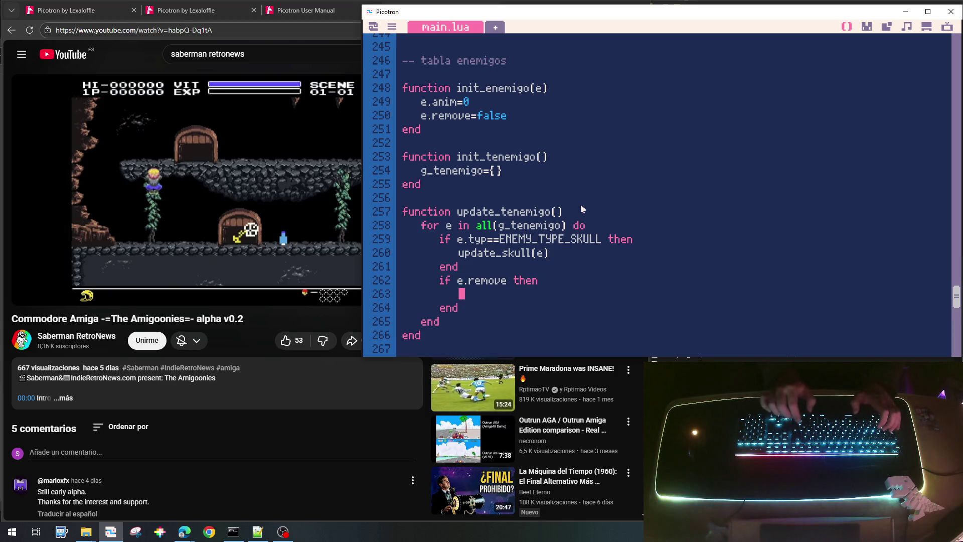
text(del()
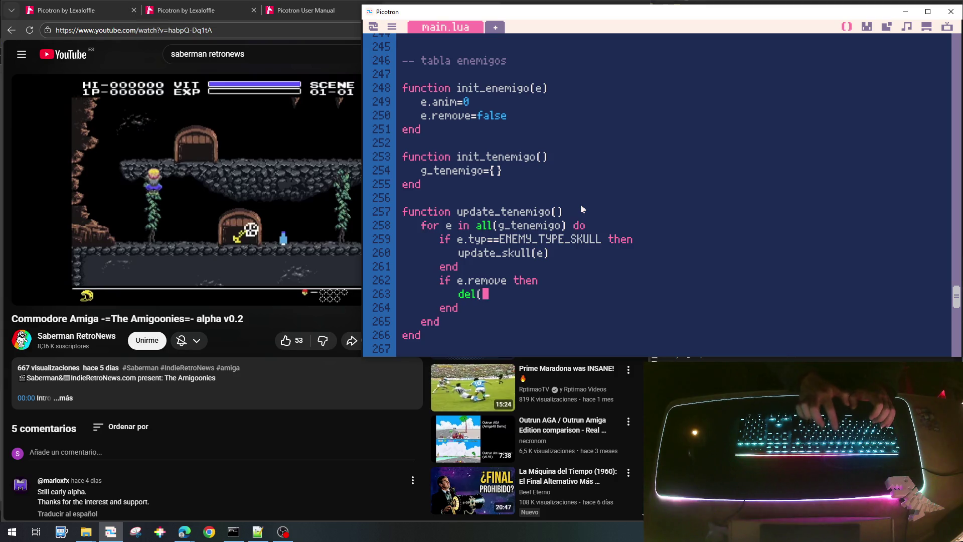
text(g_te)
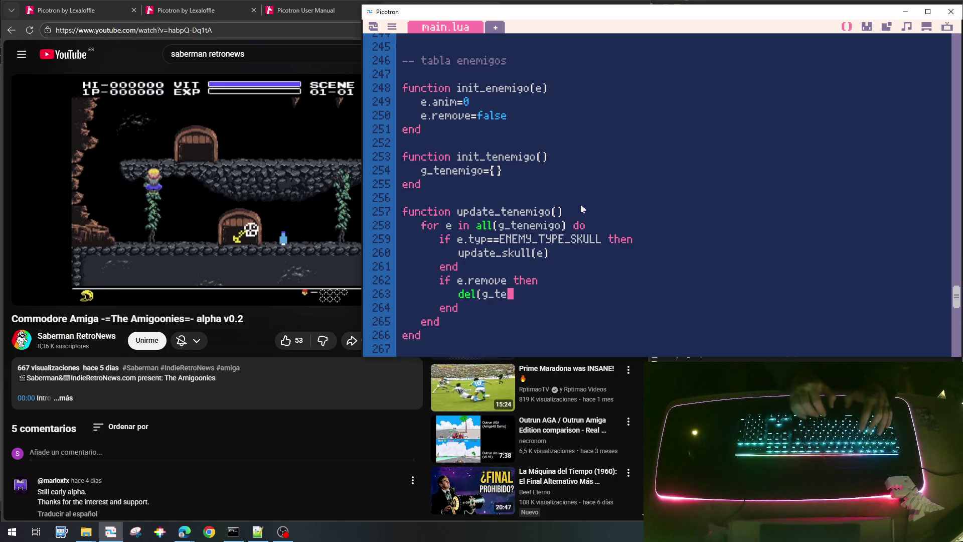
text(nemi)
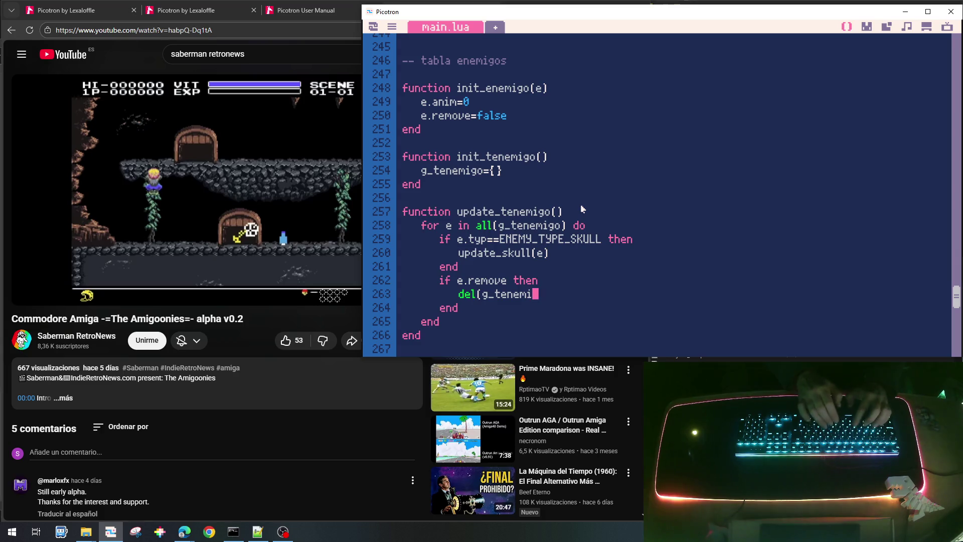
text(go,)
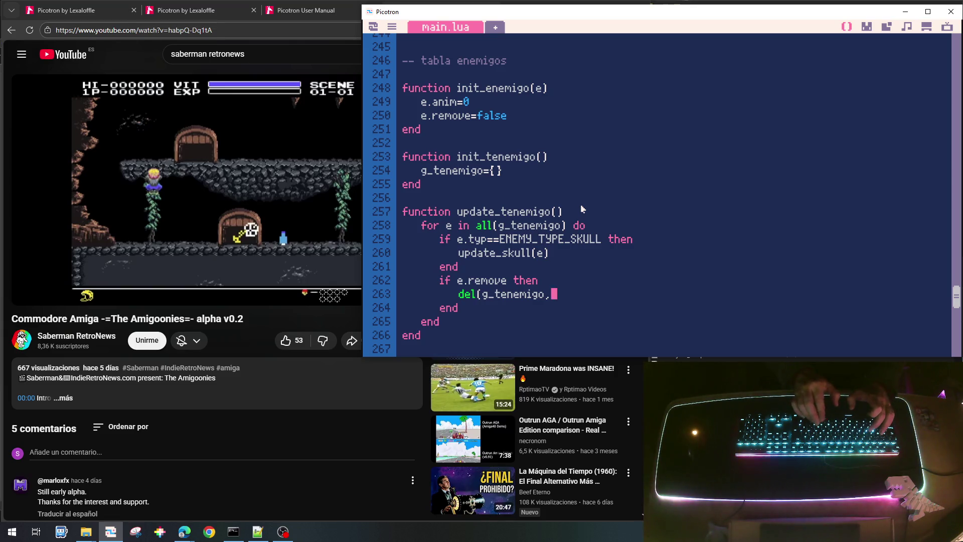
text(e))
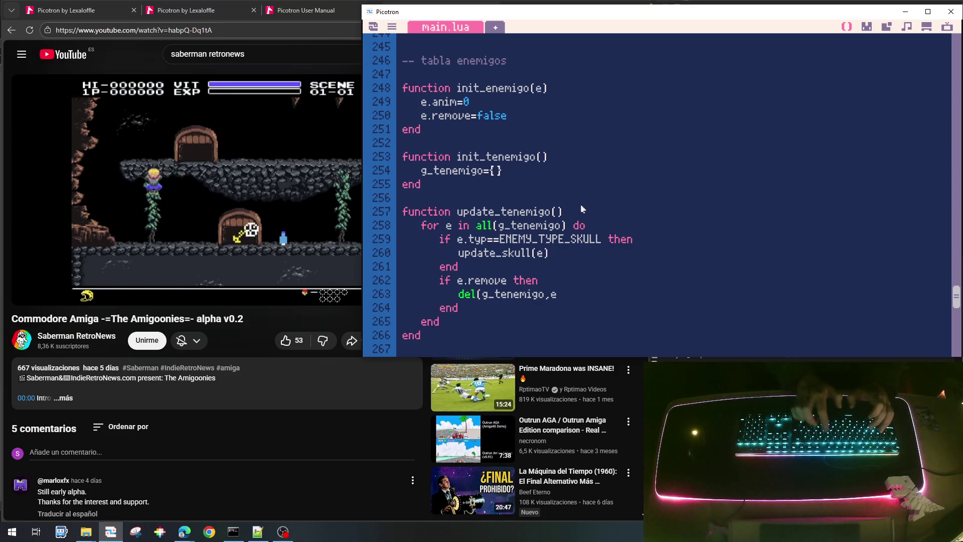
key(Down)
key(Down)
key(Down)
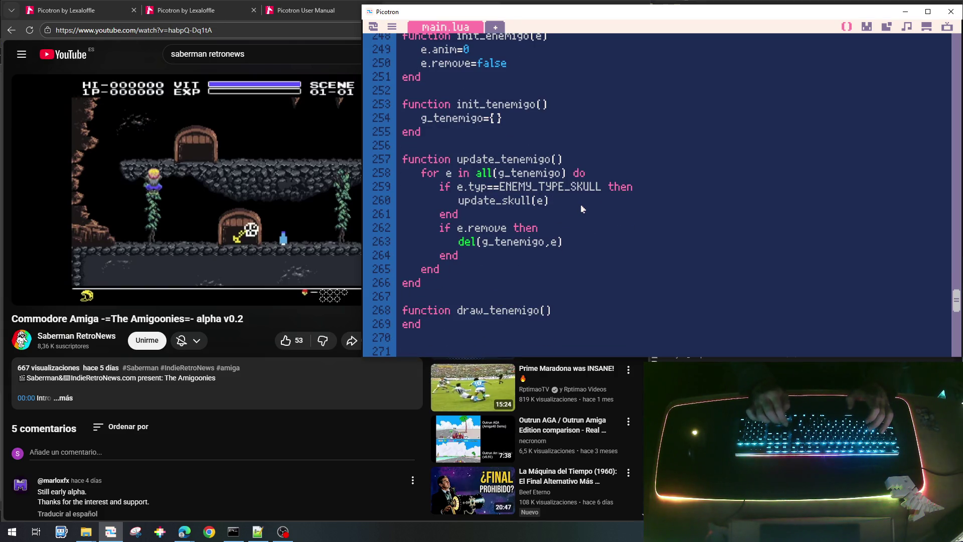
key(Up)
key(Up)
key(Up)
Paste the g_tenemigo loop with the skull check into draw_tenemigo, close it with end, and change update to draw.
key(Home)
key(shift+Down)
key(shift+Down)
key(shift+Down)
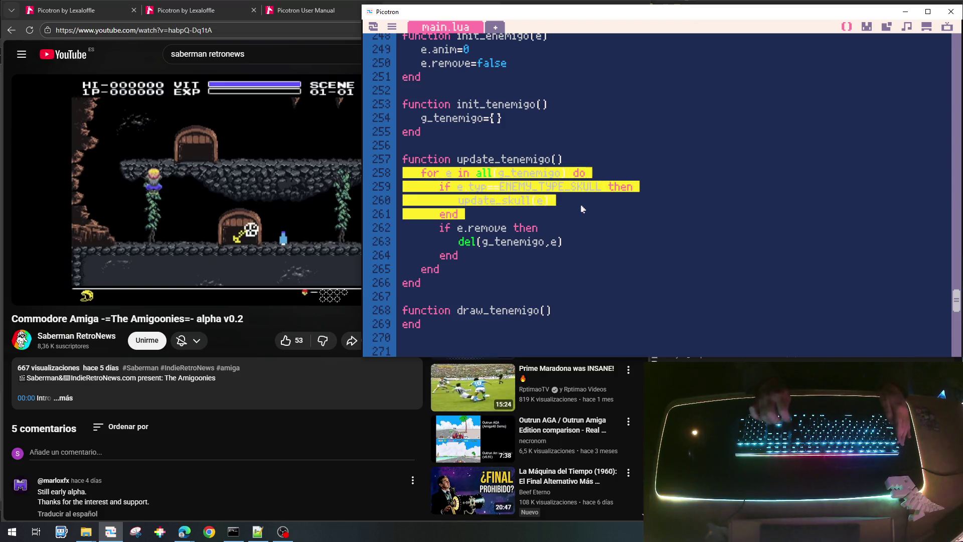
key(Down)
key(Down)
key(Down)
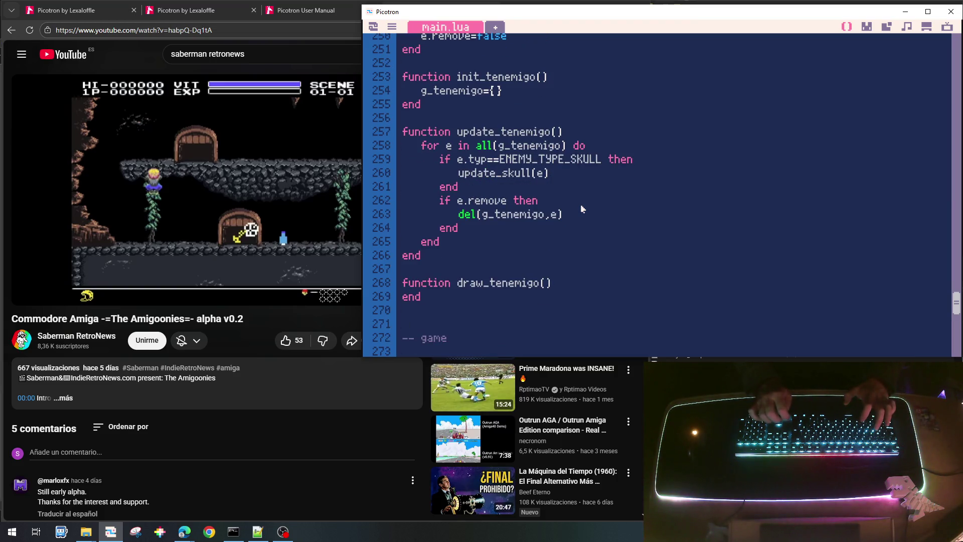
text(for e in all(g_tenemigo) do 		if e.typ==ENEMY_TYPE_SKULL then 			update_skull(e) 		end)
key(Return)
key(BackSpace)
text(end)
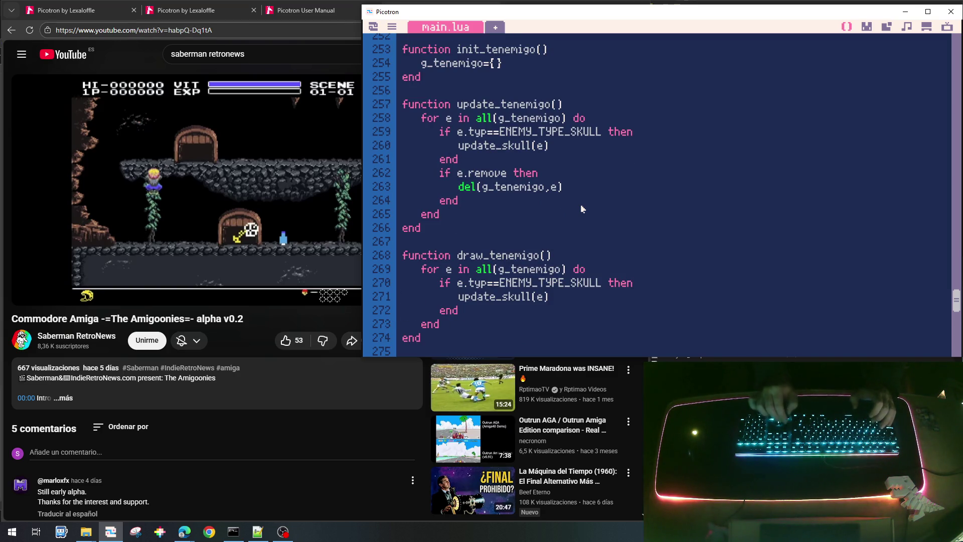
key(Delete)
key(Delete)
key(Delete)
text(draw)
scroll(580, 204, up, 4)
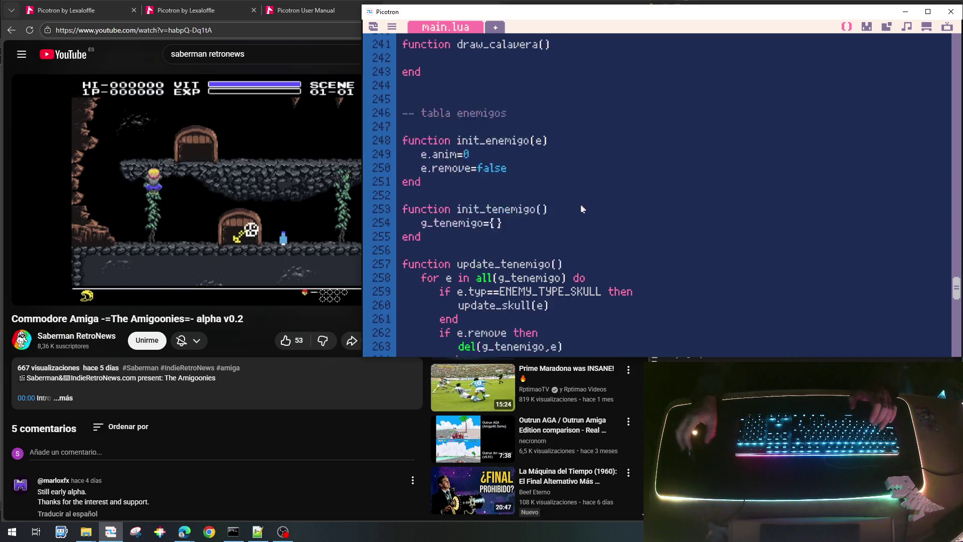
Rename the update_skull(e) call to update_calavera(e) in update_tenemigo.
scroll(580, 204, up, 3)
scroll(481, 211, down, 5)
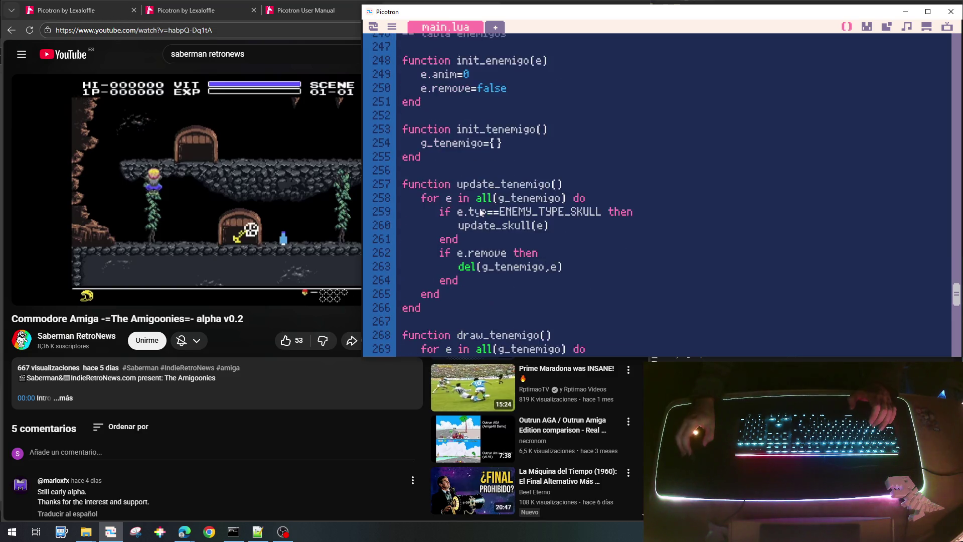
scroll(481, 212, up, 8)
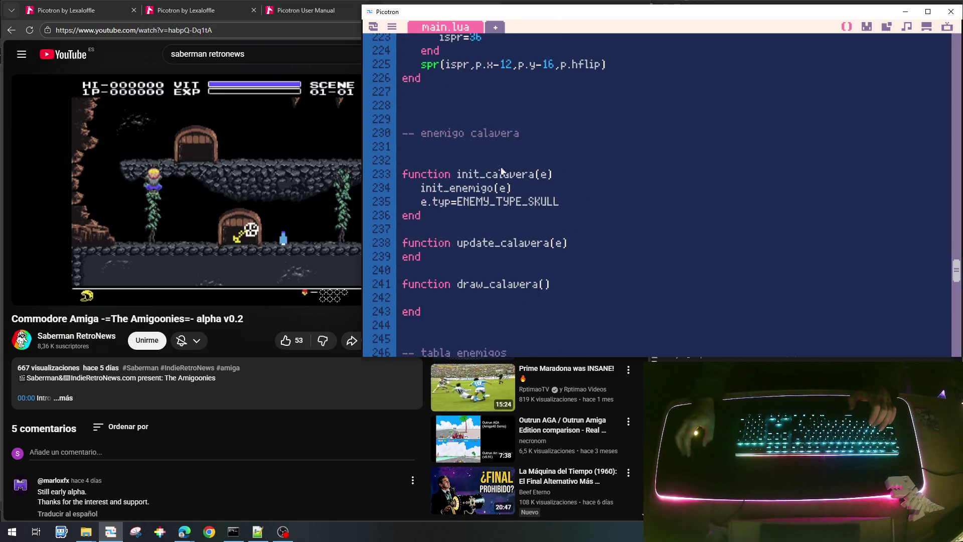
scroll(482, 341, down, 7)
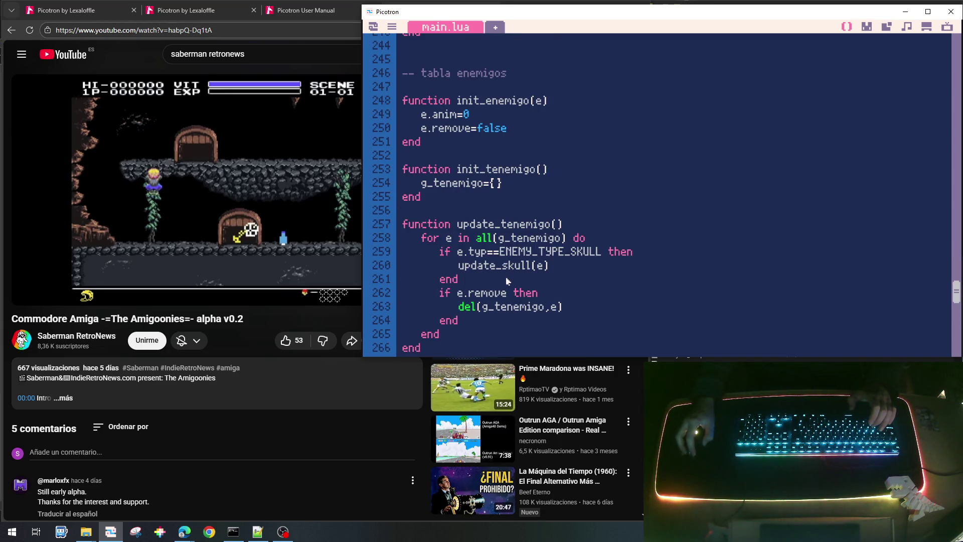
drag(503, 266, 529, 266)
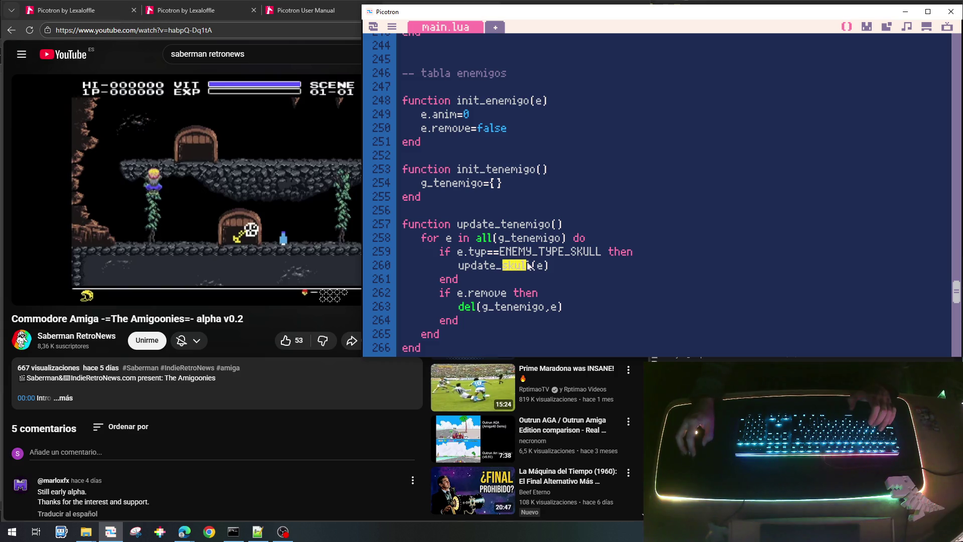
text(calav)
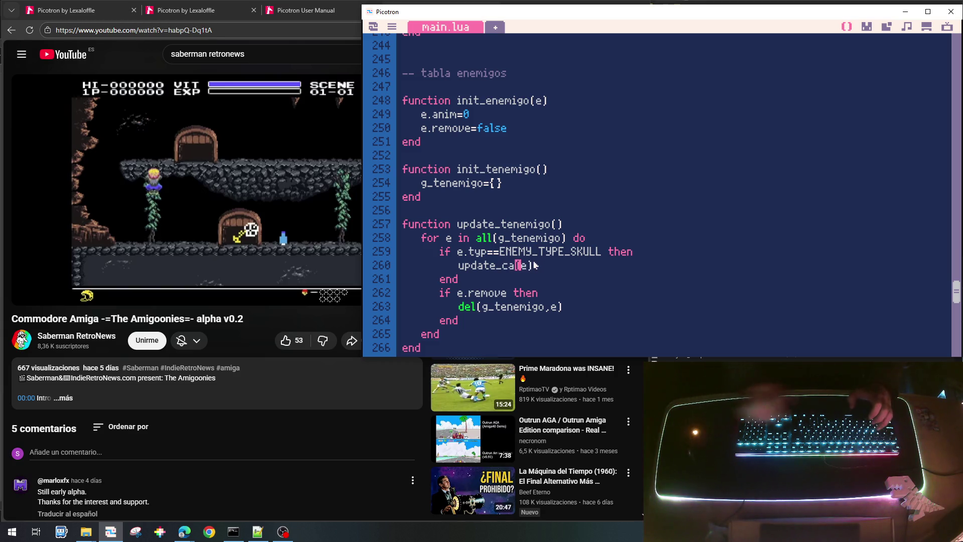
text(era)
click(502, 266)
Copy 'calavera' and paste it over 'skull' so the draw loop calls draw_calavera(e).
drag(504, 269, 558, 268)
click(505, 266)
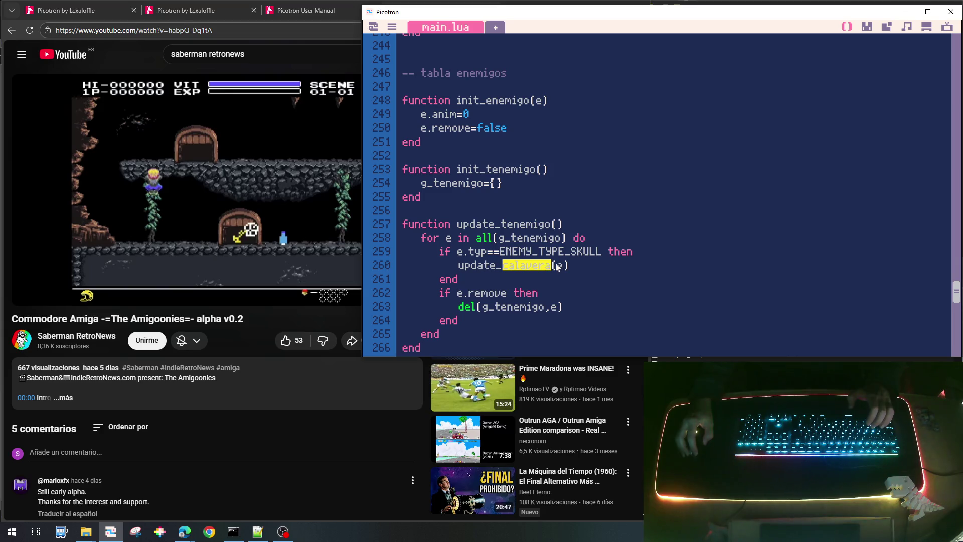
scroll(559, 268, down, 5)
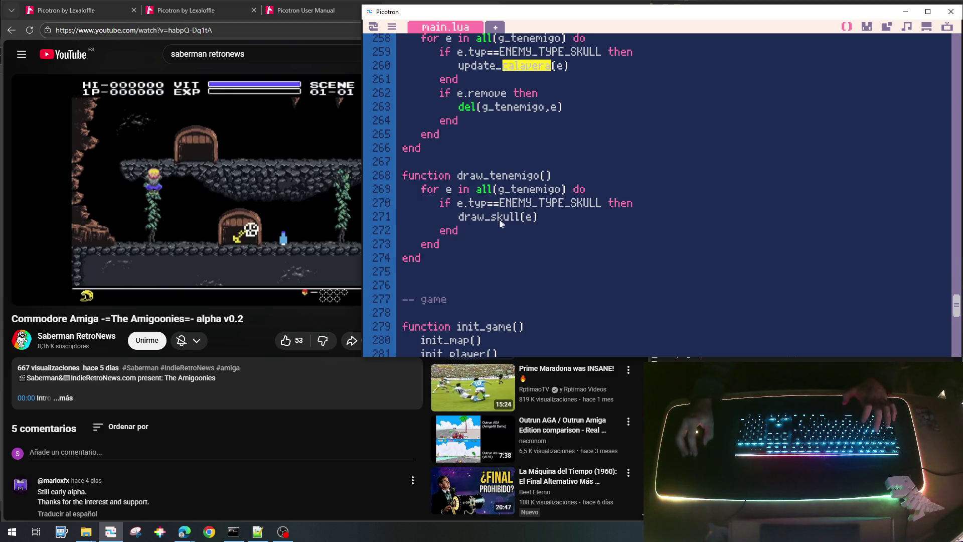
drag(490, 221, 522, 221)
text(calavera)
scroll(587, 264, up, 2)
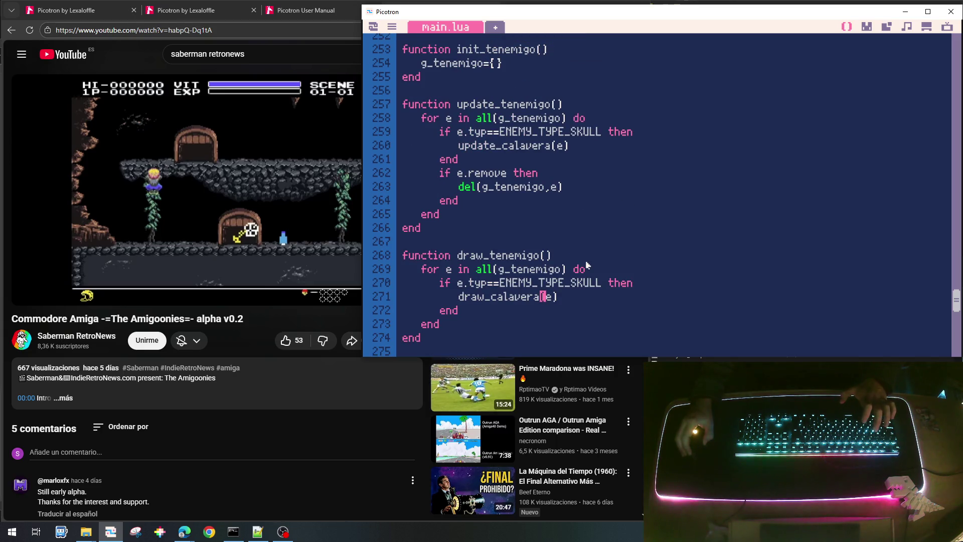
click(519, 296)
scroll(494, 175, up, 3)
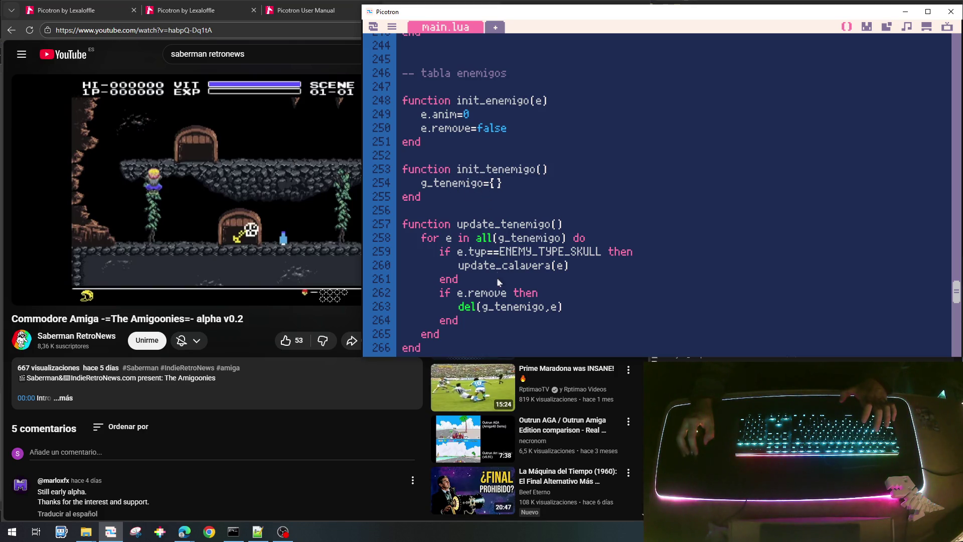
scroll(498, 274, up, 2)
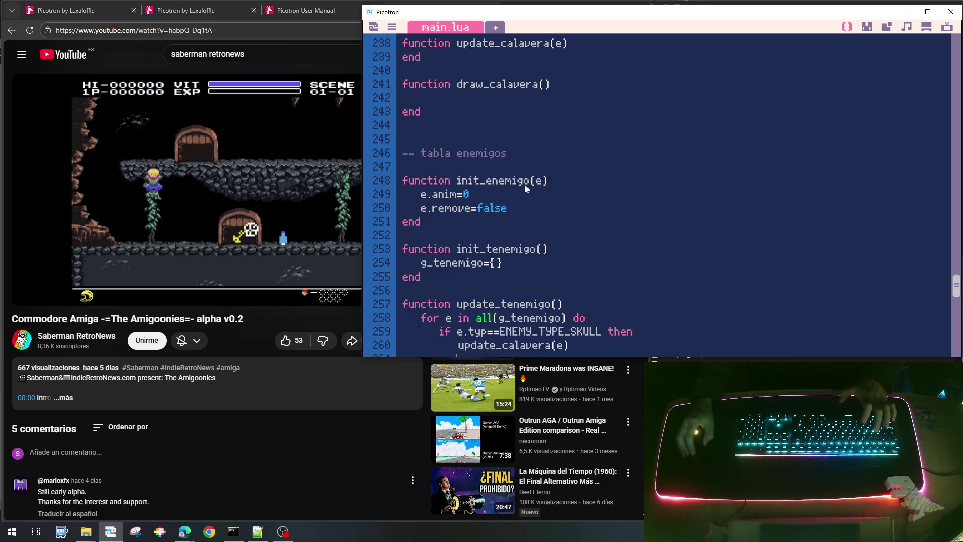
scroll(512, 199, up, 3)
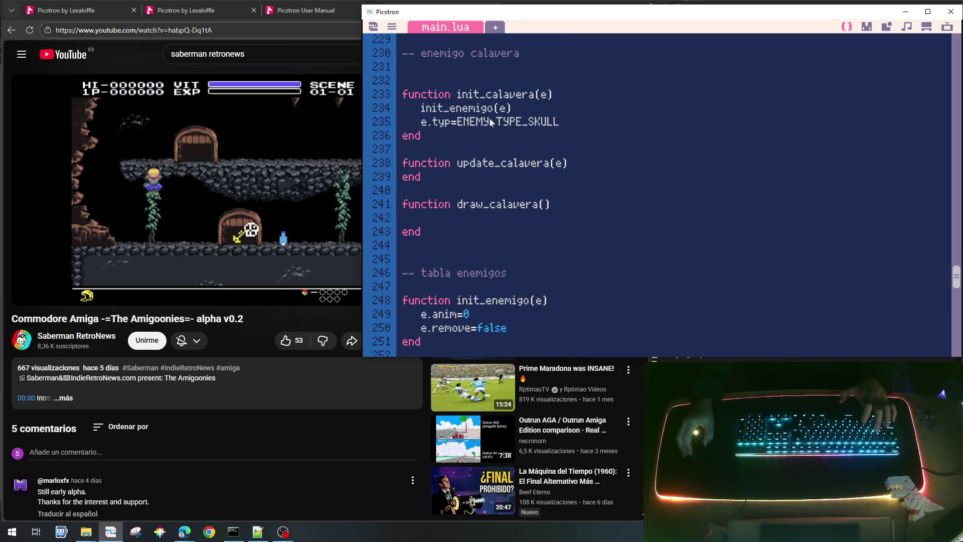
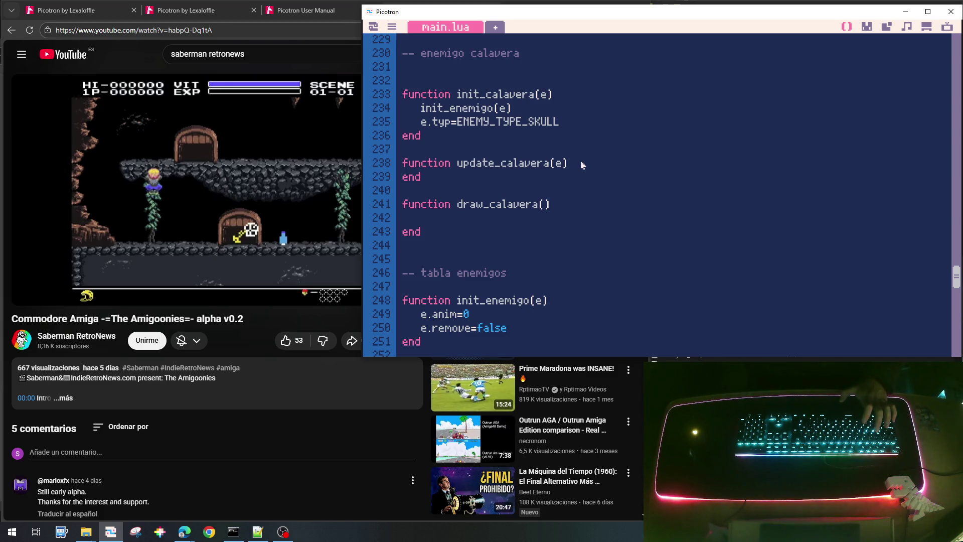
Make update_calavera advance the animation counter with e.anim+=1.
key(Return)
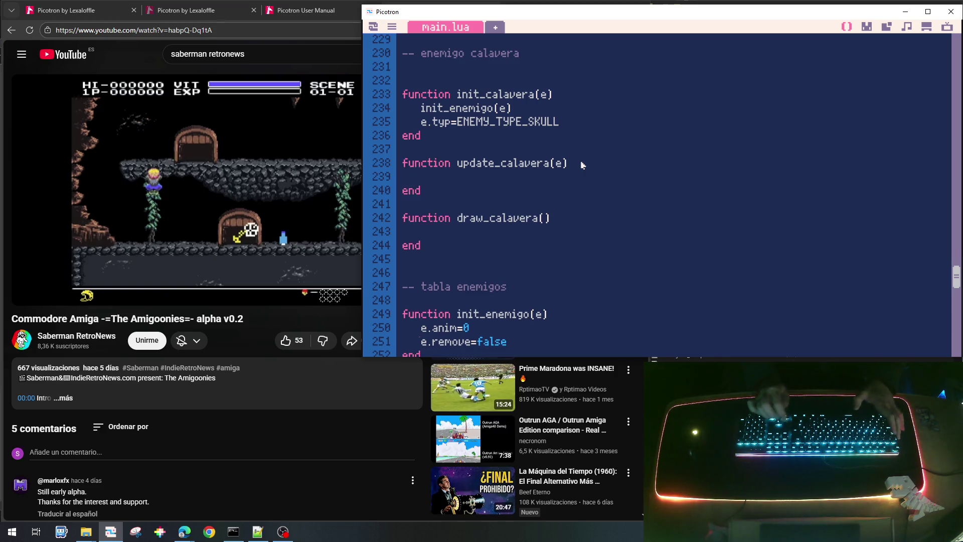
text(e)
text(.ani)
text(+=1)
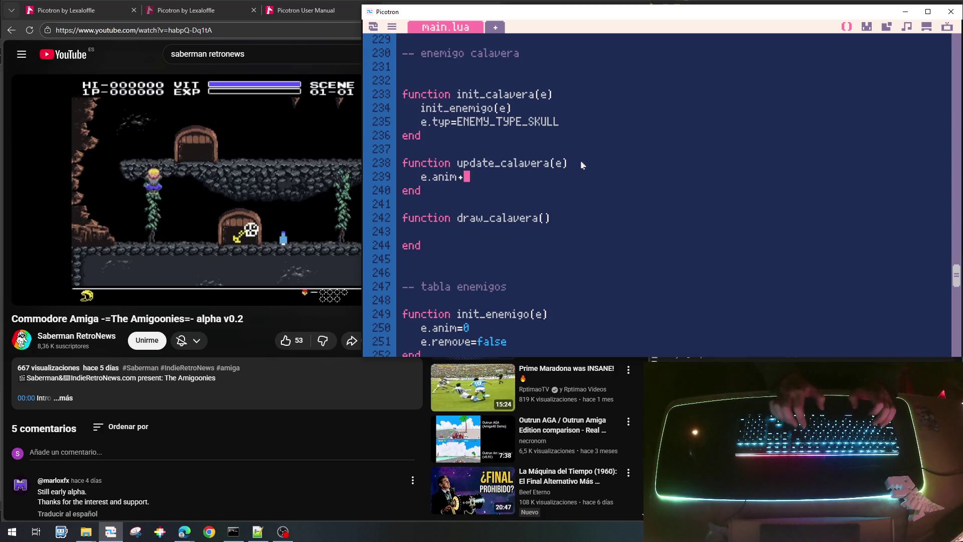
Start draw_calavera with local ispr=(e.anim\8)*2.
key(Down)
key(Down)
key(Down)
key(Down)
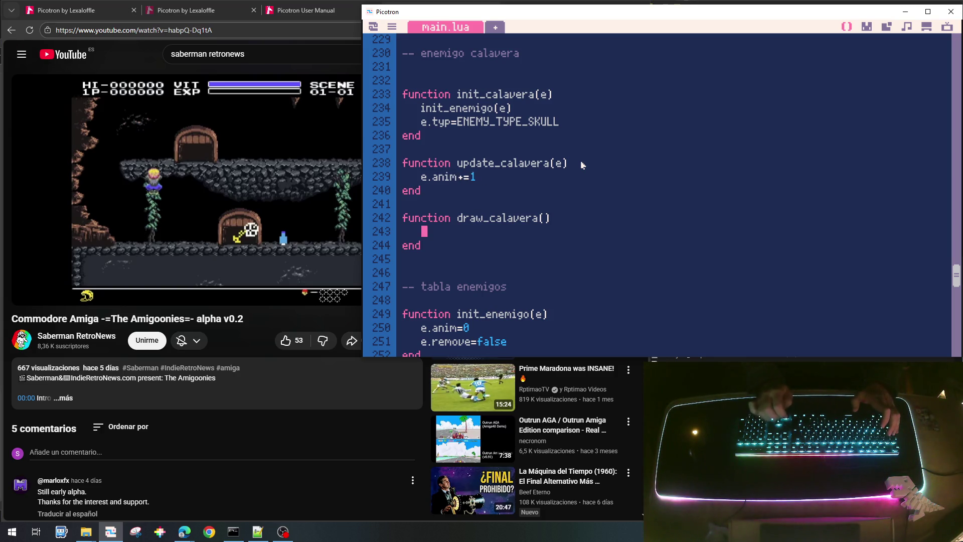
text(local)
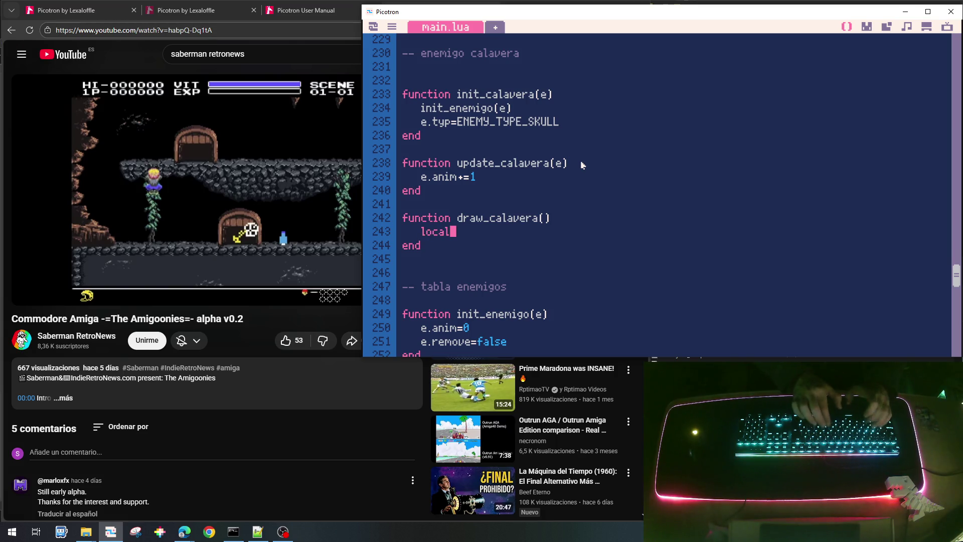
text( ispr=)
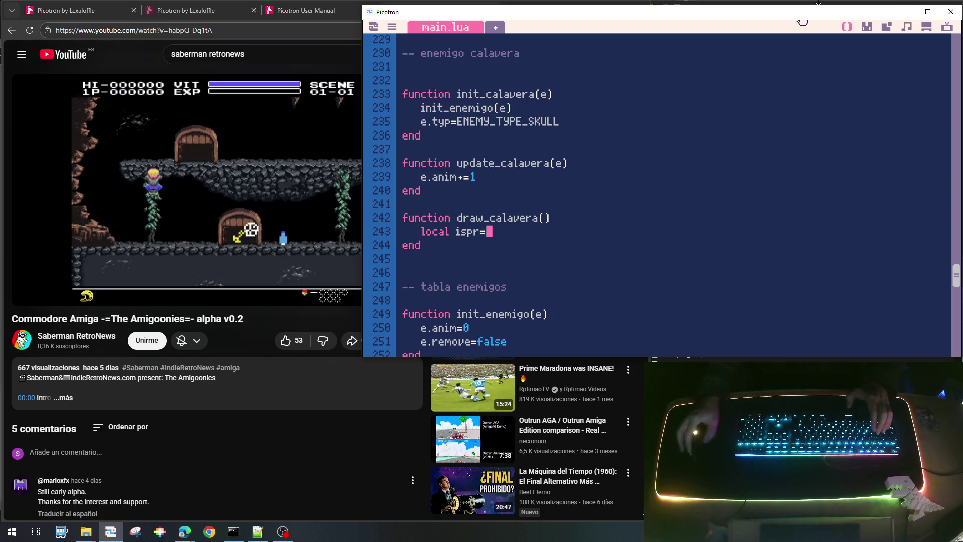
text(e.)
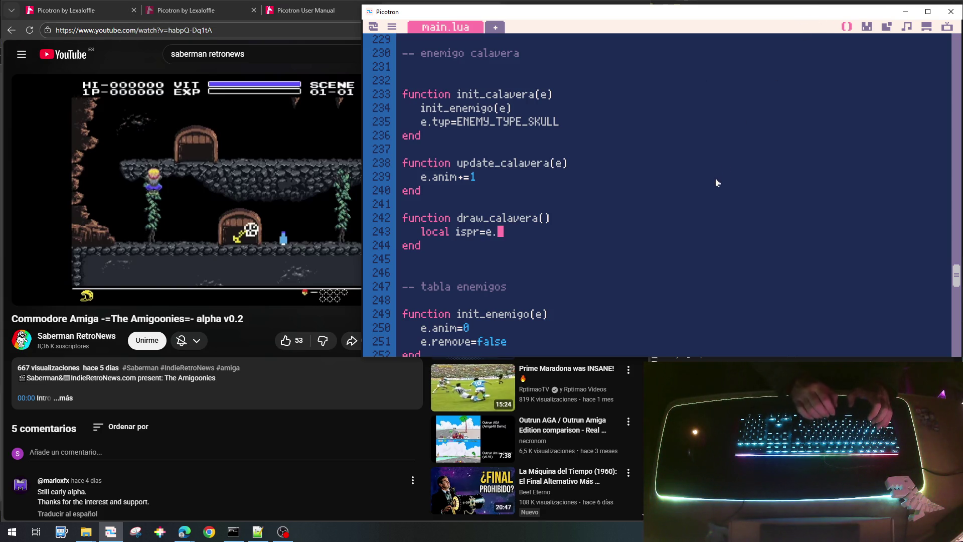
text(anim)
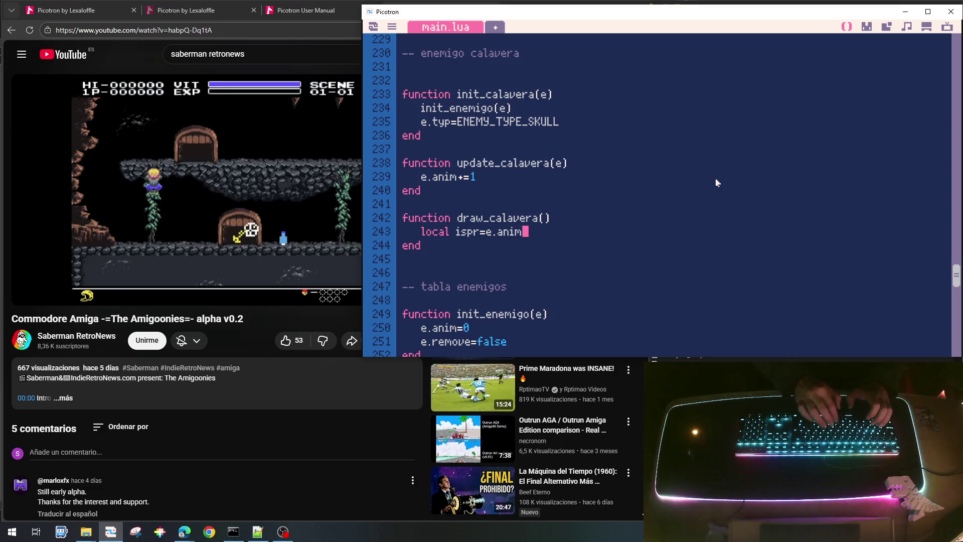
text(\)
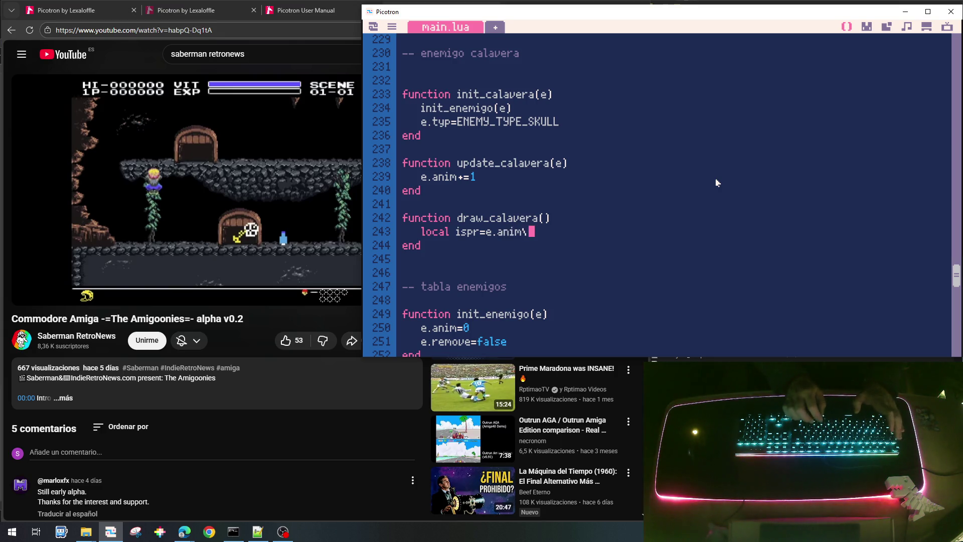
text(8)*2)
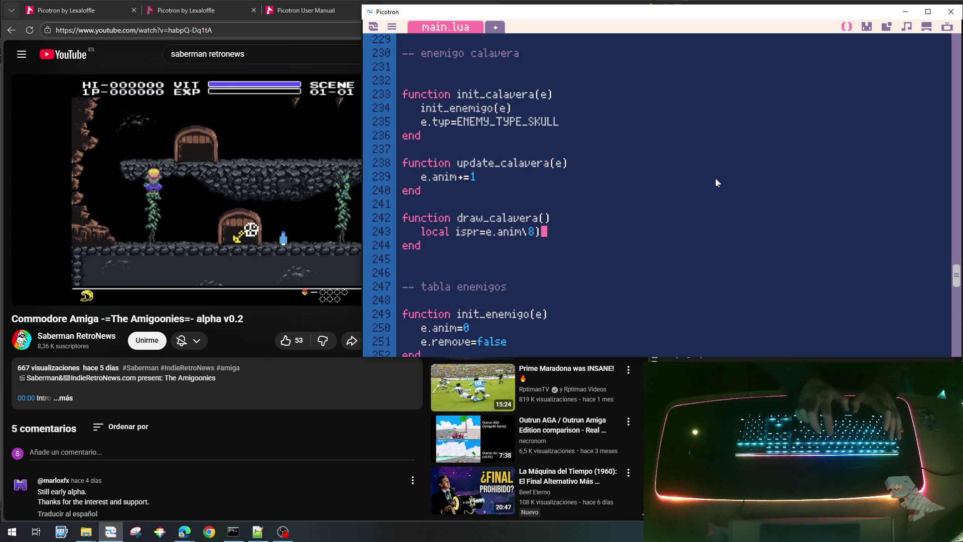
key(Left)
key(Left)
key(Left)
Close the ispr parenthesis and offset the frame from skull sprite 40 with 40+.
text(()
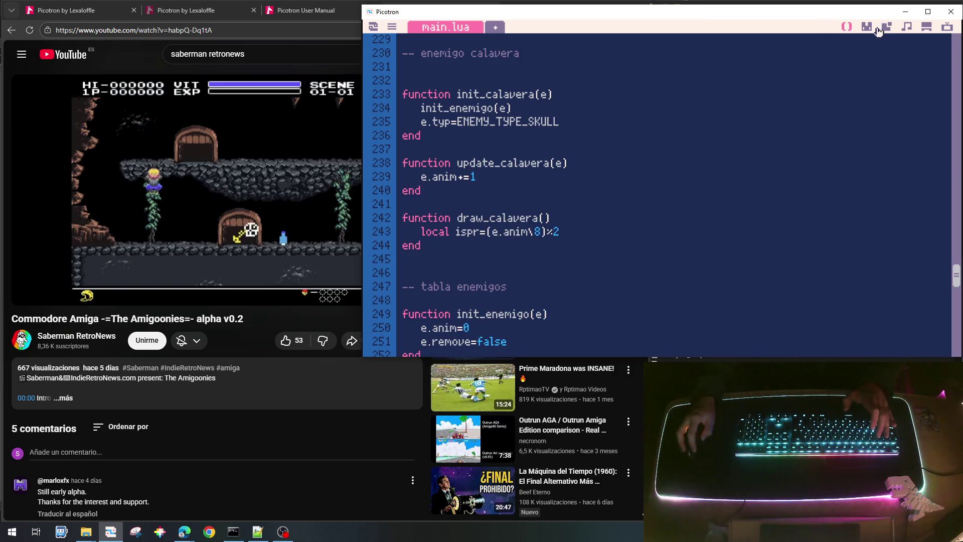
click(867, 27)
click(805, 288)
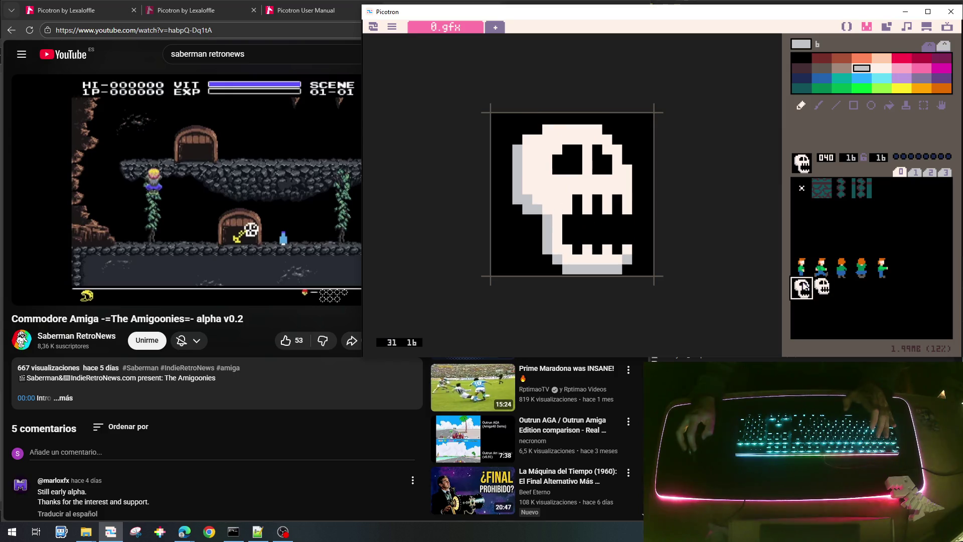
click(846, 30)
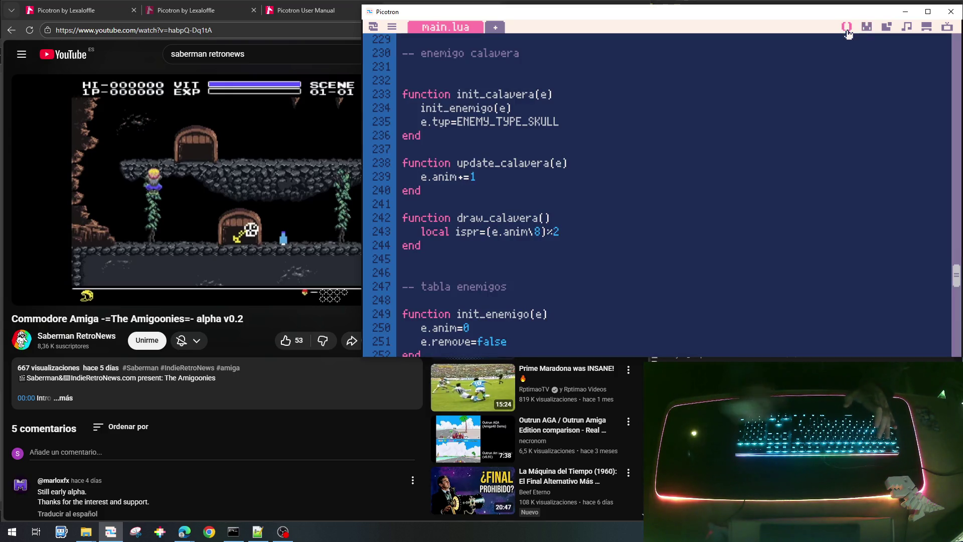
text(40+)
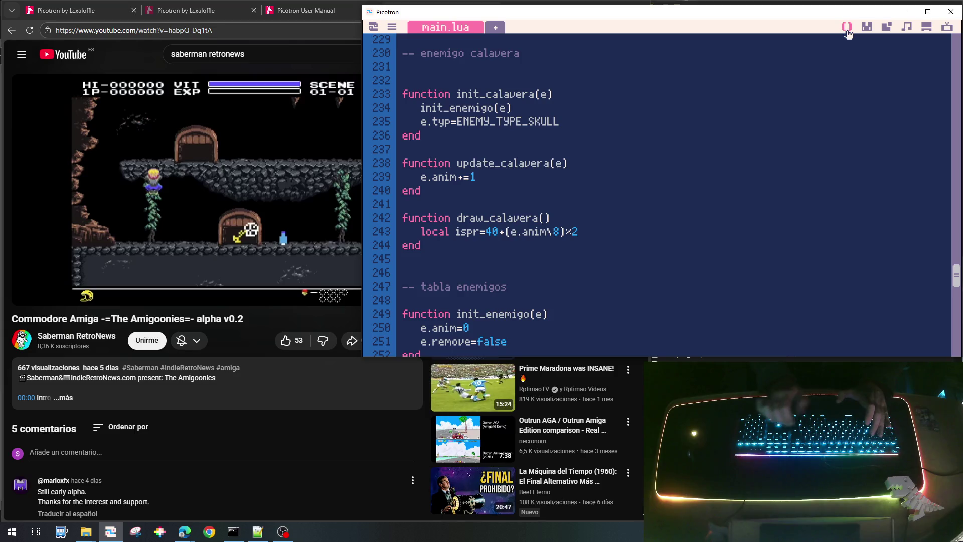
Draw the skull with spr(ispr,e.x-8,e.y-8,e.hflip).
key(Return)
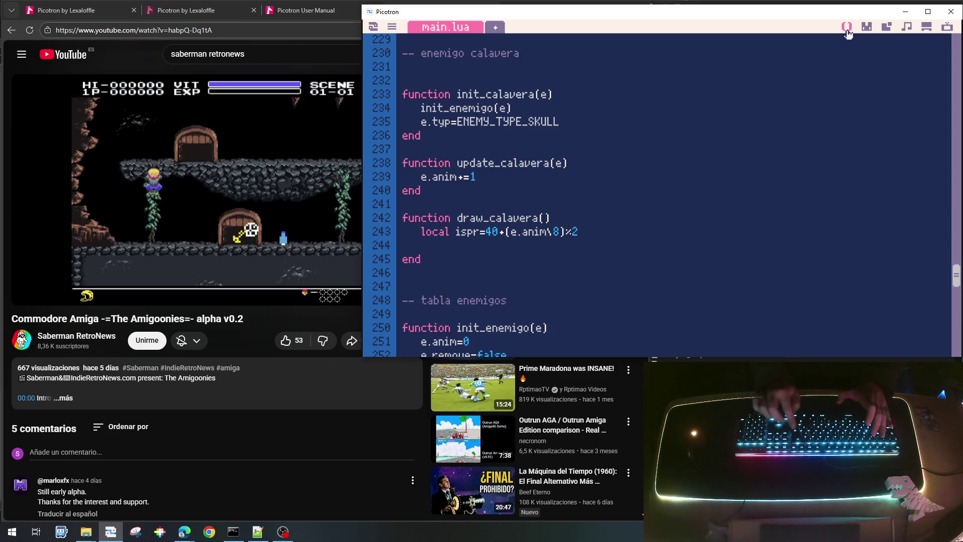
text(spr()
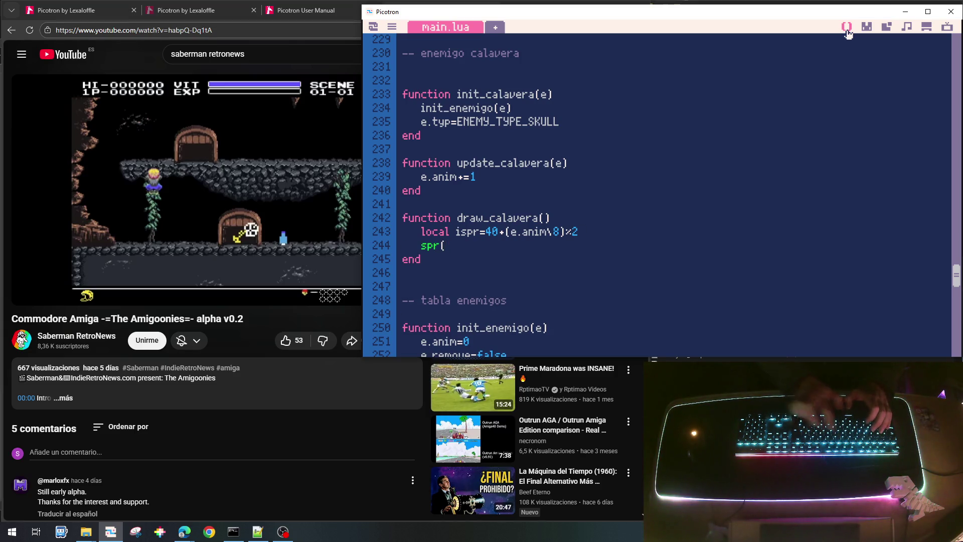
text(isapr)
key(BackSpace)
key(BackSpace)
text(r,)
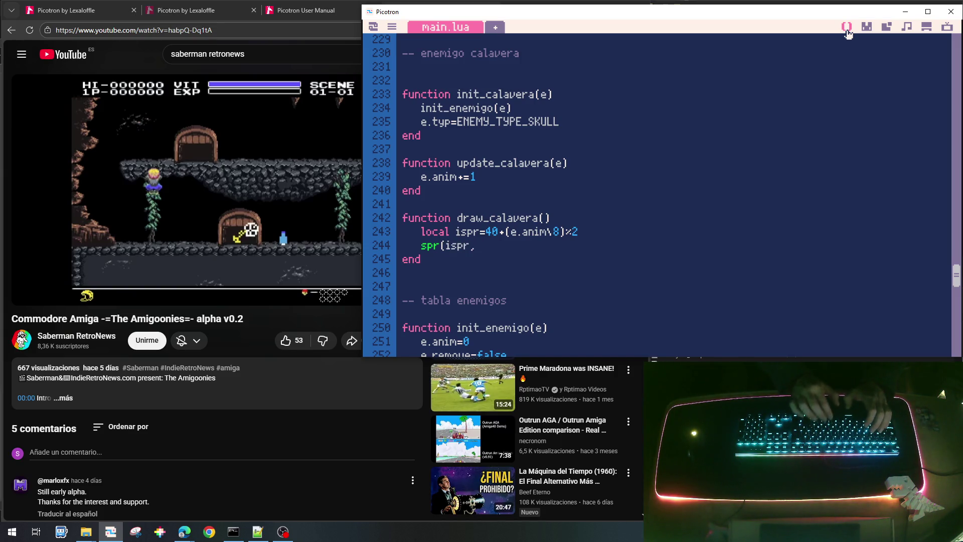
text(e.x-8,e-)
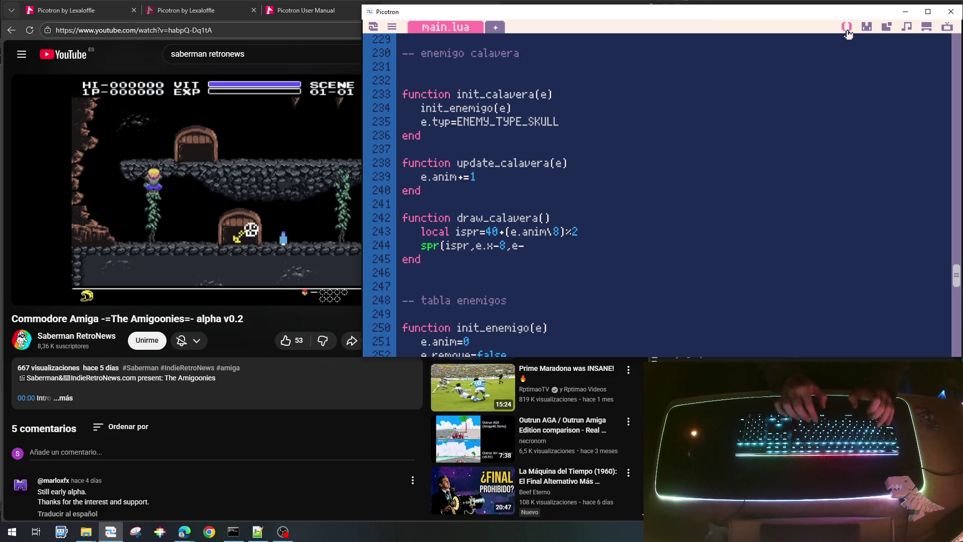
key(BackSpace)
text(.)
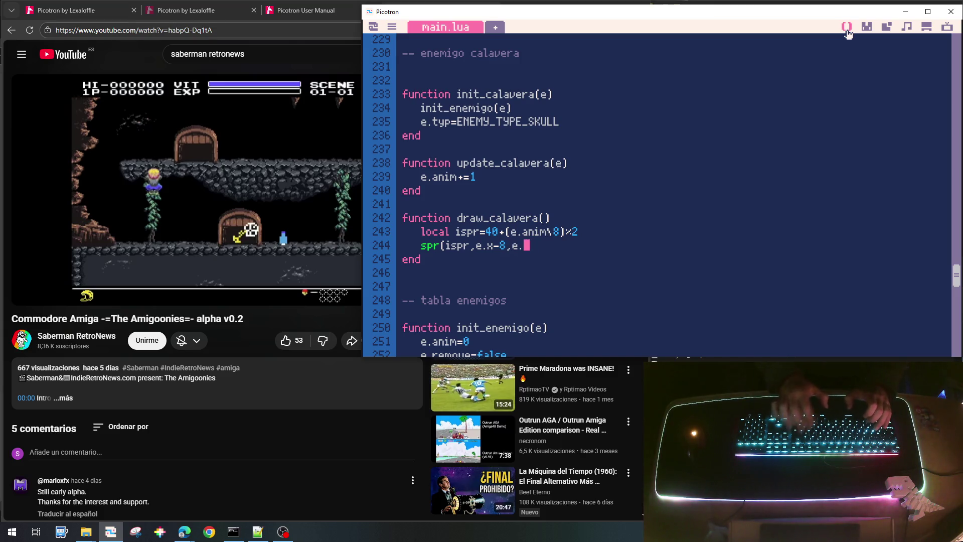
text(y-8,)
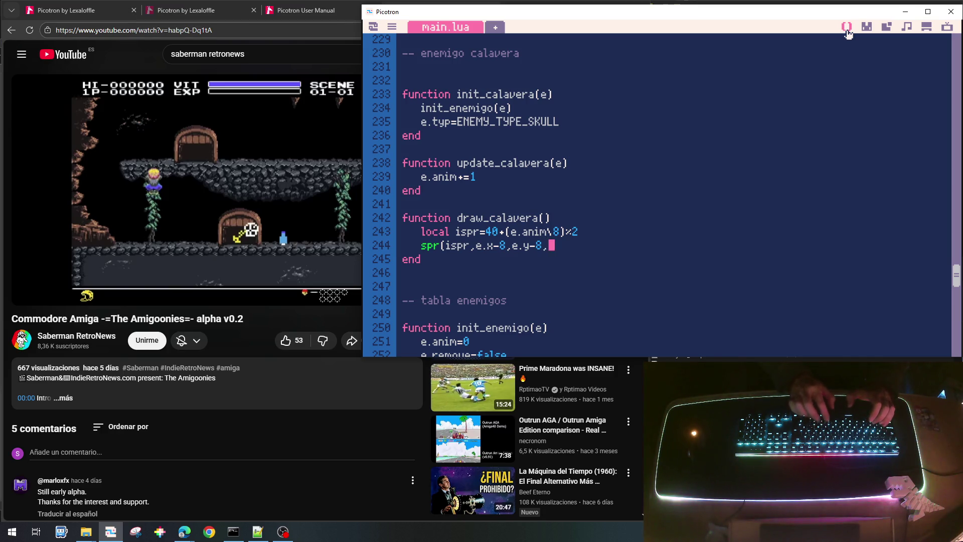
text(e.hfl)
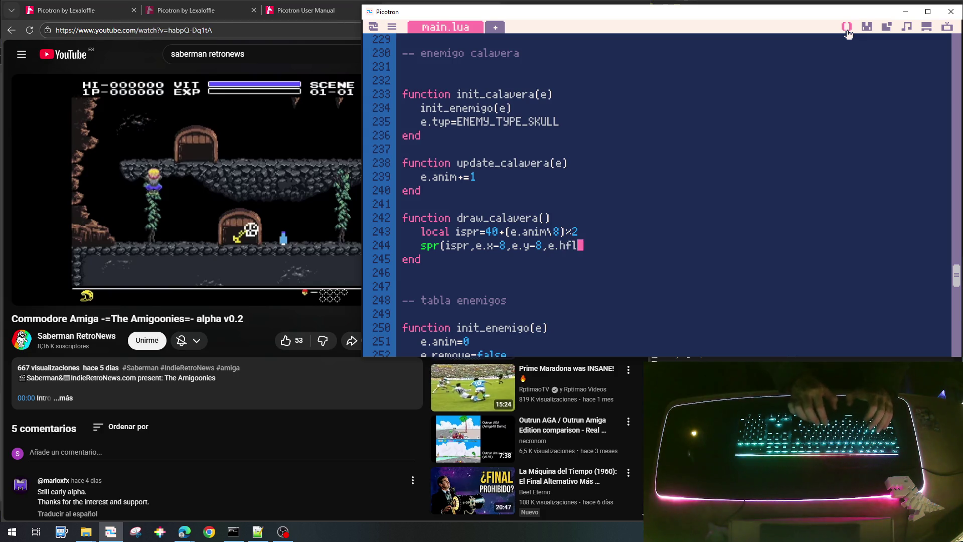
text(ip))
key(Up)
key(Up)
key(Up)
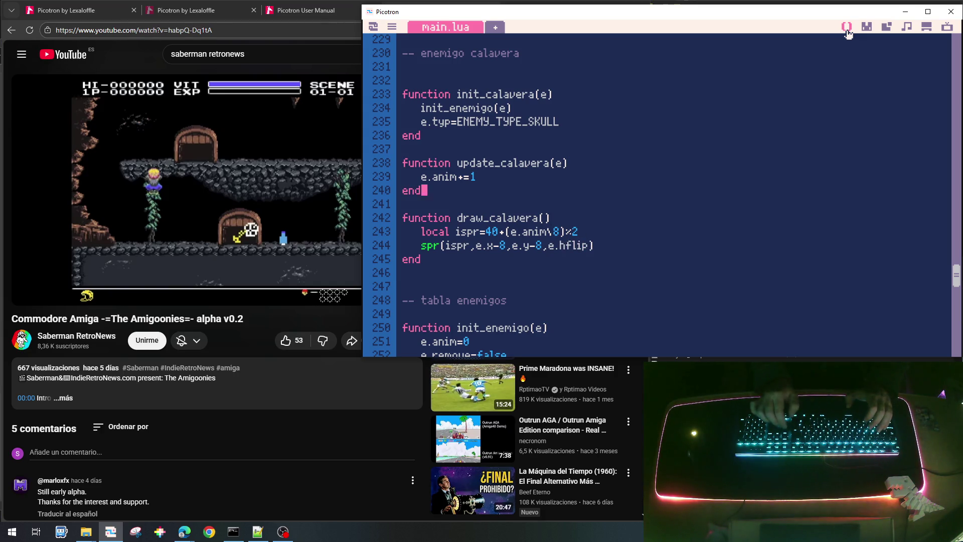
key(Down)
key(Down)
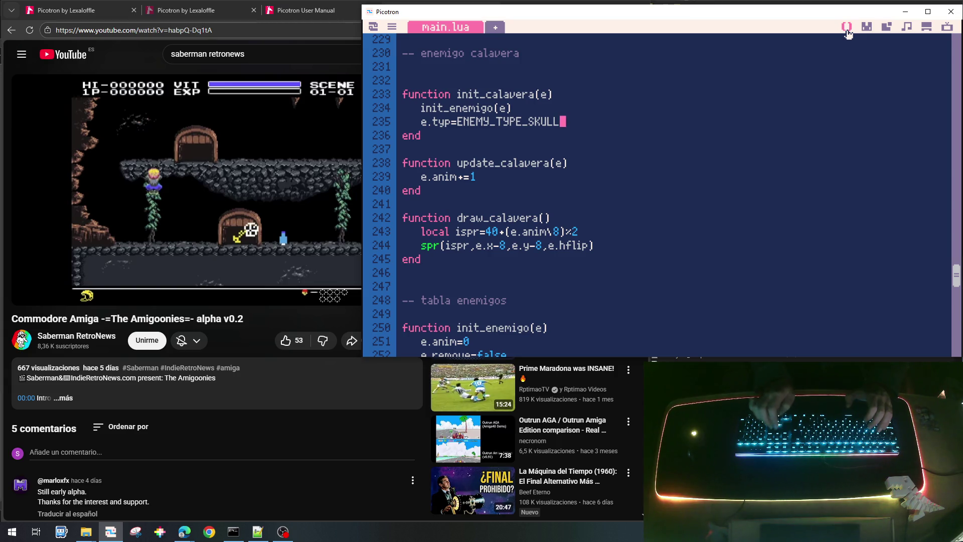
key(Down)
key(Down)
key(Down)
key(Up)
key(Up)
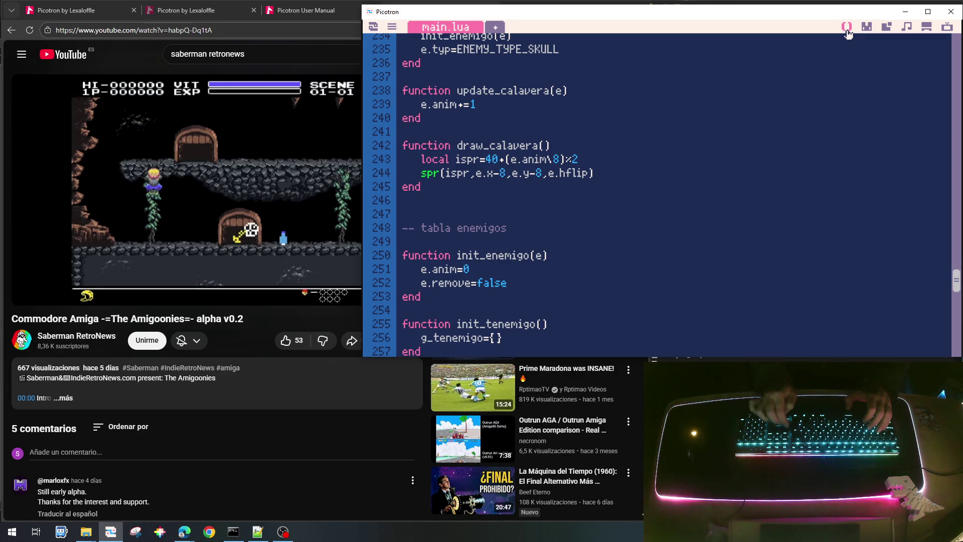
key(Up)
key(Up)
key(Up)
key(End)
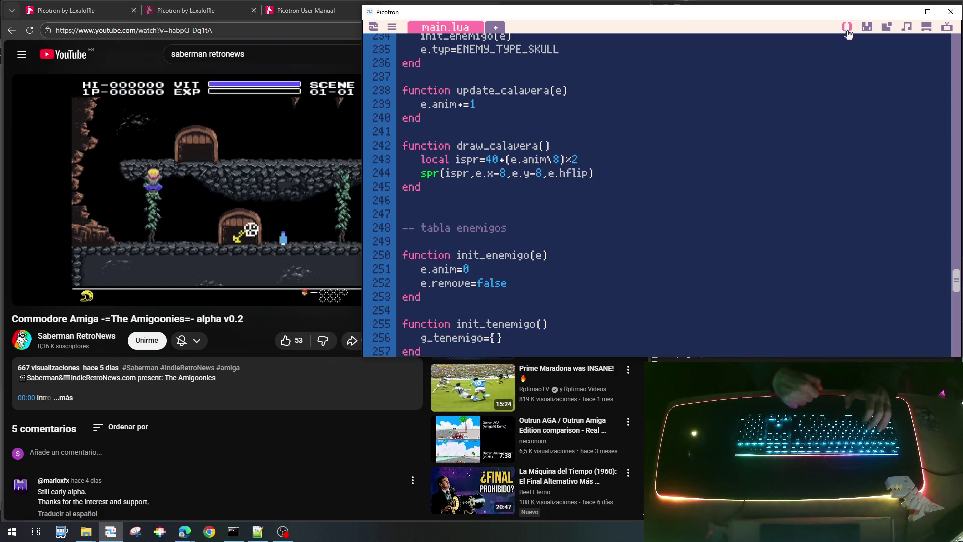
key(Up)
key(Up)
key(Up)
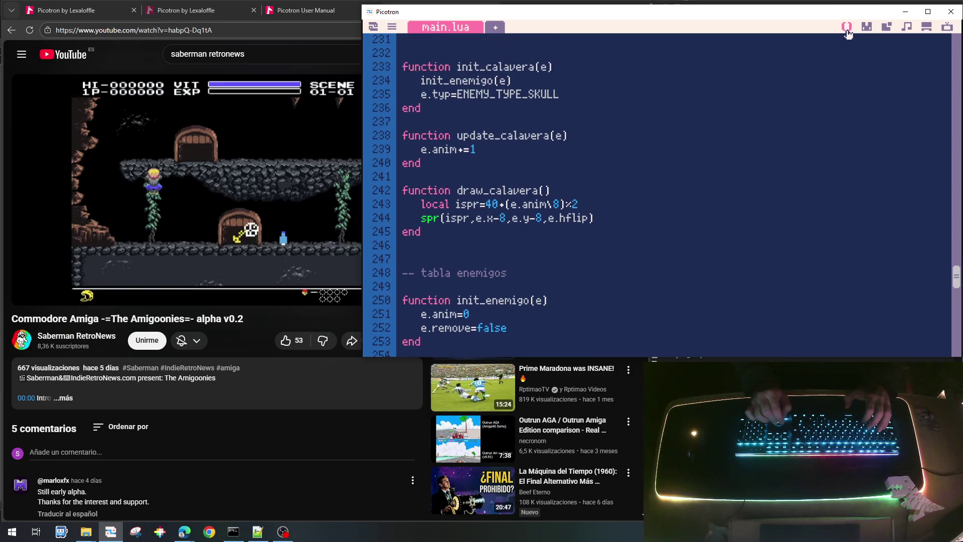
key(Down)
key(Down)
key(Down)
key(Down)
key(Down)
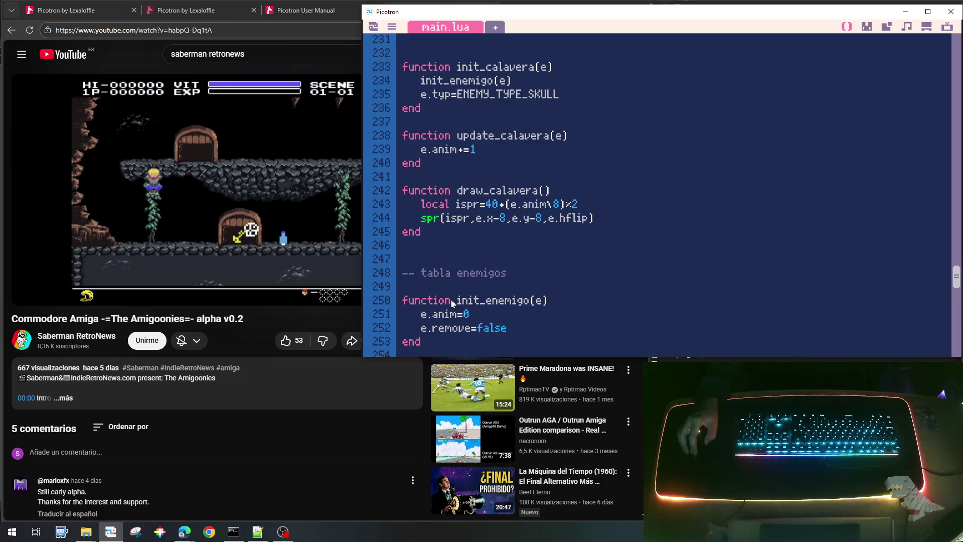
drag(463, 302, 551, 302)
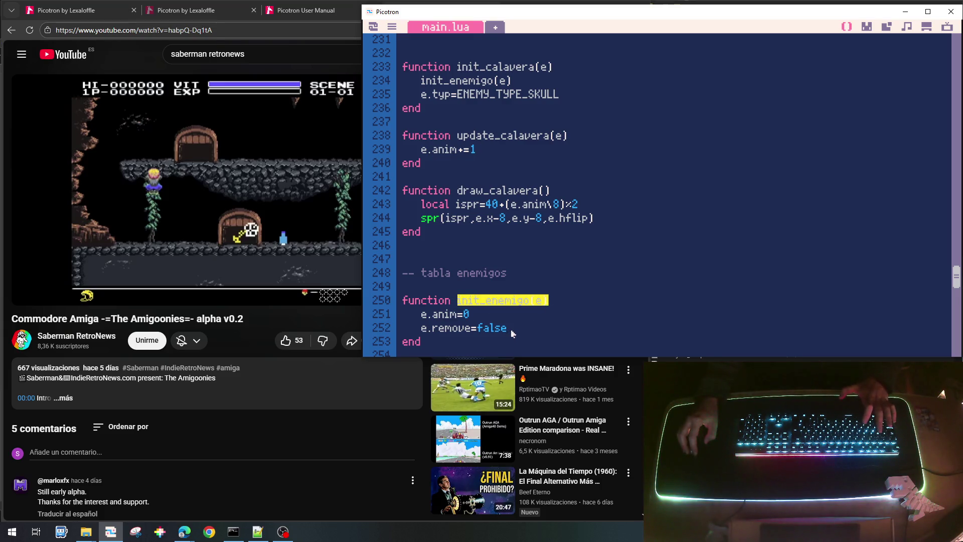
scroll(512, 334, down, 5)
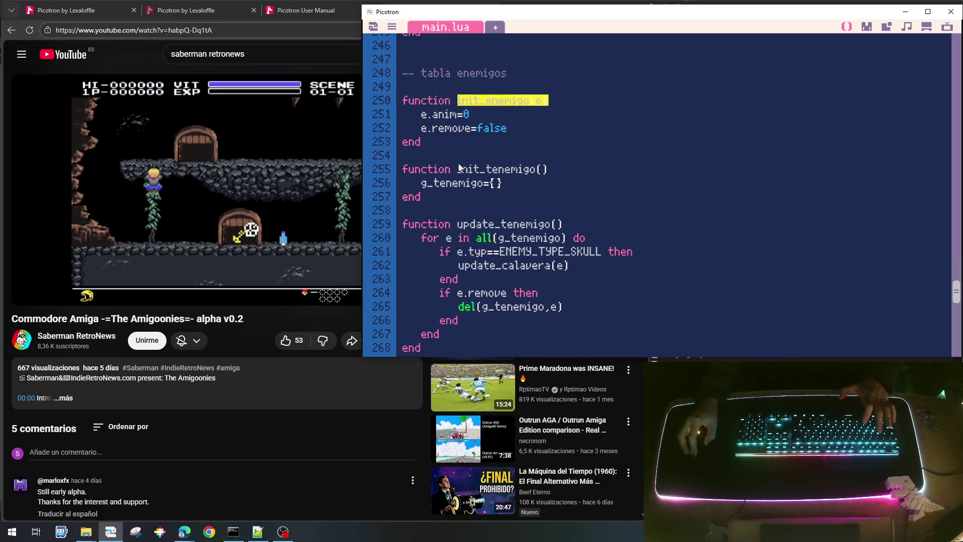
click(527, 185)
In init_tenemigo, create local e={} and initialise it with init_calavera(e).
key(Return)
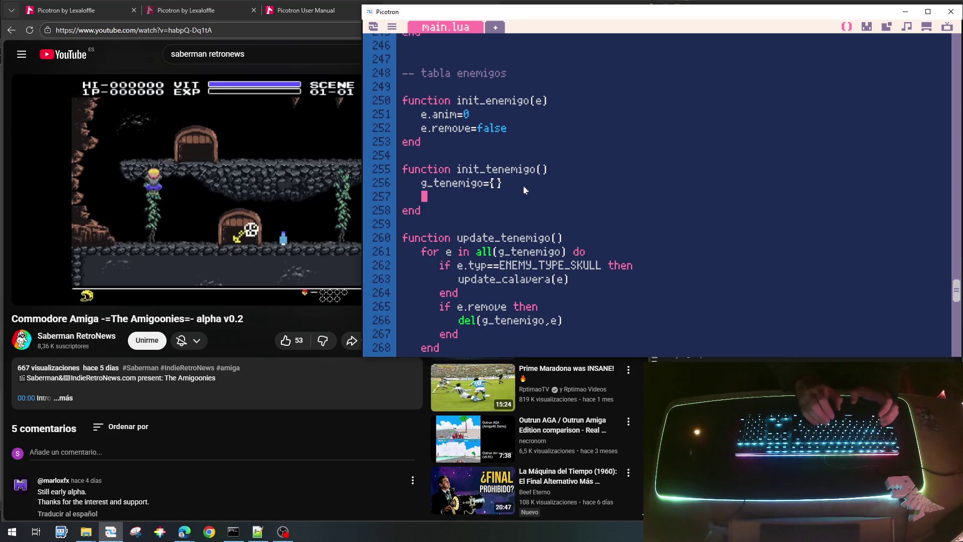
text(local )
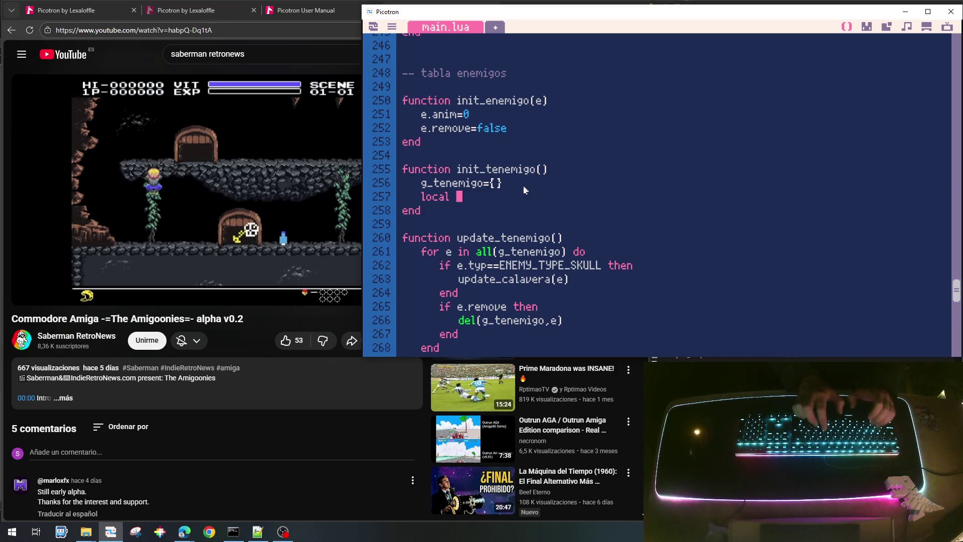
text(e={)
key(Return)
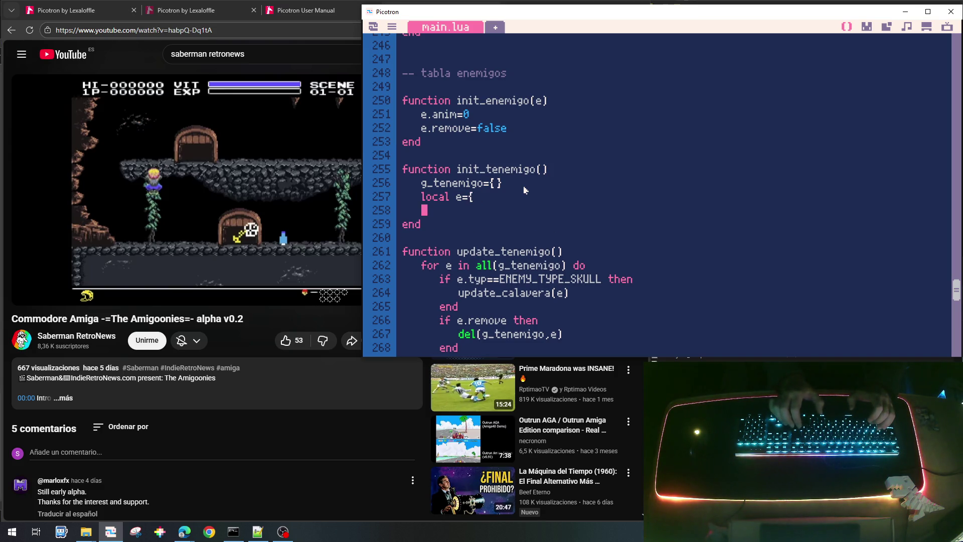
text(})
key(Return)
text(init_sk)
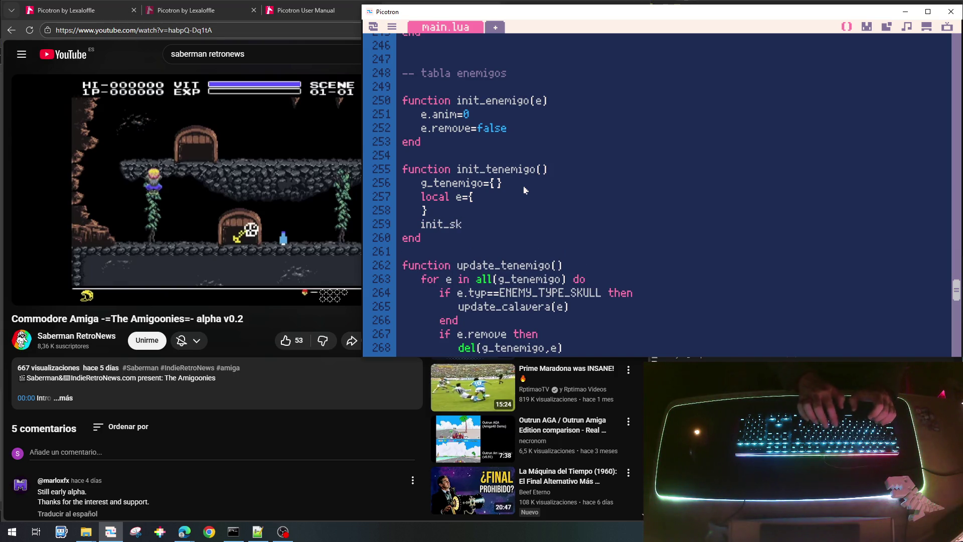
key(BackSpace)
text(calev)
key(BackSpace)
key(BackSpace)
text(avera(e))
key(Up)
key(Left)
key(BackSpace)
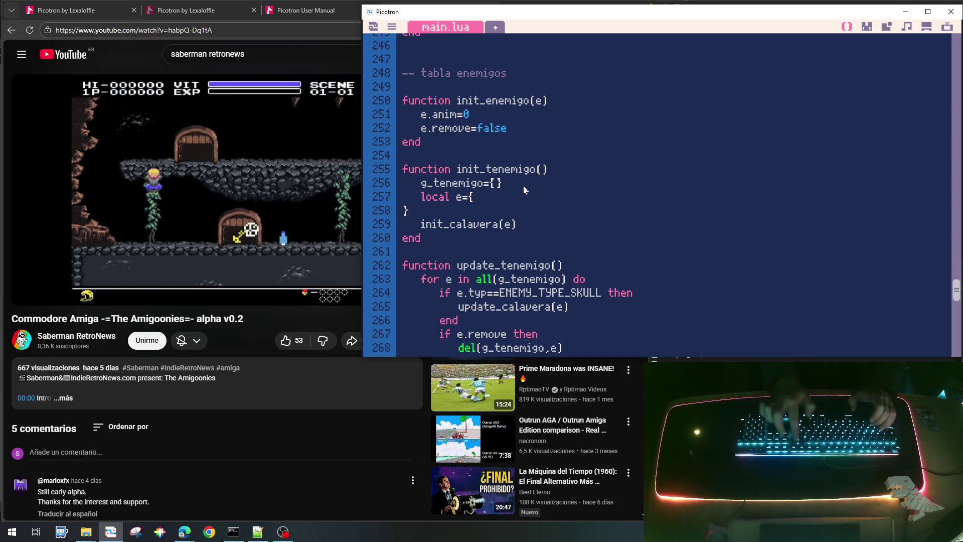
key(BackSpace)
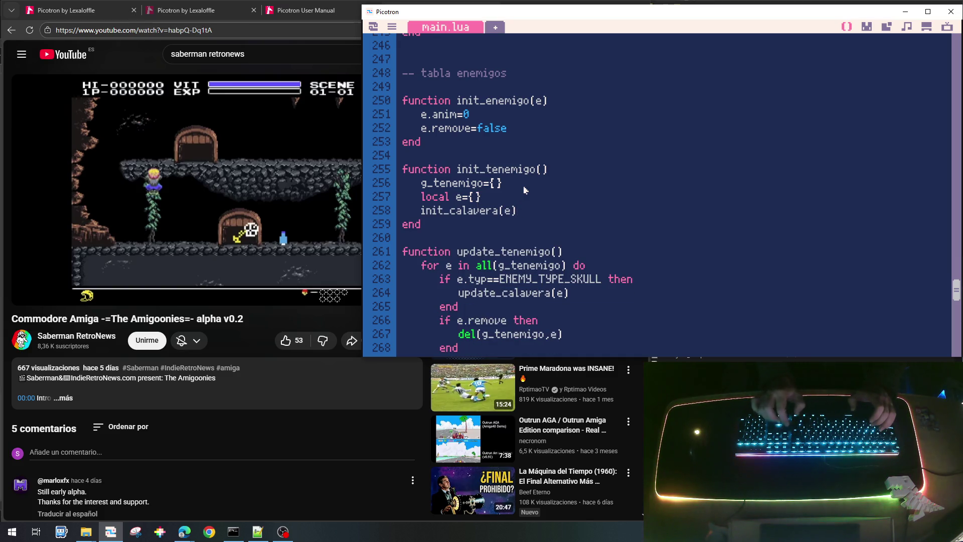
Set e.x=64 and begin an e.y= line below it.
key(Return)
text(e.x=)
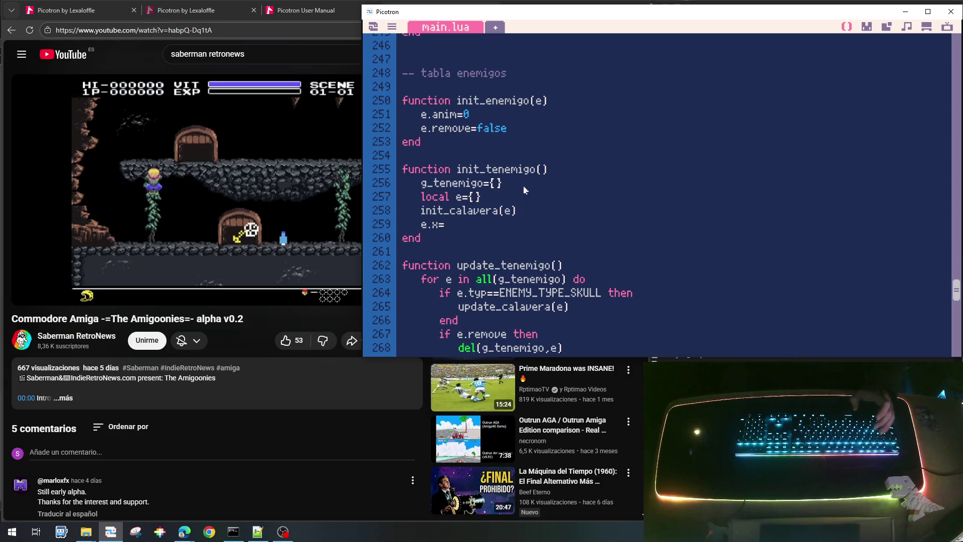
text(64)
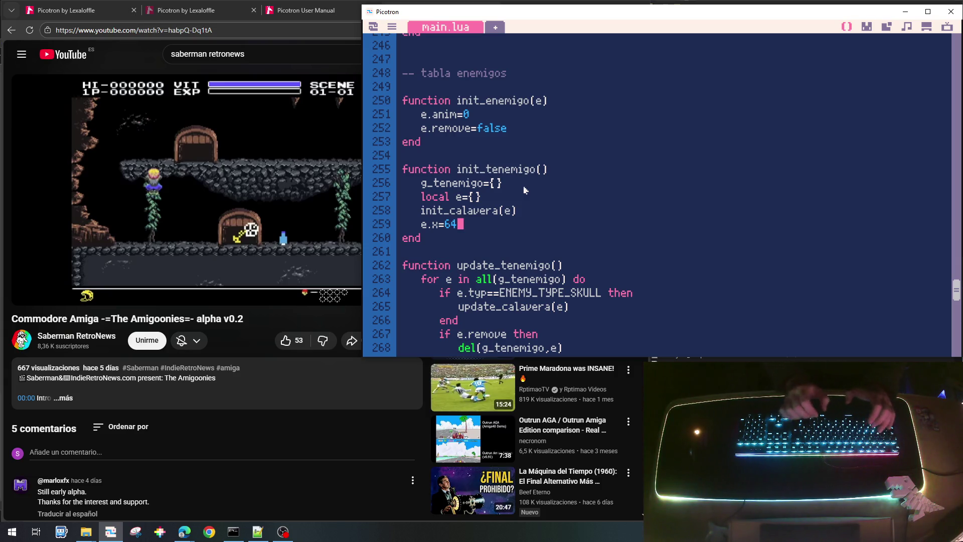
key(Return)
text(e.y=)
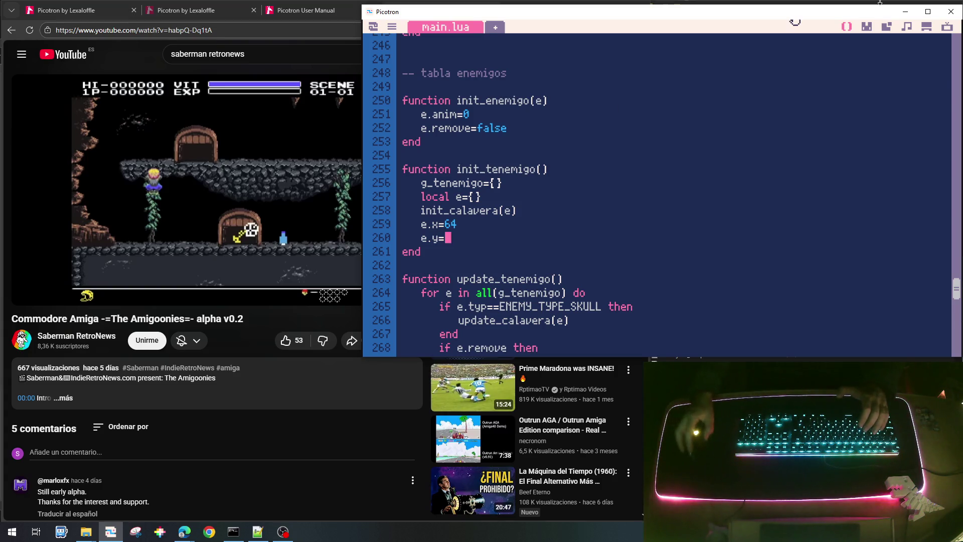
Check the skull's sprite in 0.gfx and its tile position in 0.map.
click(868, 27)
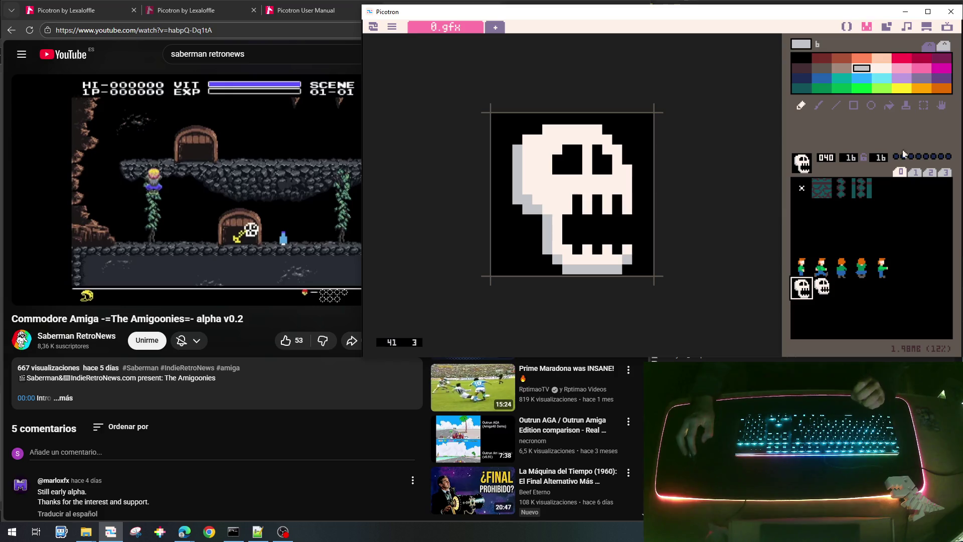
click(888, 27)
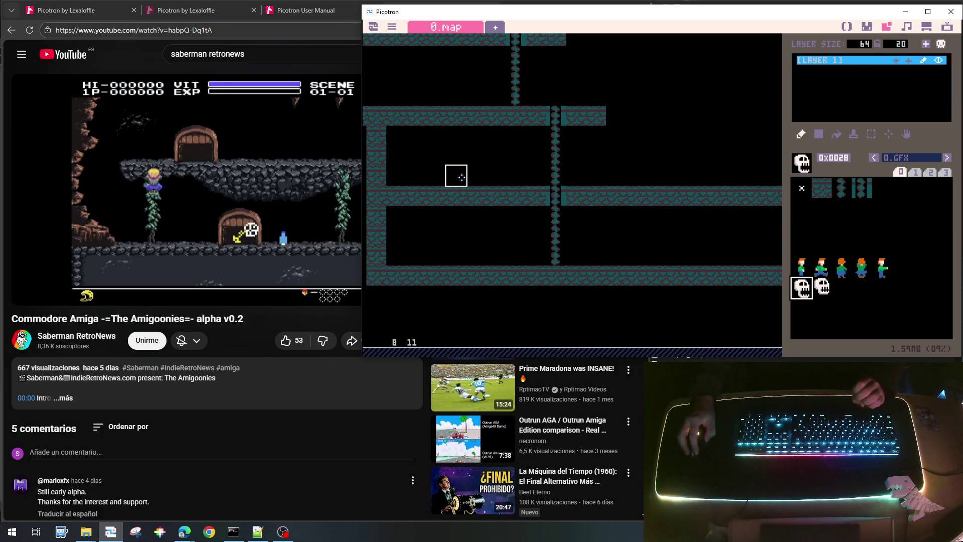
click(846, 27)
Position the skull at e.x=8*16+8 and e.y=11*16+8.
click(531, 209)
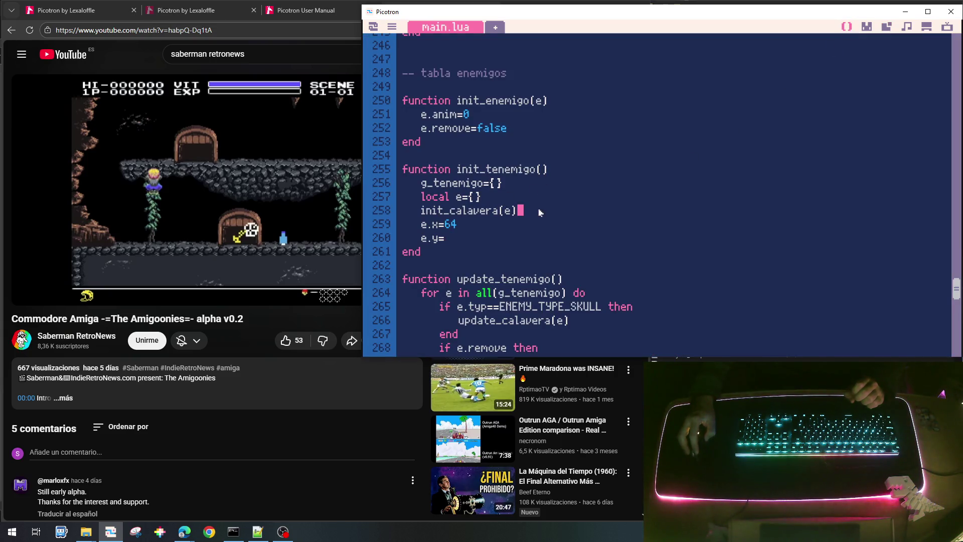
click(501, 225)
key(BackSpace)
key(BackSpace)
text(8*167)
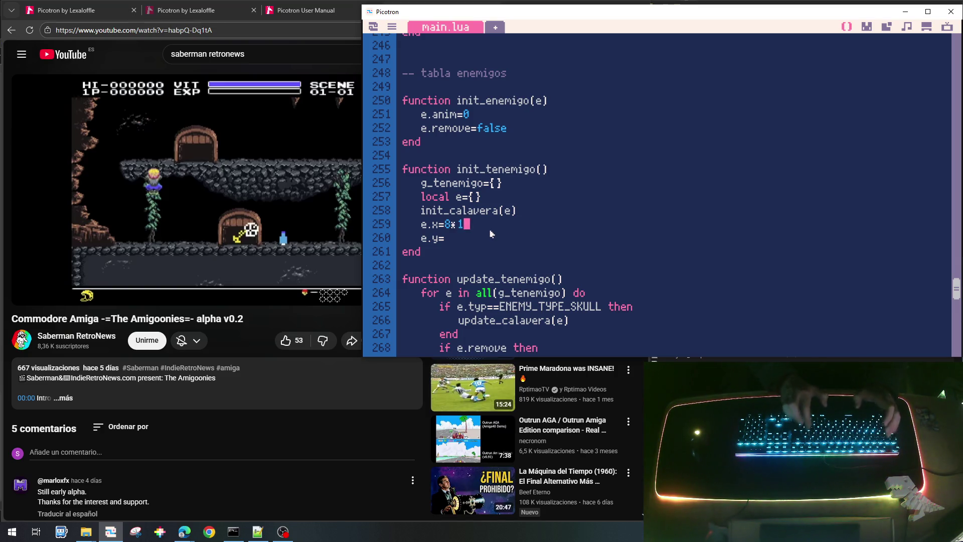
key(BackSpace)
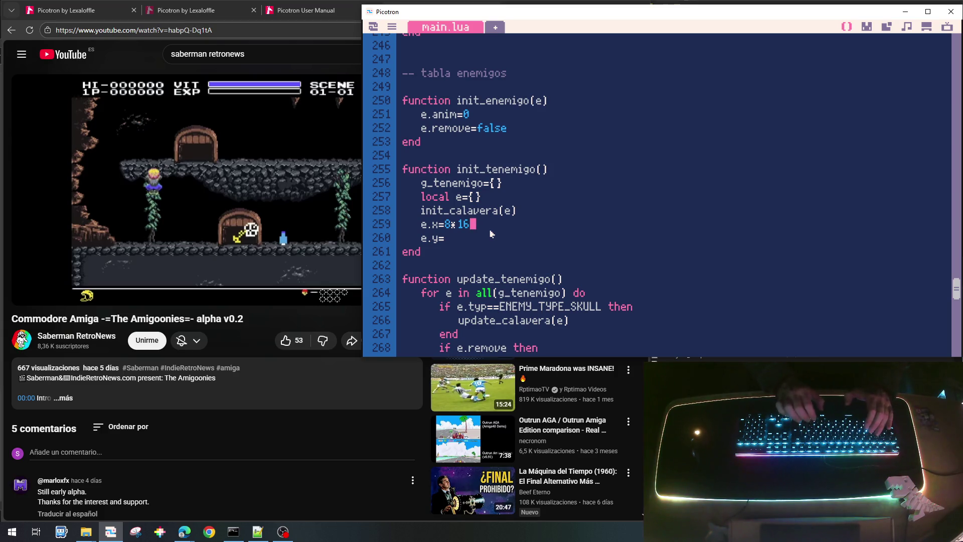
text(-8)
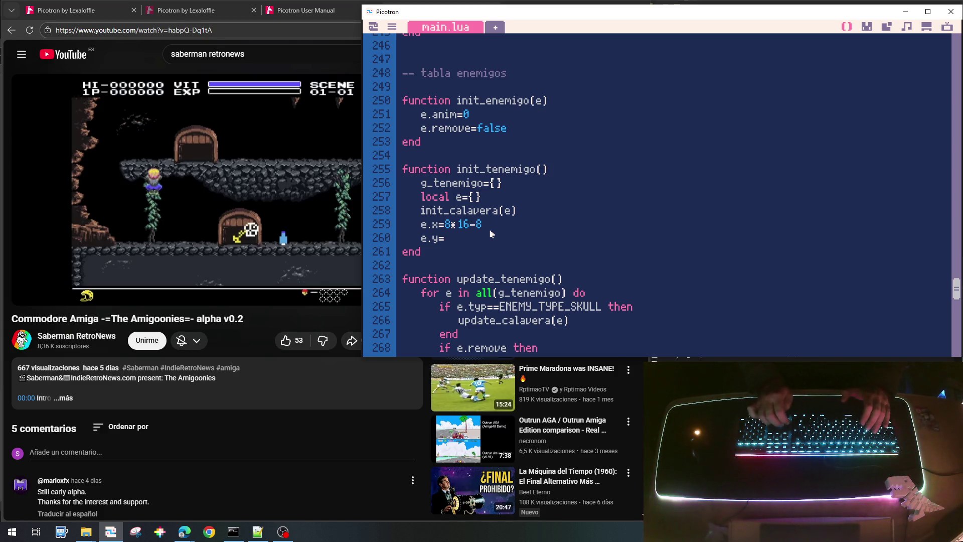
text(11)
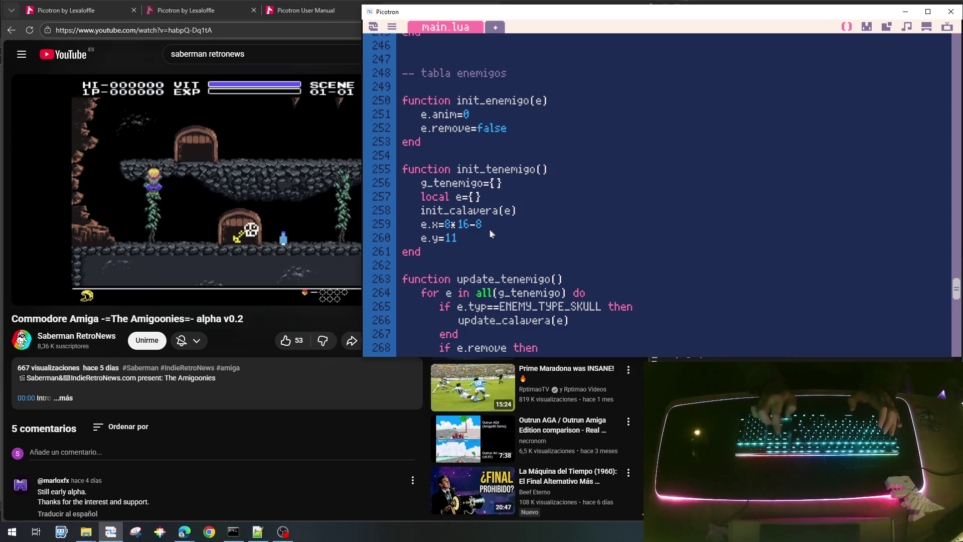
key(Up)
key(BackSpace)
text(+)
key(Down)
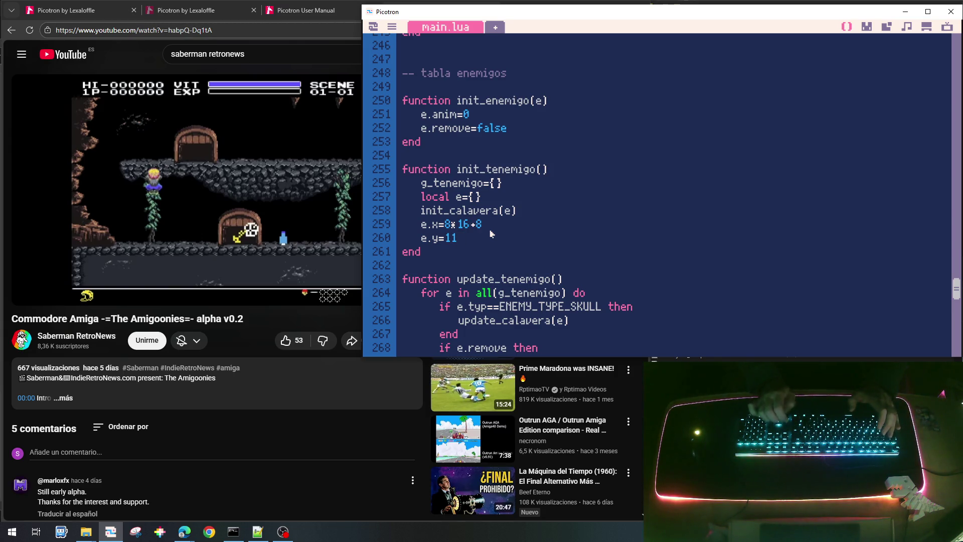
text(16+8)
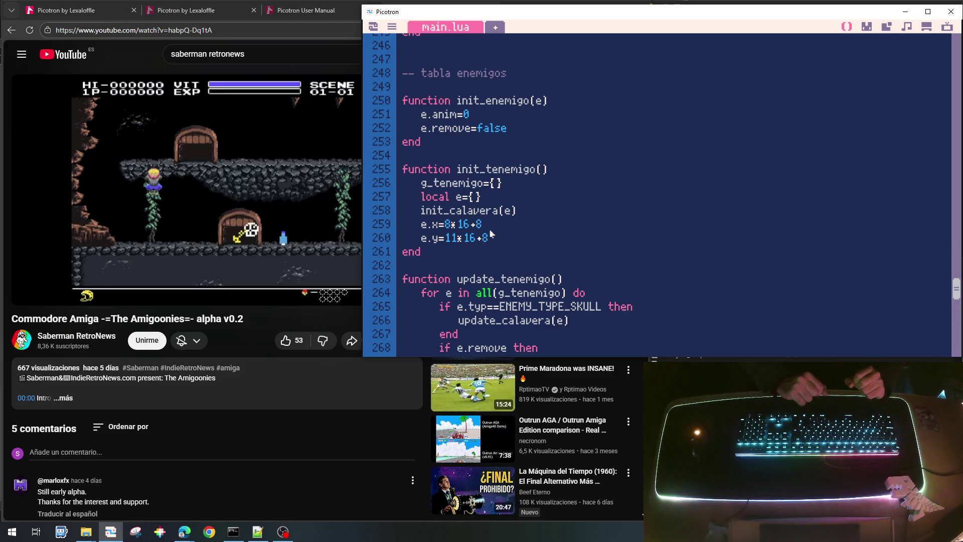
Add e.hflip=false and select the init_tenemigo name for reuse.
key(Return)
text(e.)
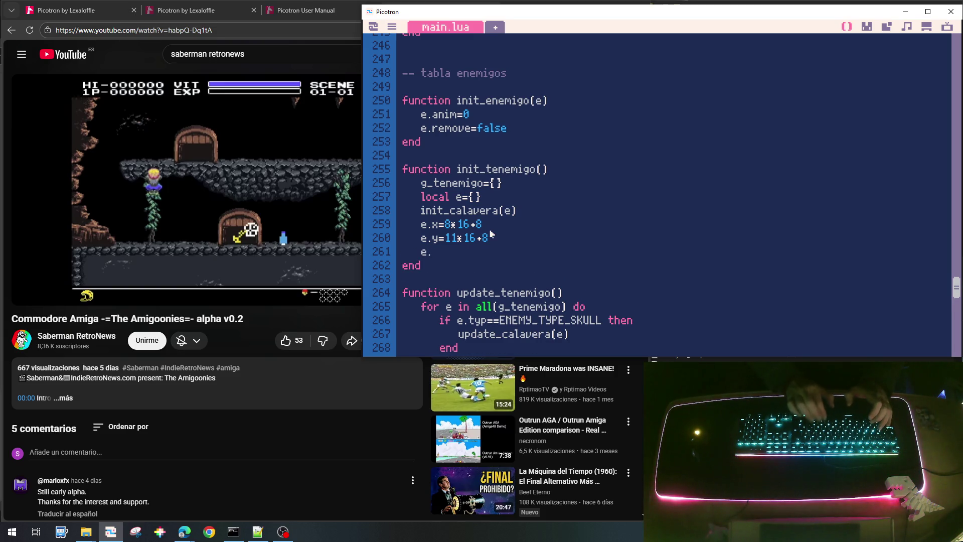
text(hflip=)
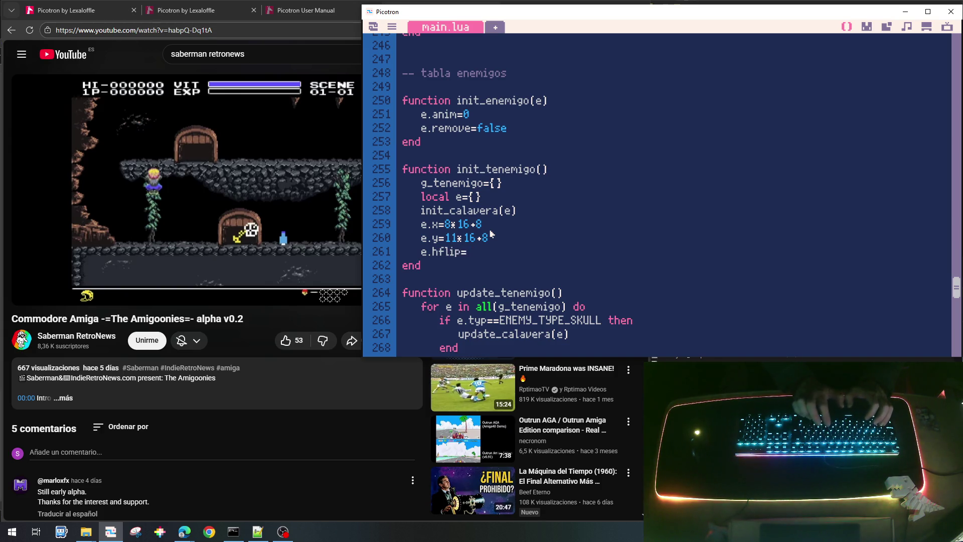
text(fal)
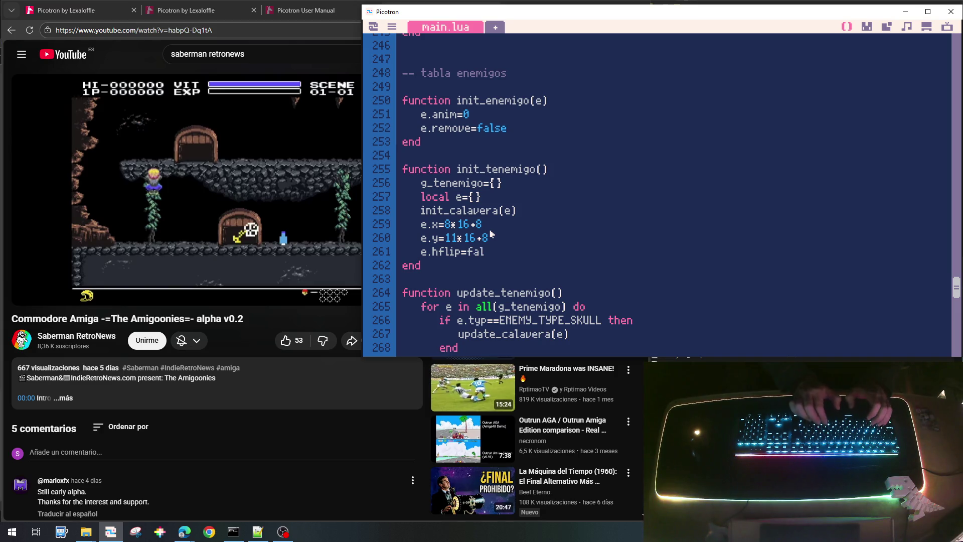
text(se)
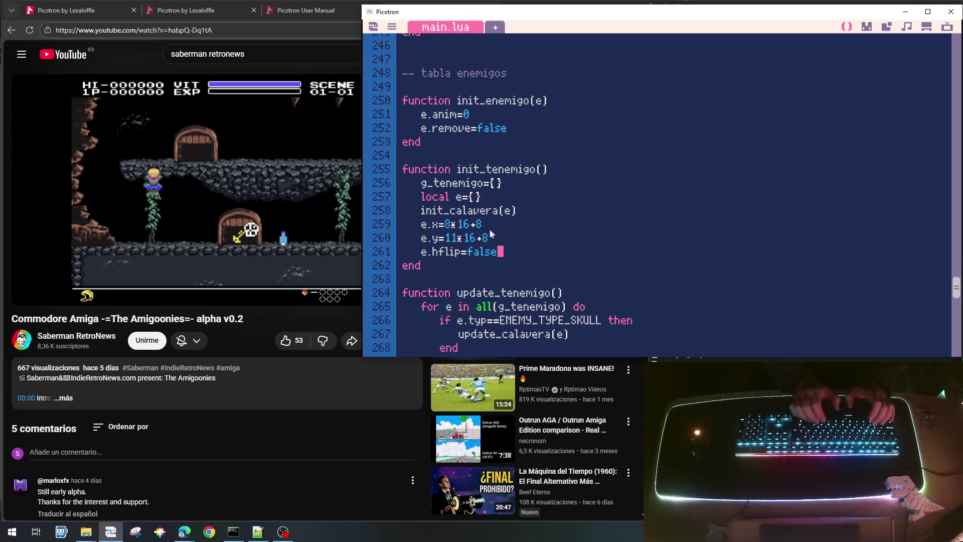
key(Return)
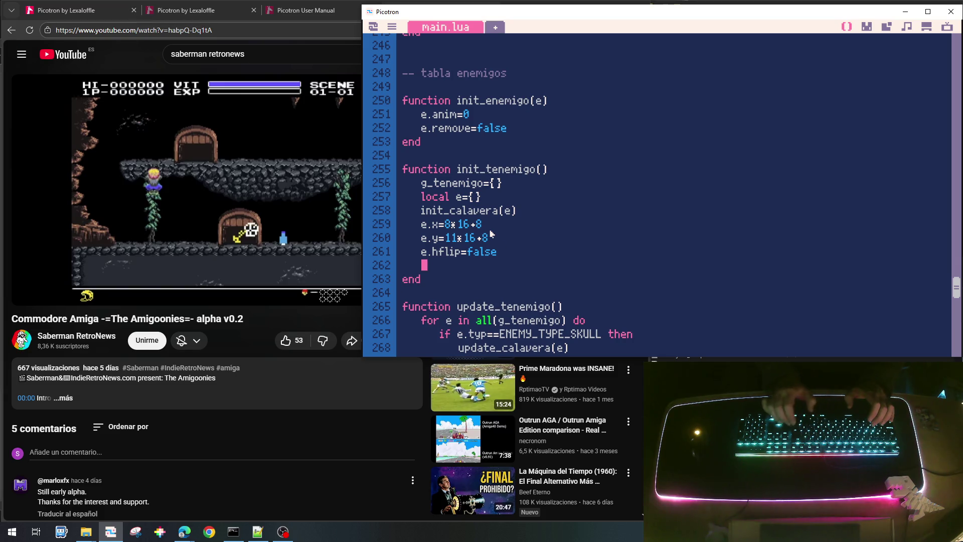
key(BackSpace)
key(BackSpace)
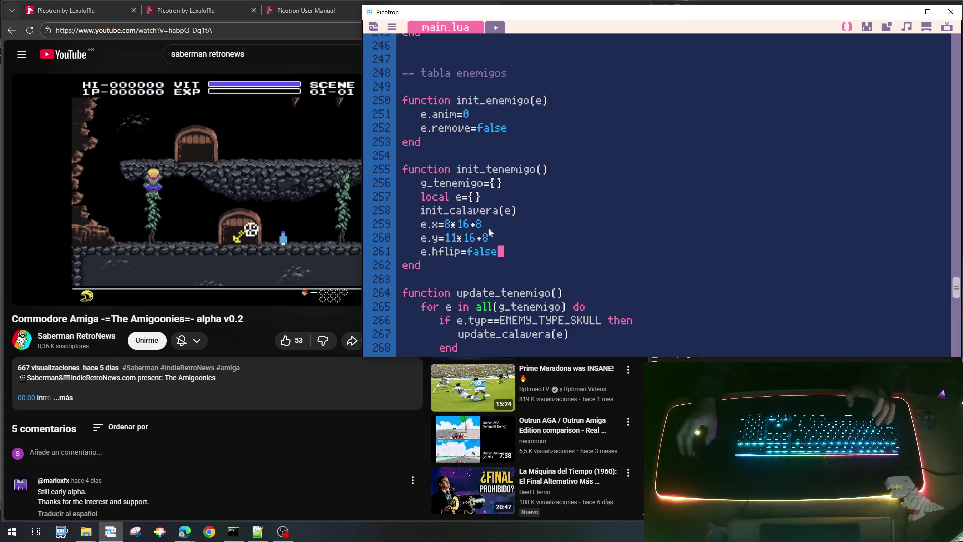
drag(458, 170, 536, 171)
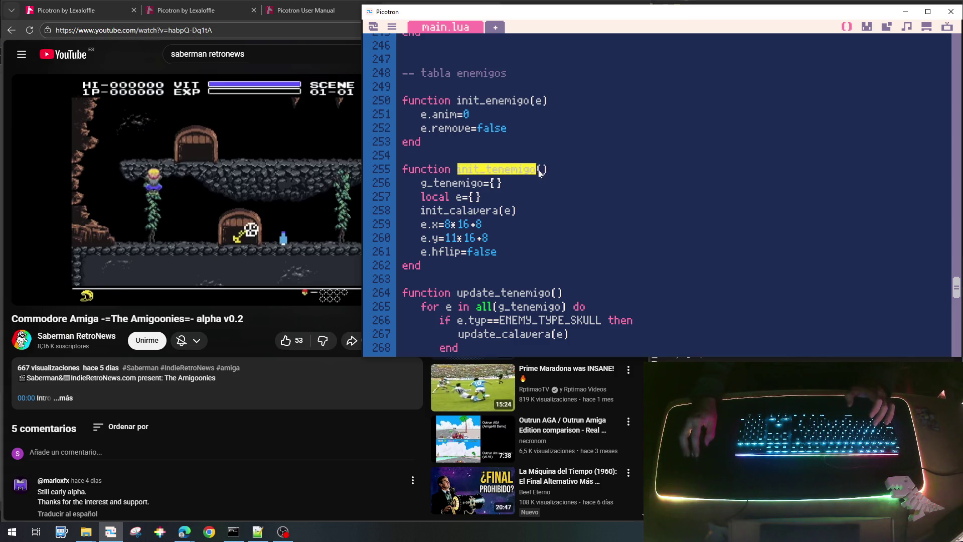
Call init_tenemigo() in init_game after init_camera().
scroll(554, 261, down, 5)
scroll(554, 261, down, 8)
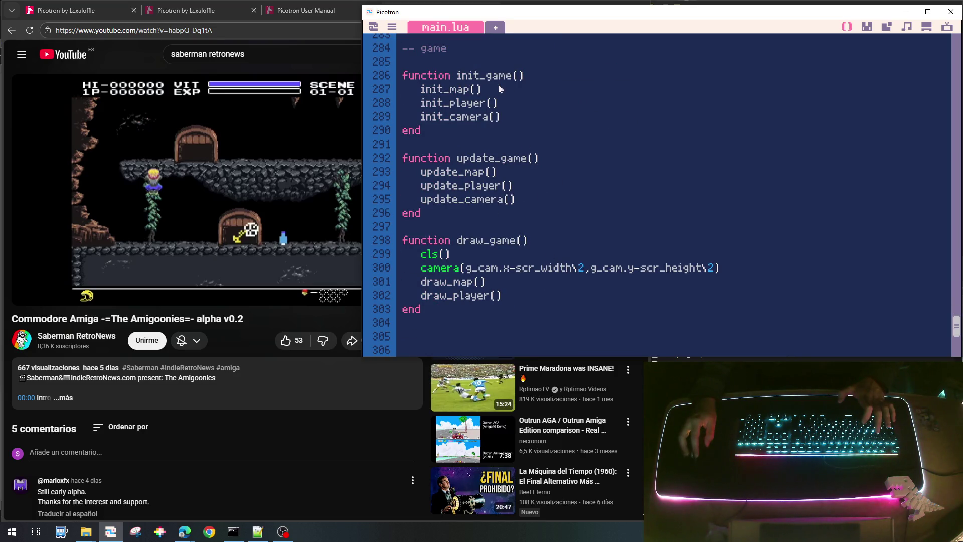
click(511, 118)
key(Return)
text(init_tenemigo())
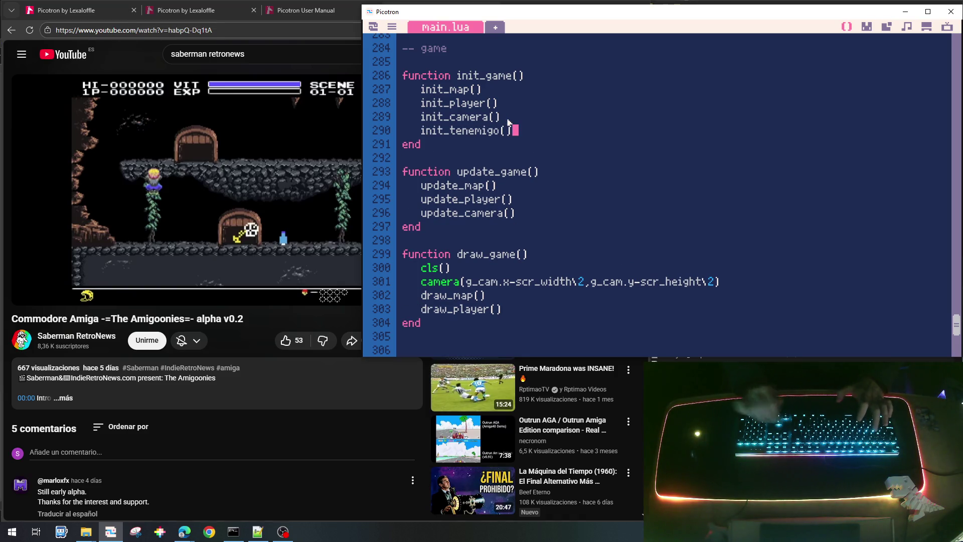
Call update_tenemigo() in update_game after update_camera().
click(537, 221)
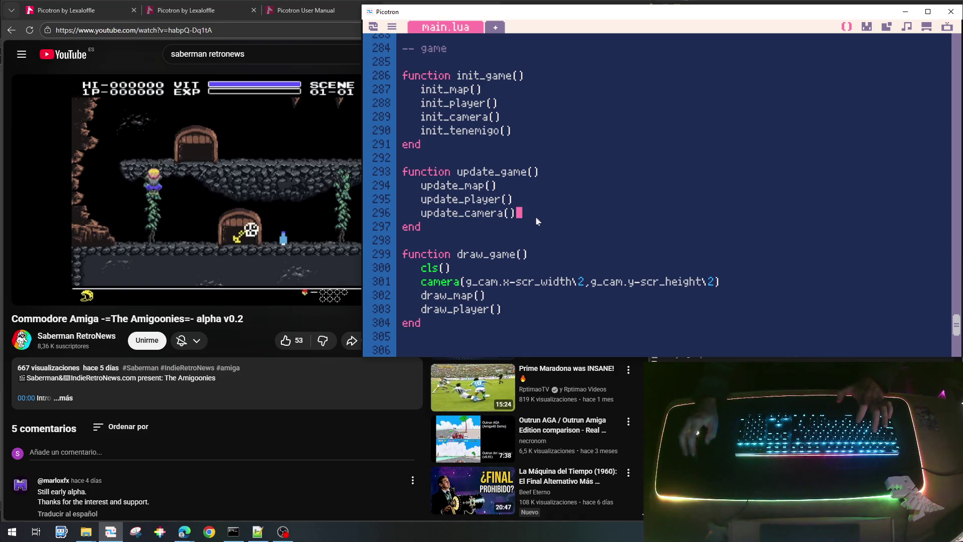
key(Return)
text(init_tenemigo())
key(Home)
key(Delete)
key(Delete)
key(Delete)
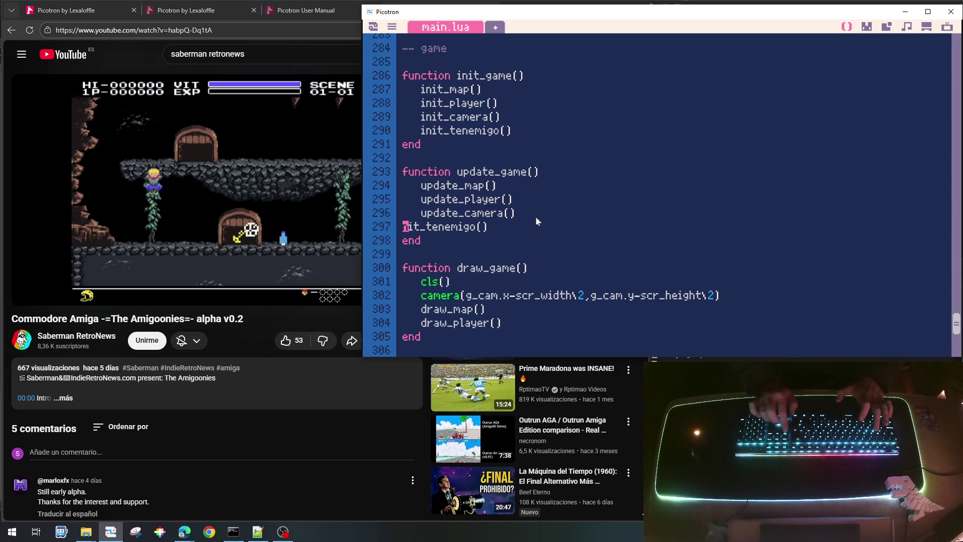
key(Tab)
text(update)
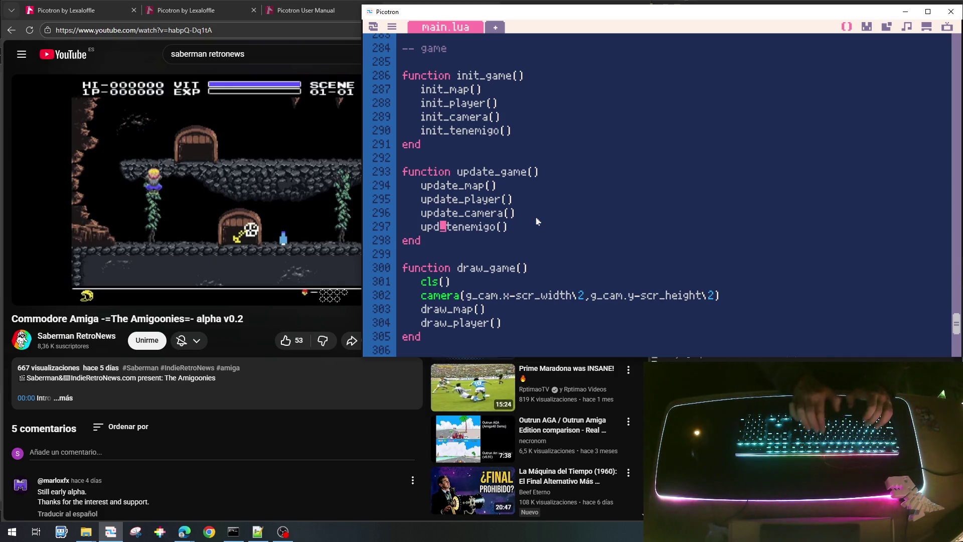
Call draw_tenemigo() in draw_game, then save and run the cart.
key(Down)
key(Down)
key(Down)
key(Down)
key(End)
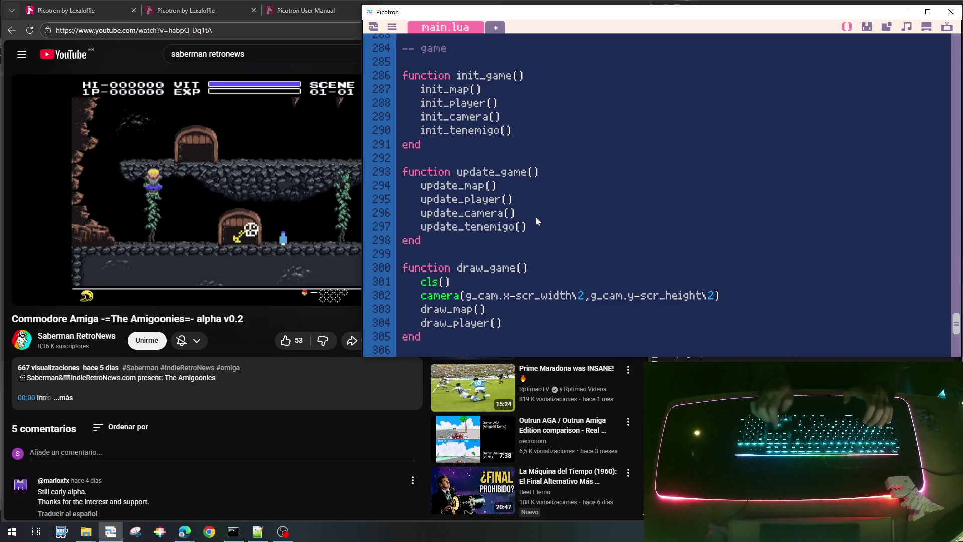
key(Return)
text(init_tenemigo())
key(Home)
key(Delete)
key(Delete)
key(Delete)
text(draw)
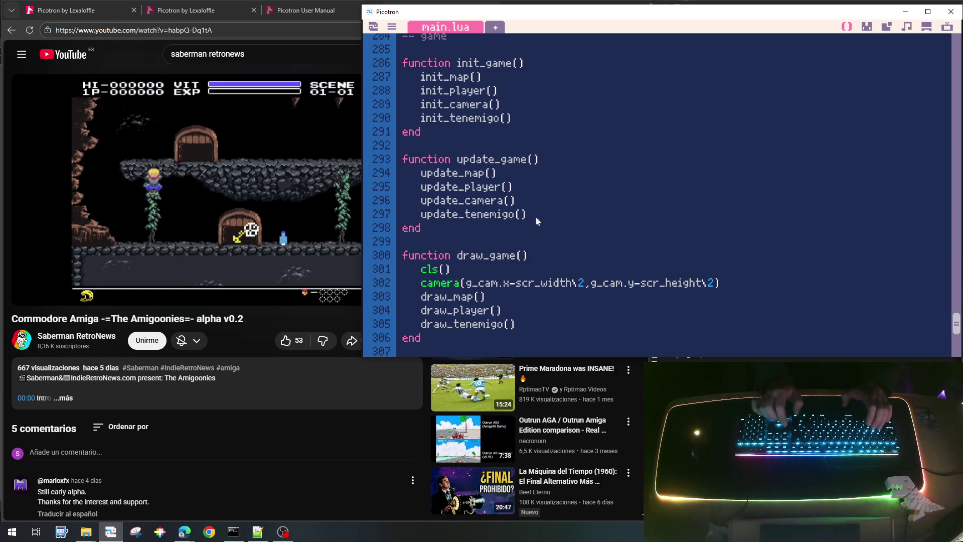
key(ctrl+s)
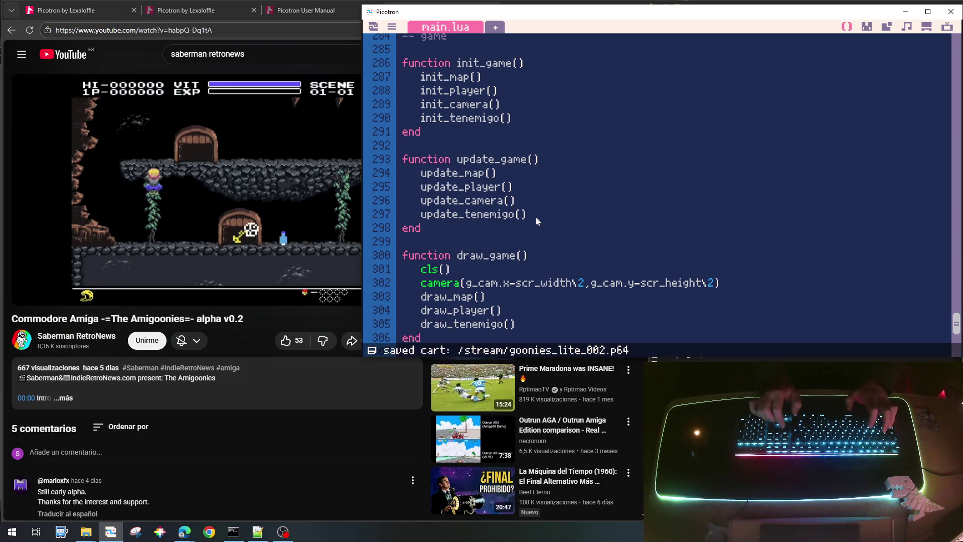
key(ctrl+r)
Playtest the level briefly, then stop the game.
key(Right)
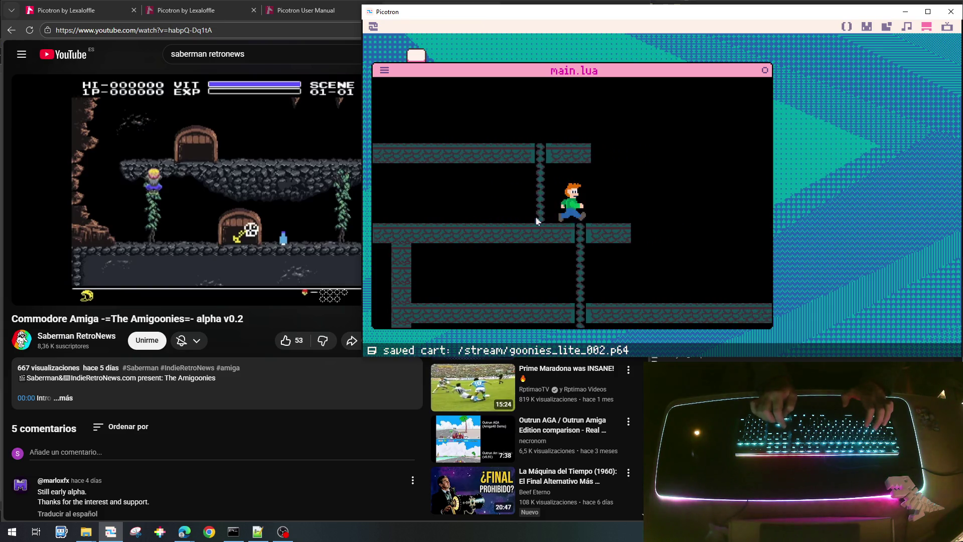
key(Left)
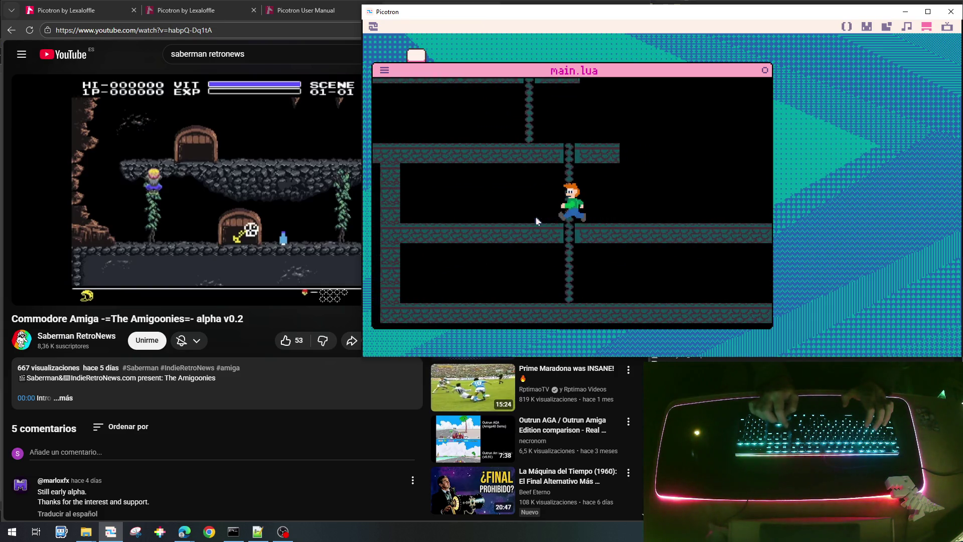
key(Escape)
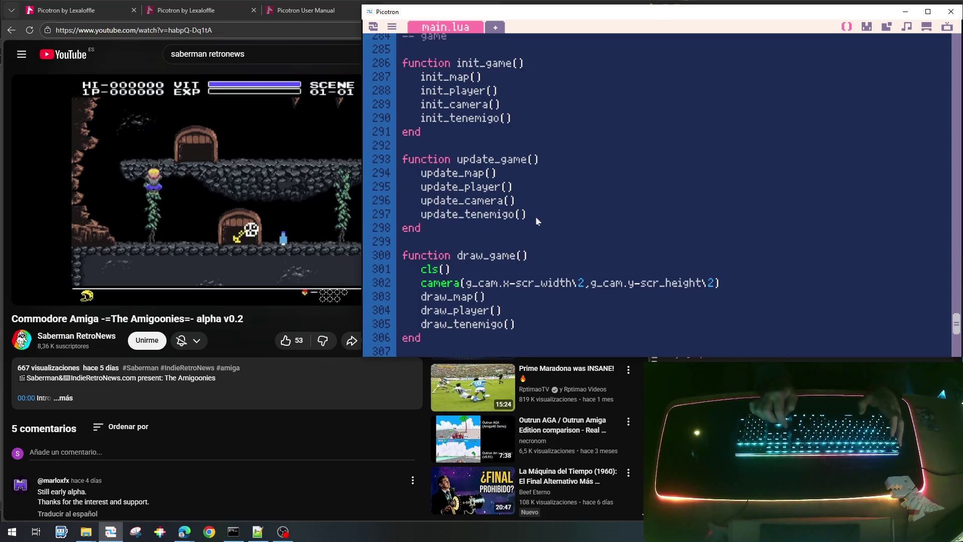
Add add(g_tenemigo,e) after e.hflip=false, then save and rerun.
scroll(538, 221, up, 5)
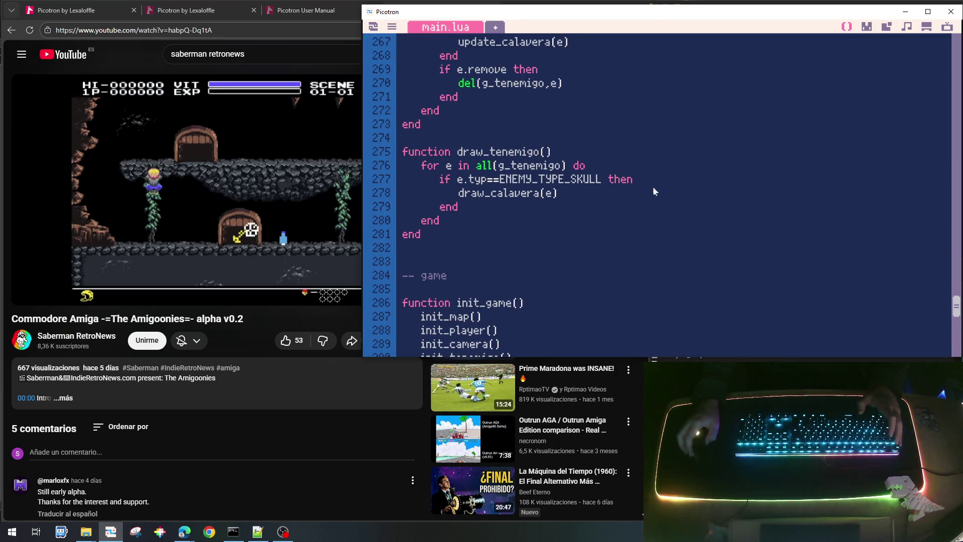
scroll(646, 194, up, 4)
scroll(646, 194, up, 2)
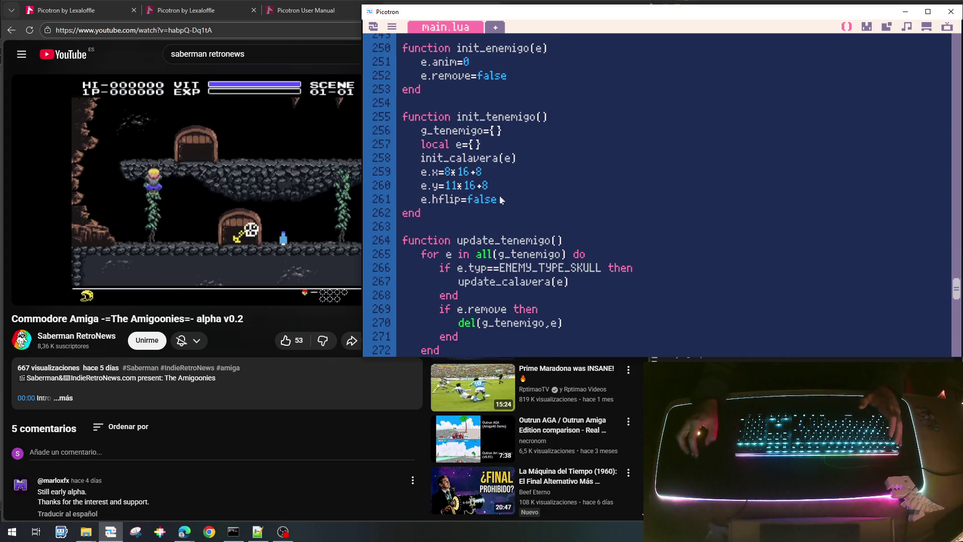
key(Return)
text(add(g_tenemigo,e)
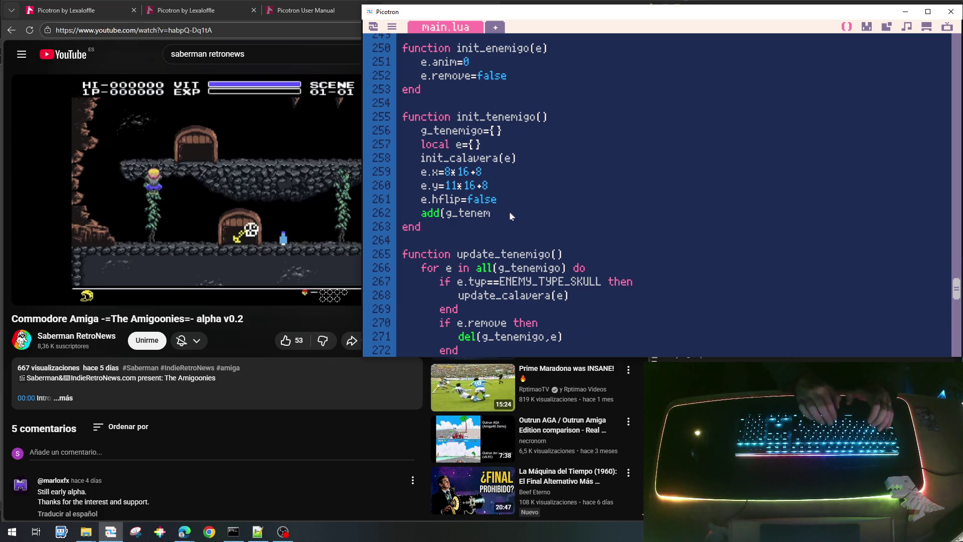
text())
key(ctrl+s)
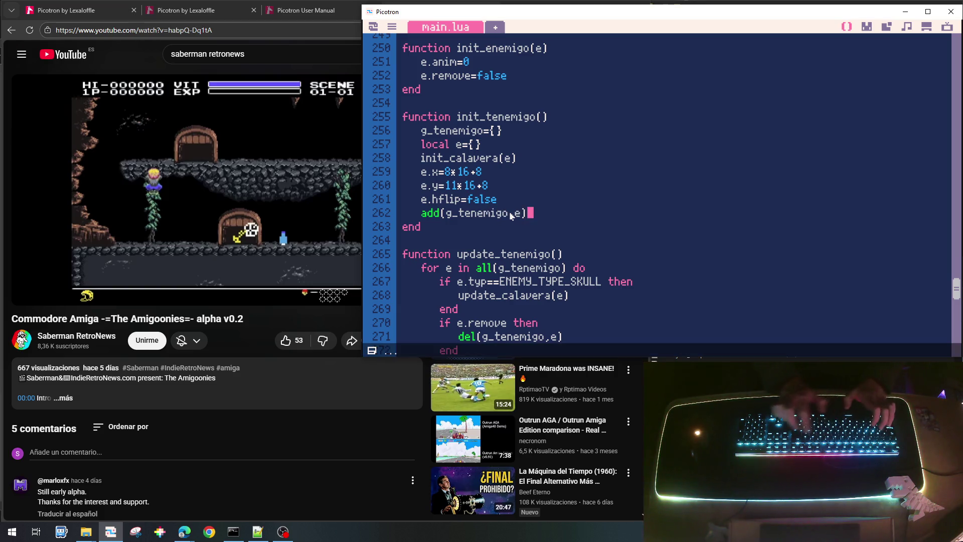
key(ctrl+r)
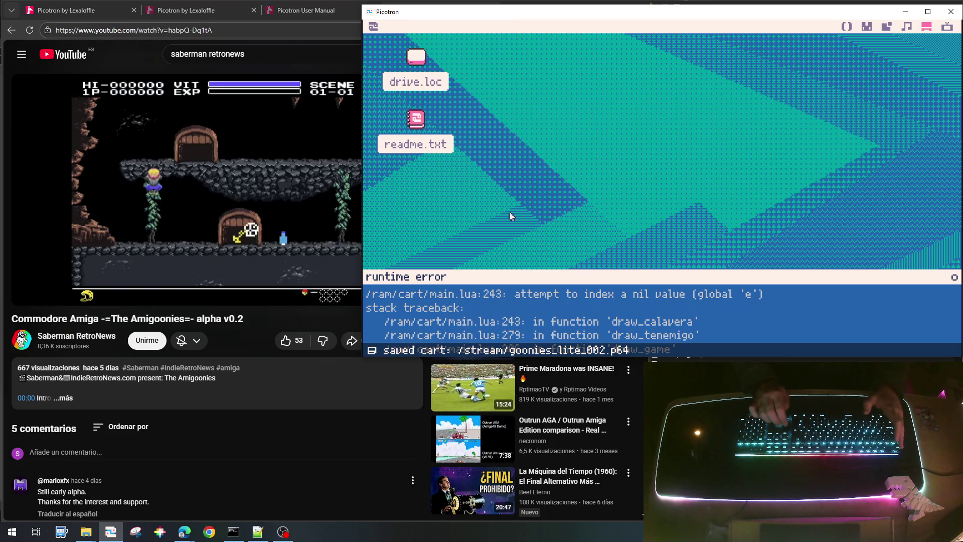
Dismiss the runtime error and check its message in the terminal.
key(Escape)
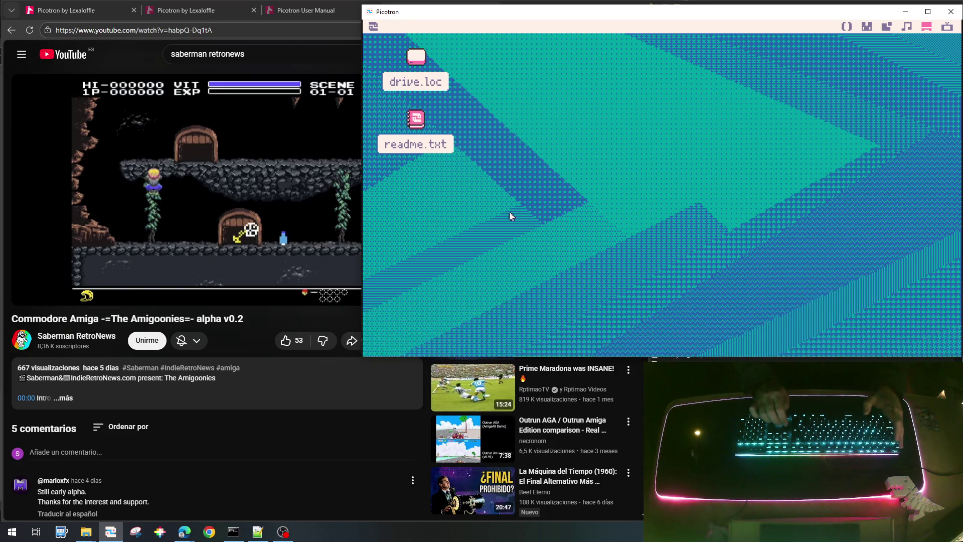
key(Escape)
key(ctrl+r)
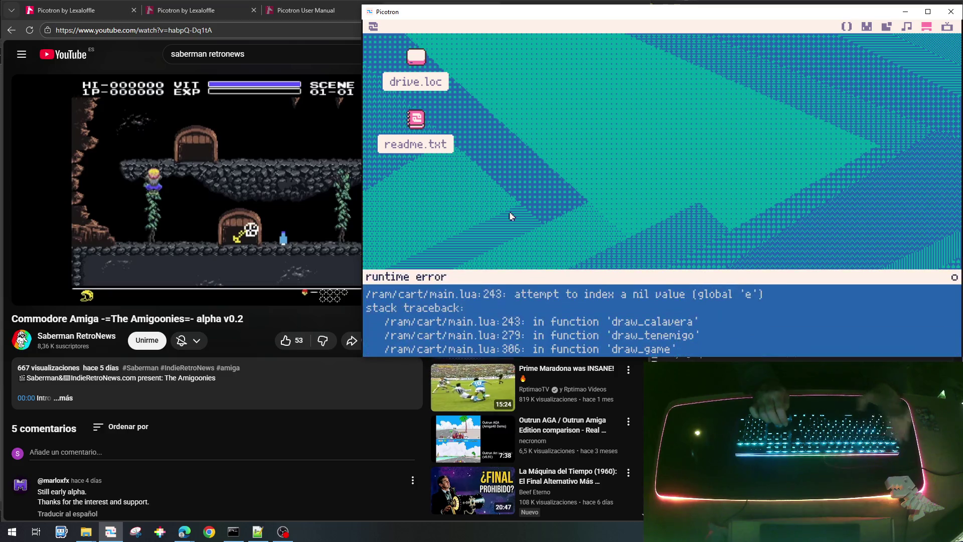
key(Escape)
key(Escape)
key(ctrl+r)
key(Escape)
key(Escape)
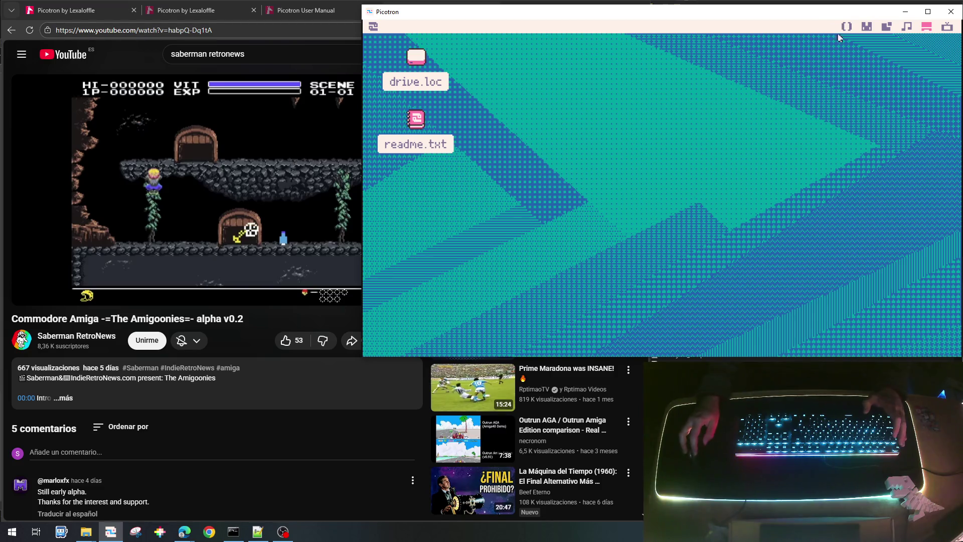
Change draw_calavera() to draw_calavera(e), then save and rerun the cart.
click(847, 29)
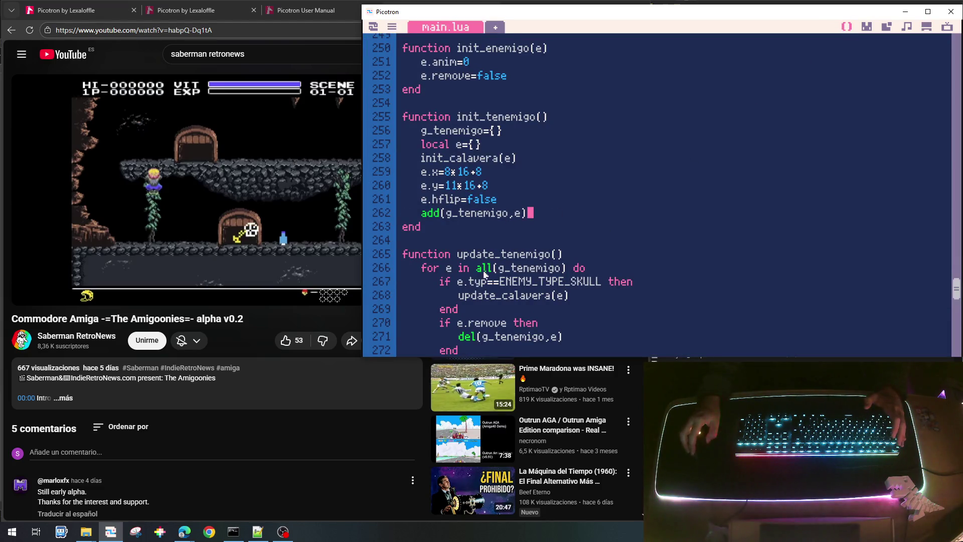
scroll(482, 294, up, 3)
scroll(480, 292, up, 2)
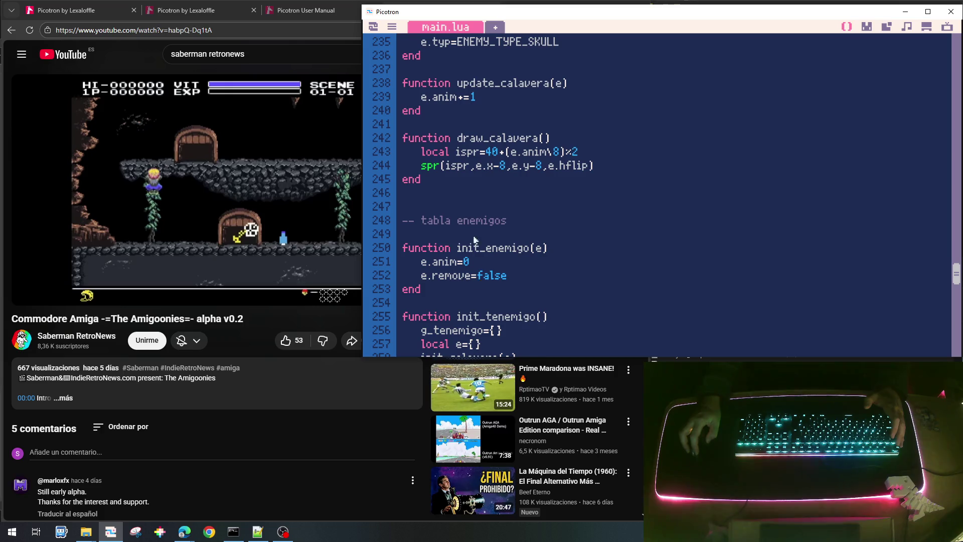
click(545, 140)
text(e)
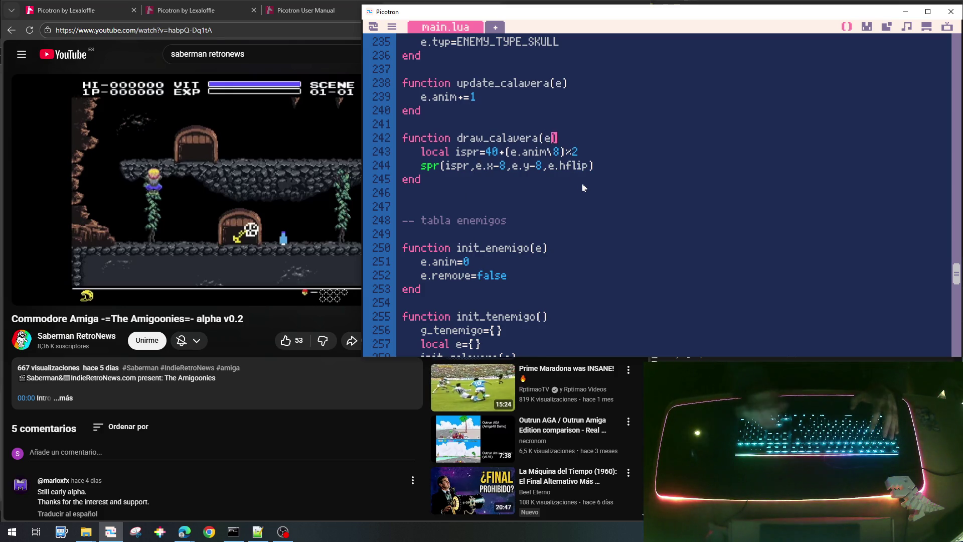
key(ctrl+s)
key(ctrl+r)
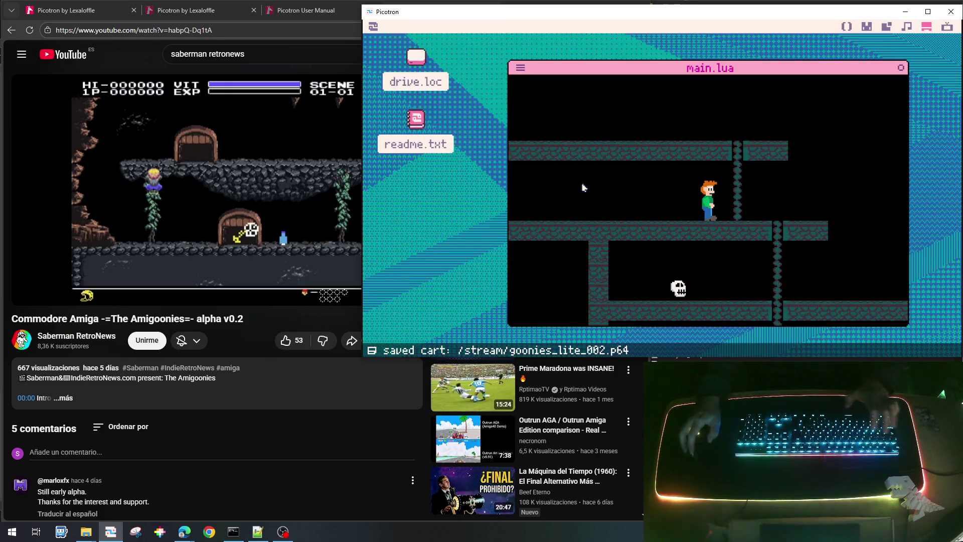
Walk to the ladder, climb down, move around the skull, then return to main.lua.
key(Right)
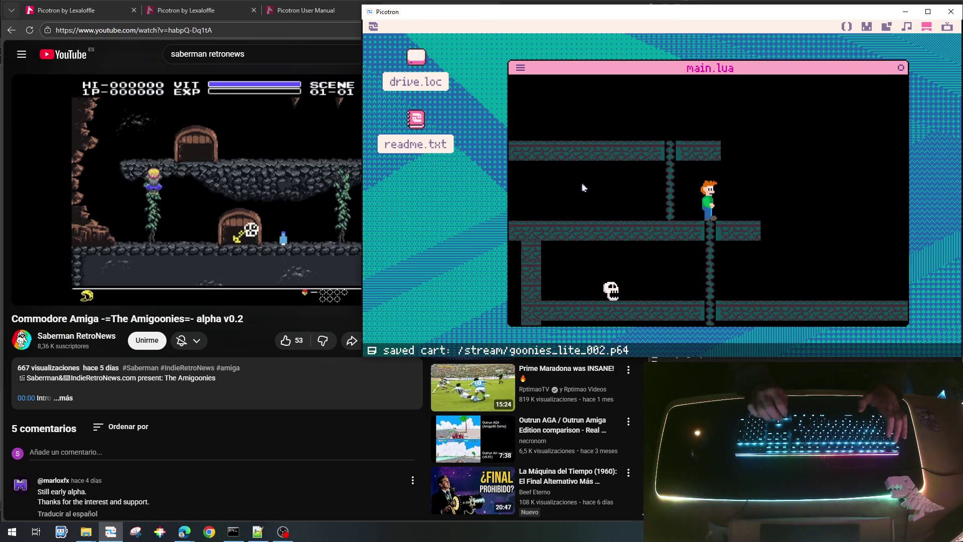
key(Down)
key(Left)
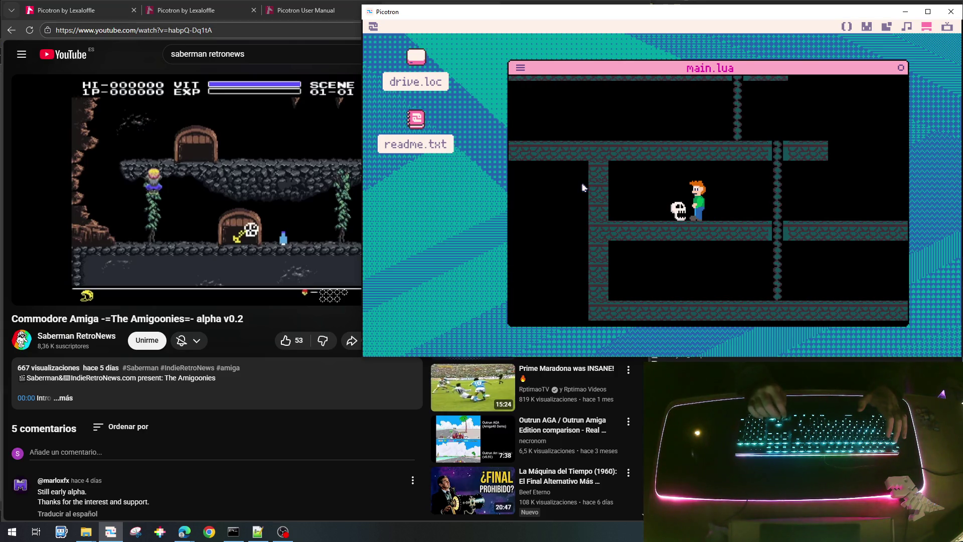
key(Right)
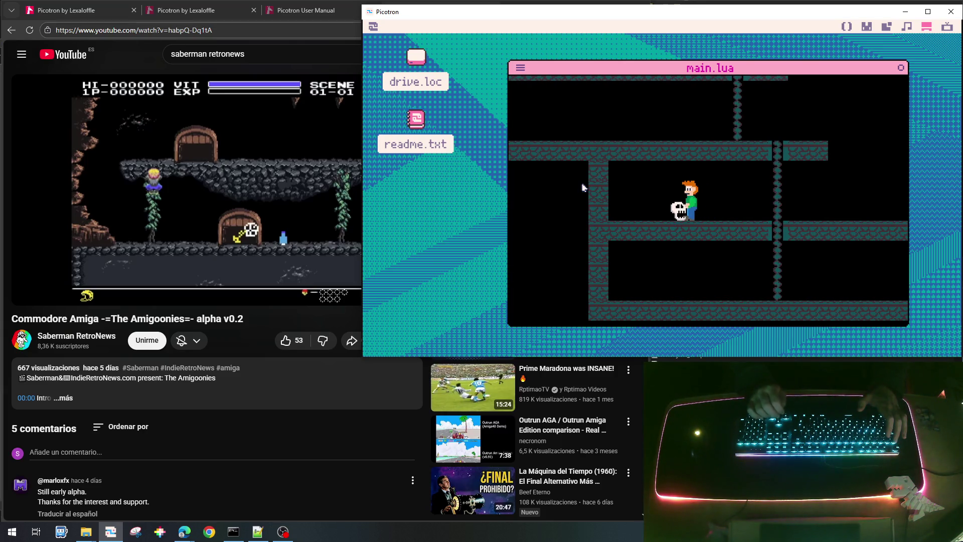
key(Left)
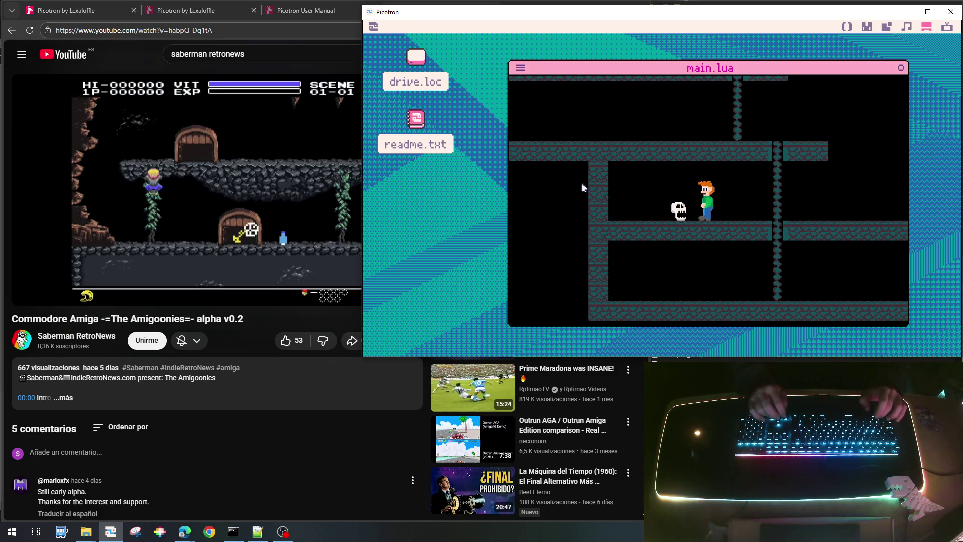
key(Right)
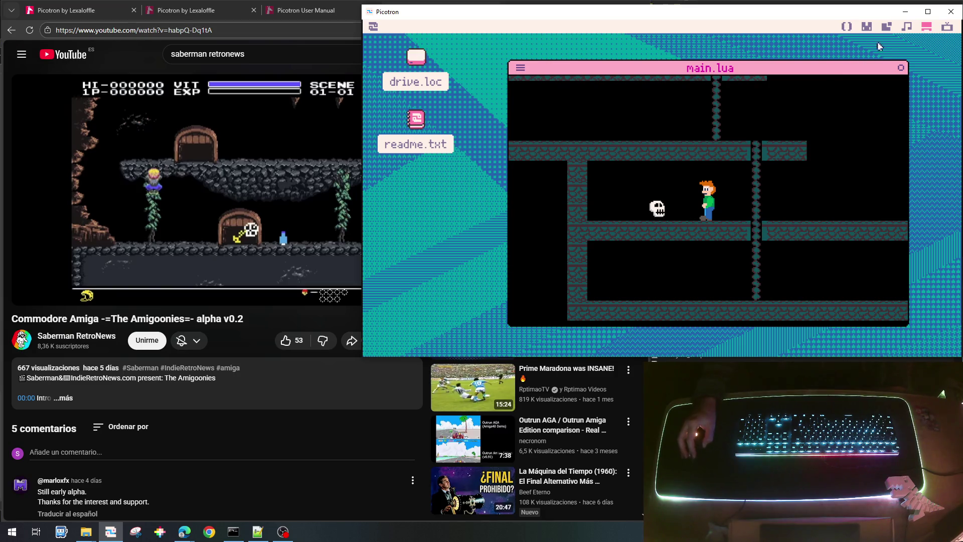
click(848, 26)
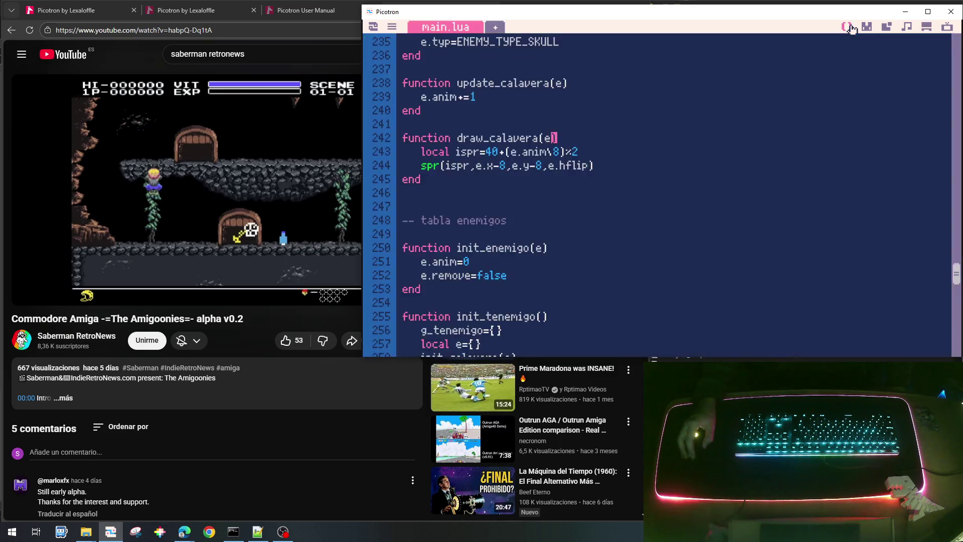
scroll(619, 209, up, 1)
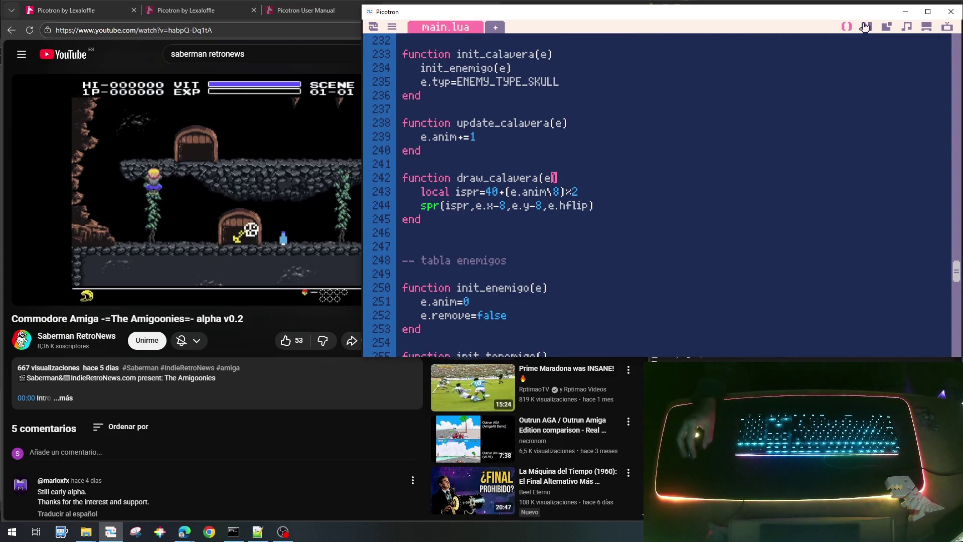
click(866, 27)
click(949, 28)
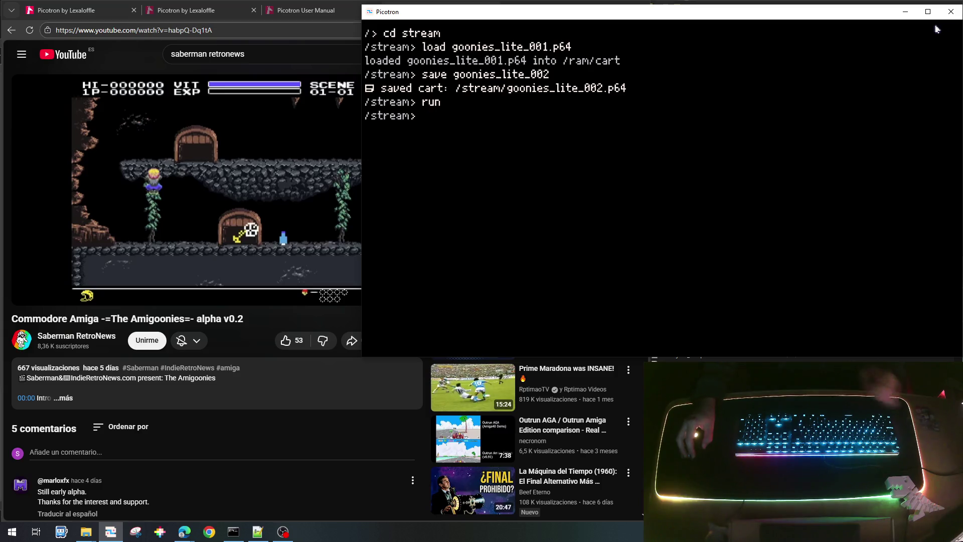
key(Escape)
click(931, 27)
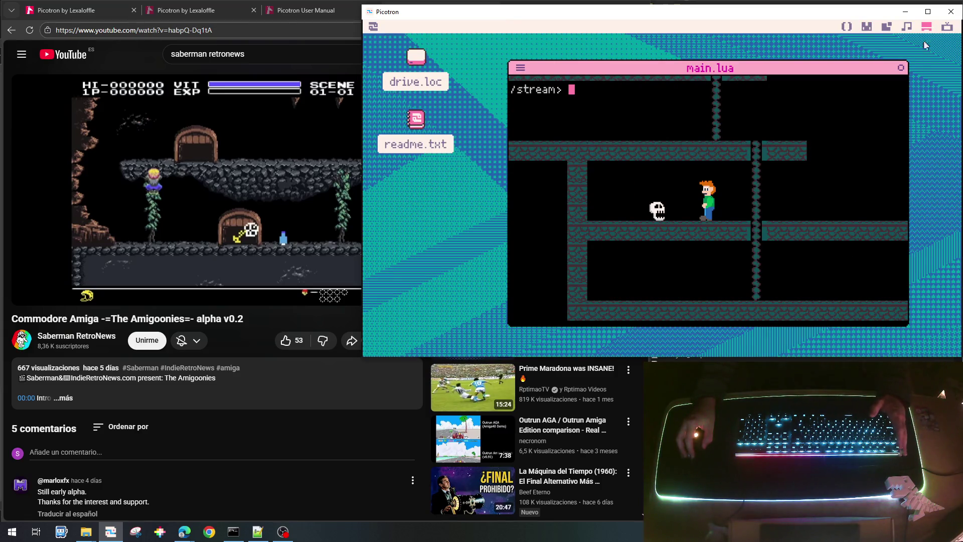
click(848, 27)
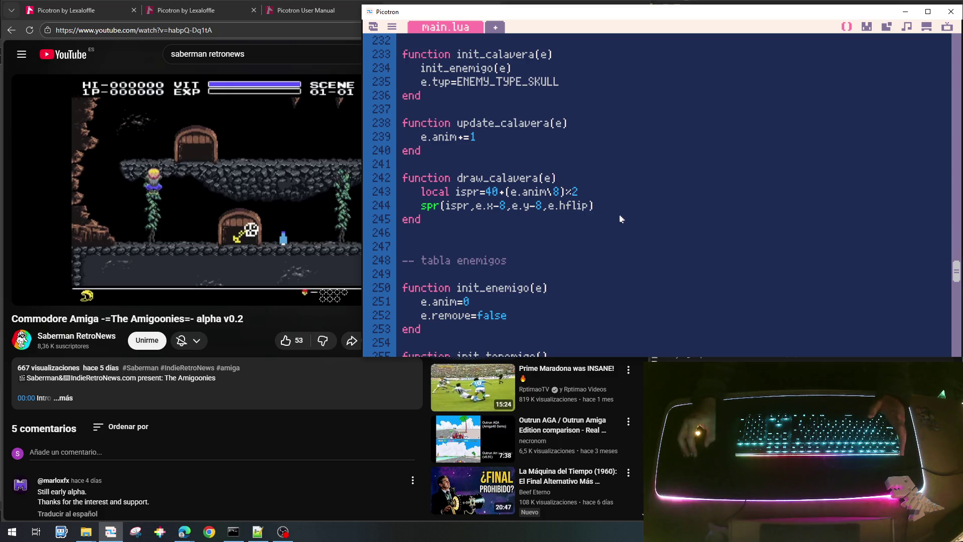
Add patrol limits e.xmin=e.x-4*16 and e.xmax=e.x+4*16 below e.y.
scroll(614, 214, up, 1)
scroll(614, 211, down, 5)
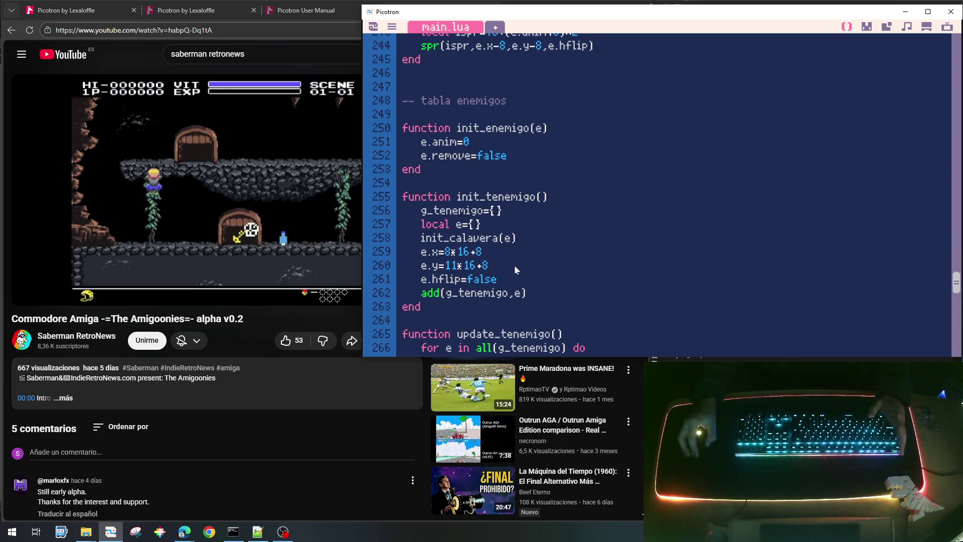
click(515, 268)
key(Return)
text(e.)
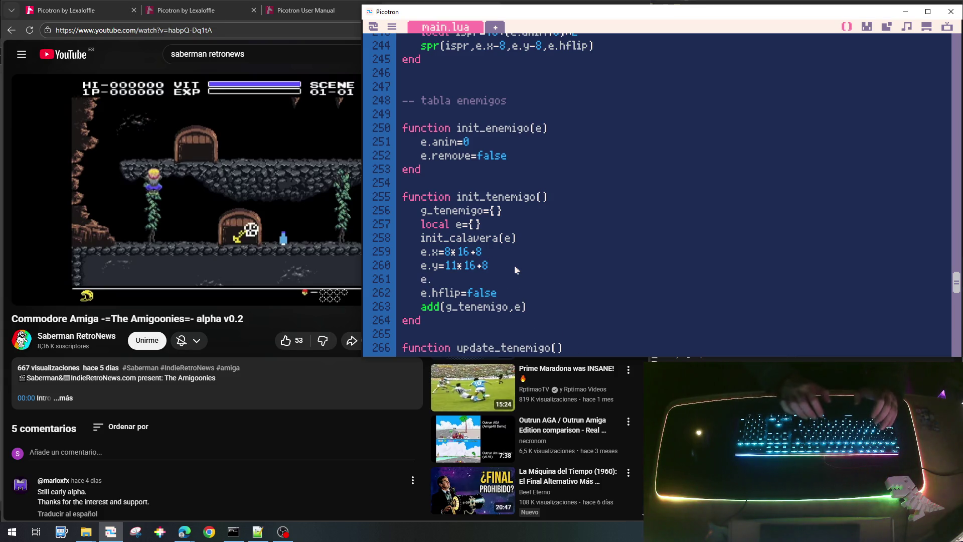
text(xmin)
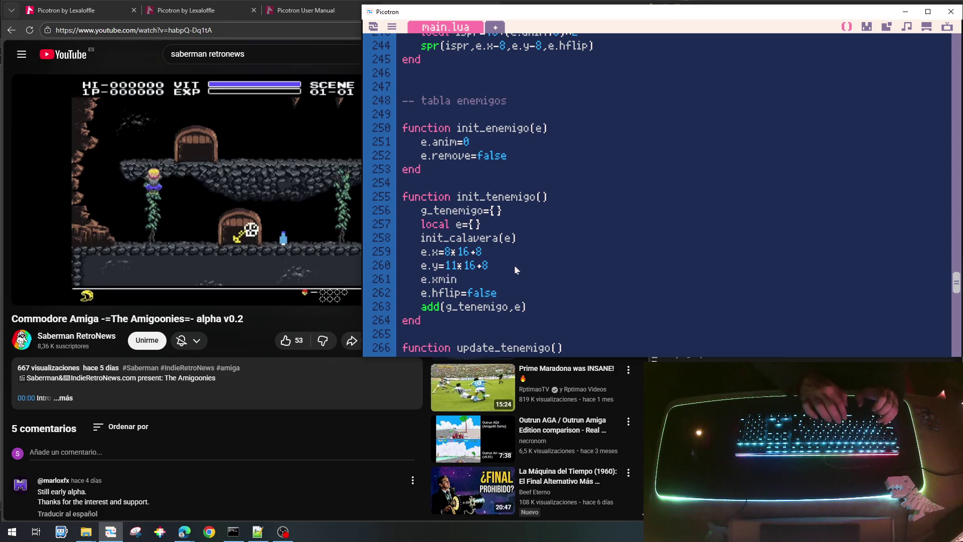
text(=)
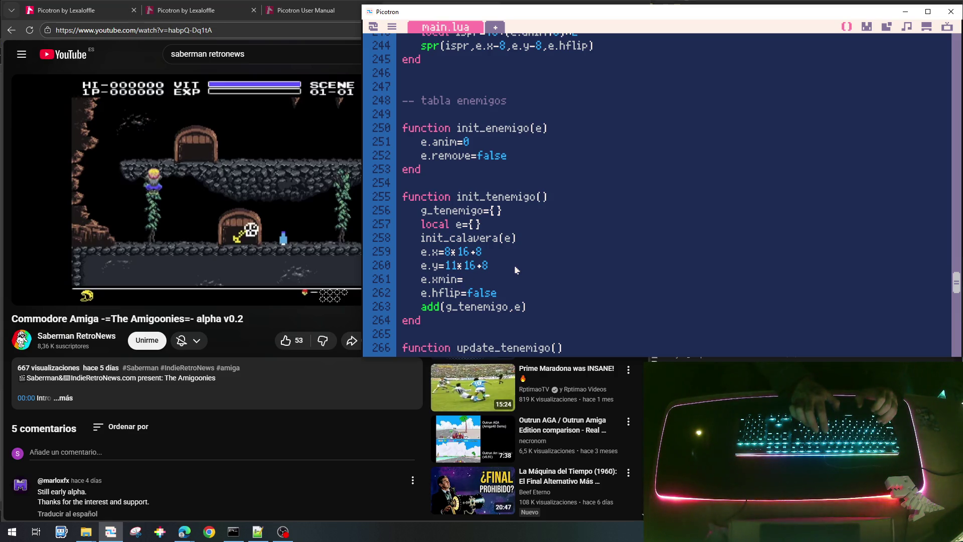
text(e)
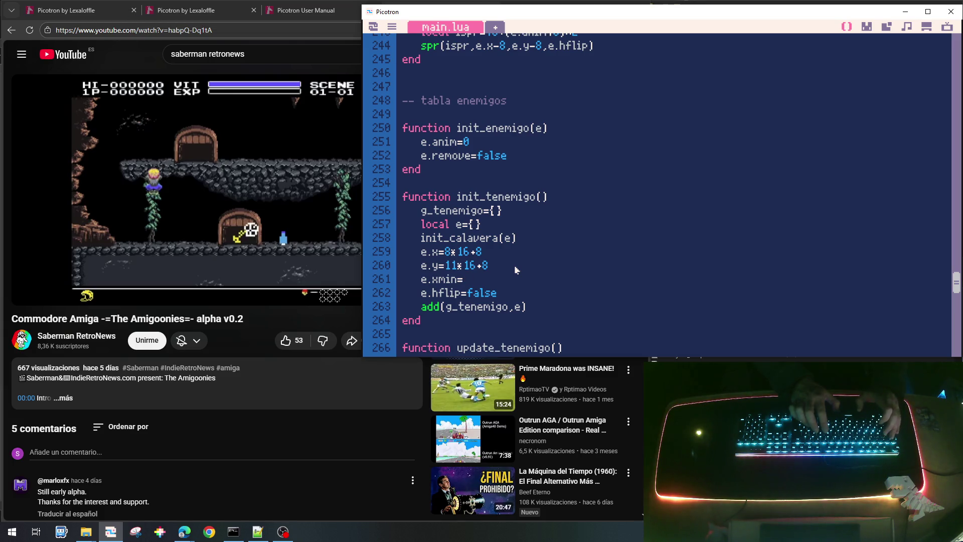
text(.x-)
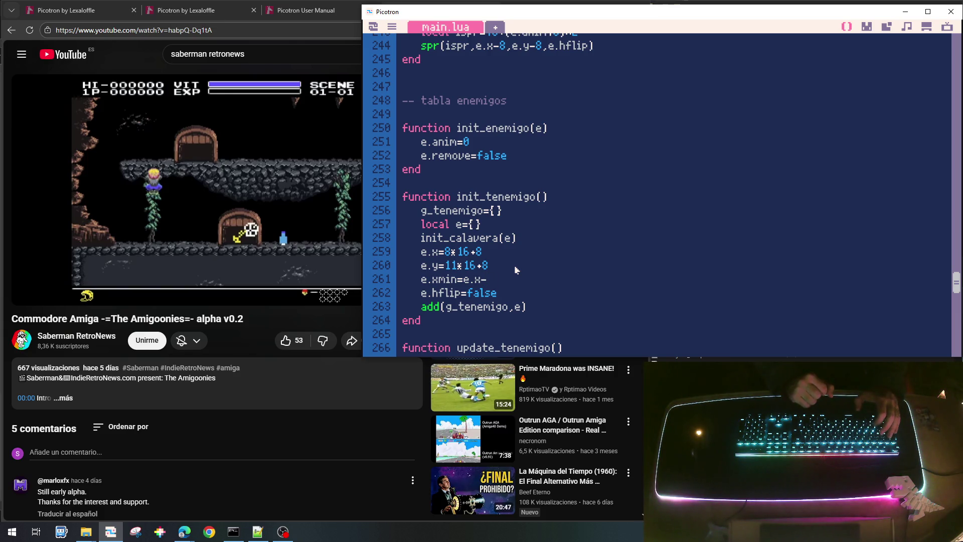
text(4*16)
key(Return)
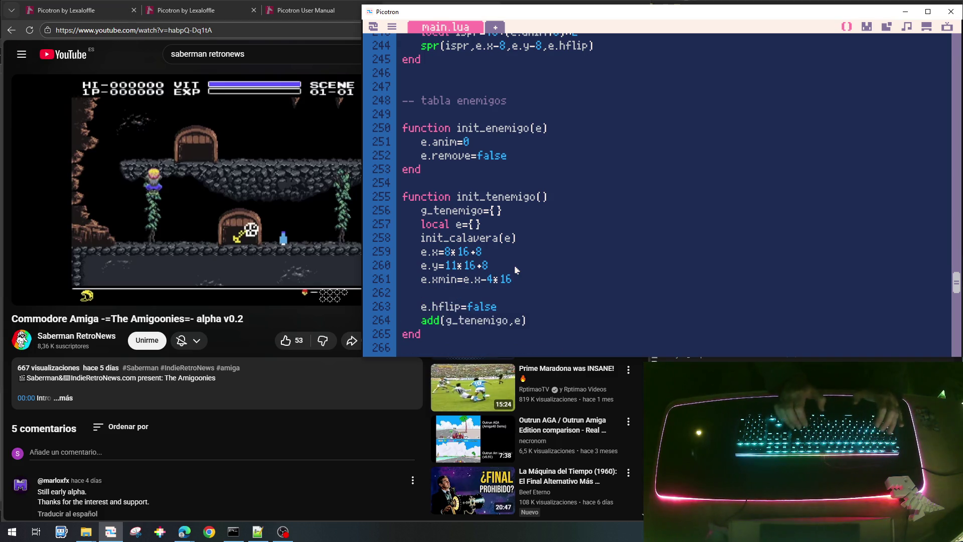
text(e.xmax=)
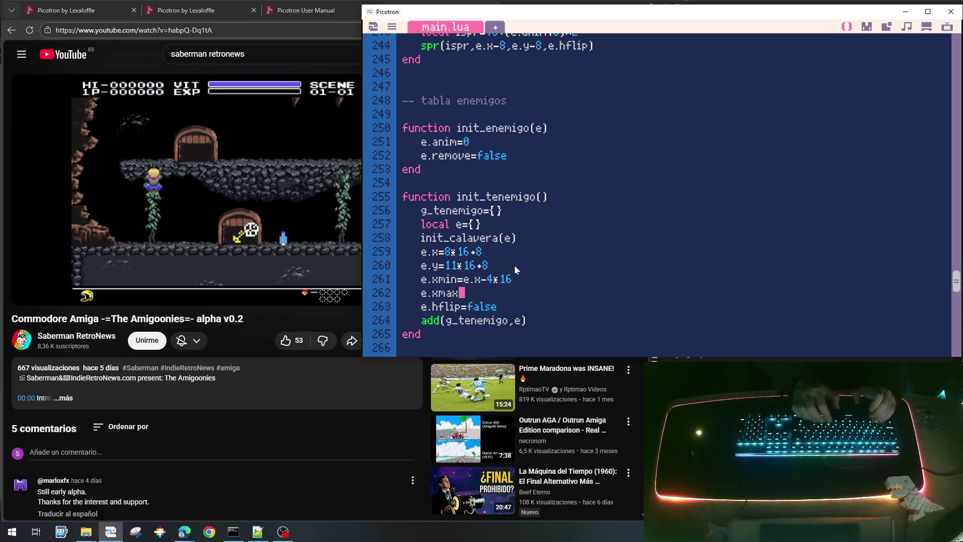
text(e.x)
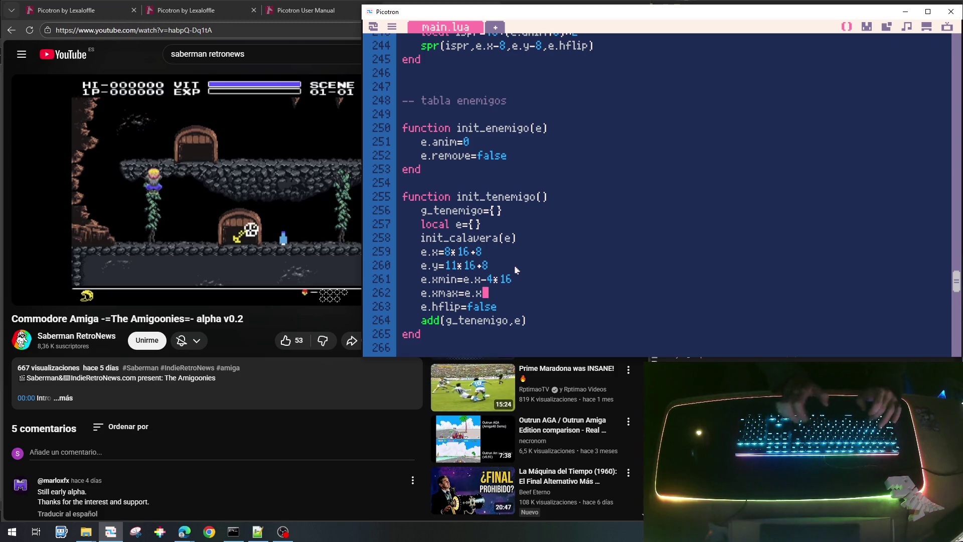
text(+4*16)
key(Left)
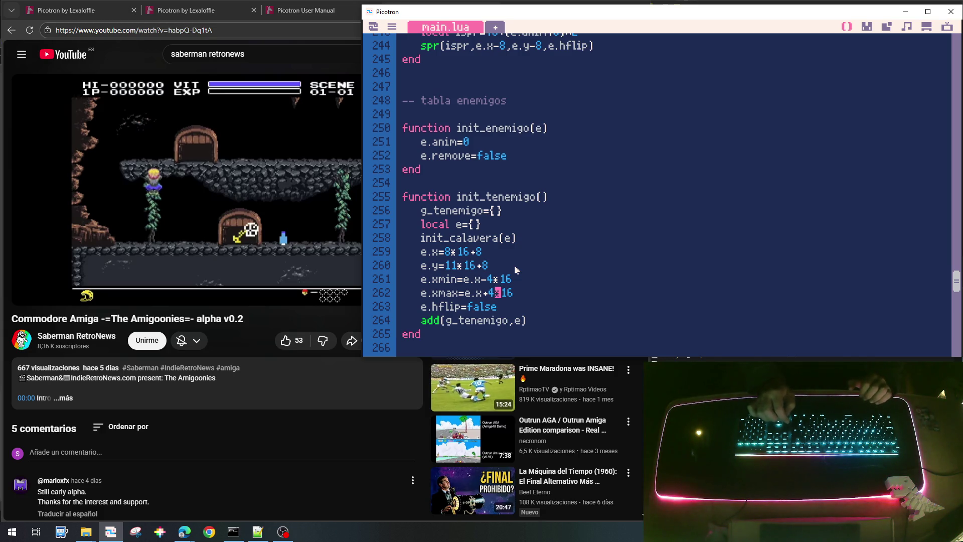
key(Up)
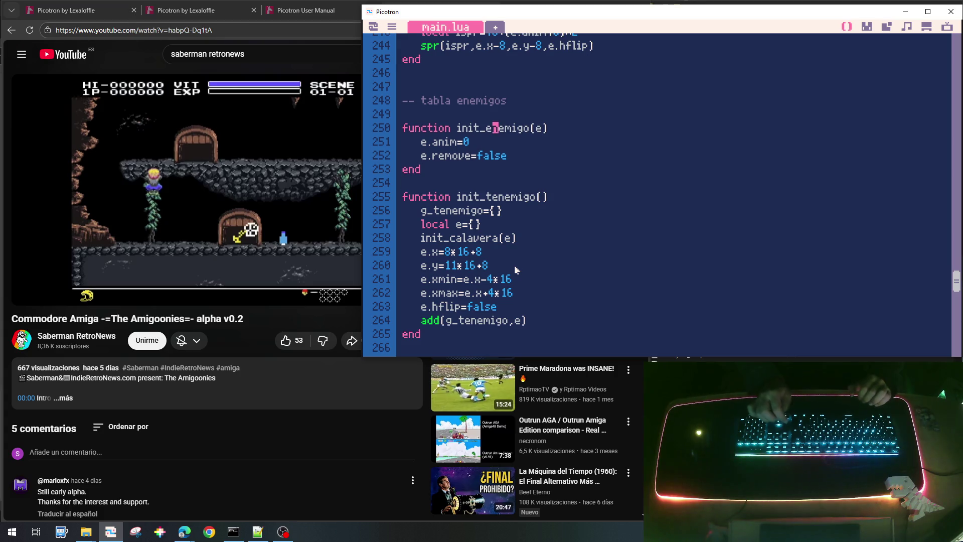
key(Up)
key(Up)
key(Up)
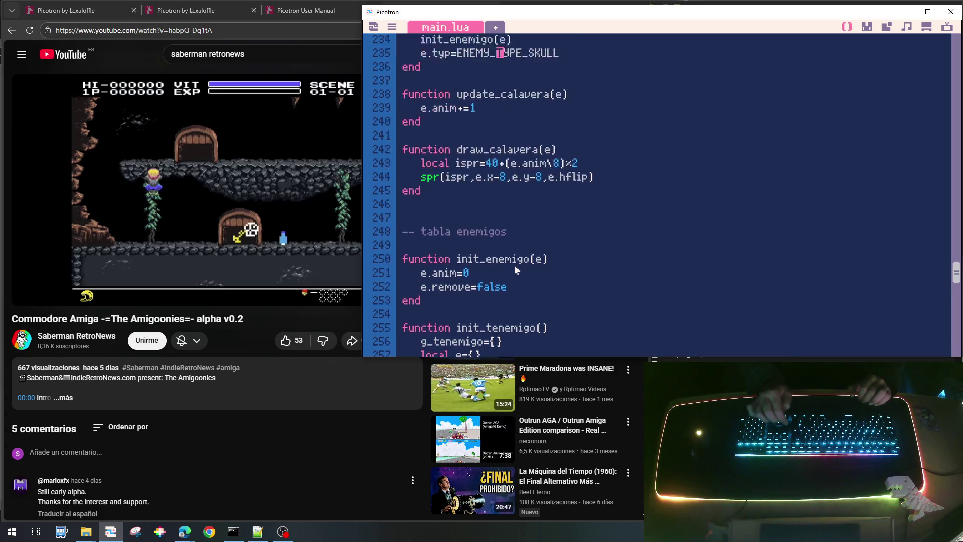
Add an 'if e.hflip then … end' block after the animation counter increment in update_calavera.
key(Down)
key(Down)
key(Down)
key(Up)
key(End)
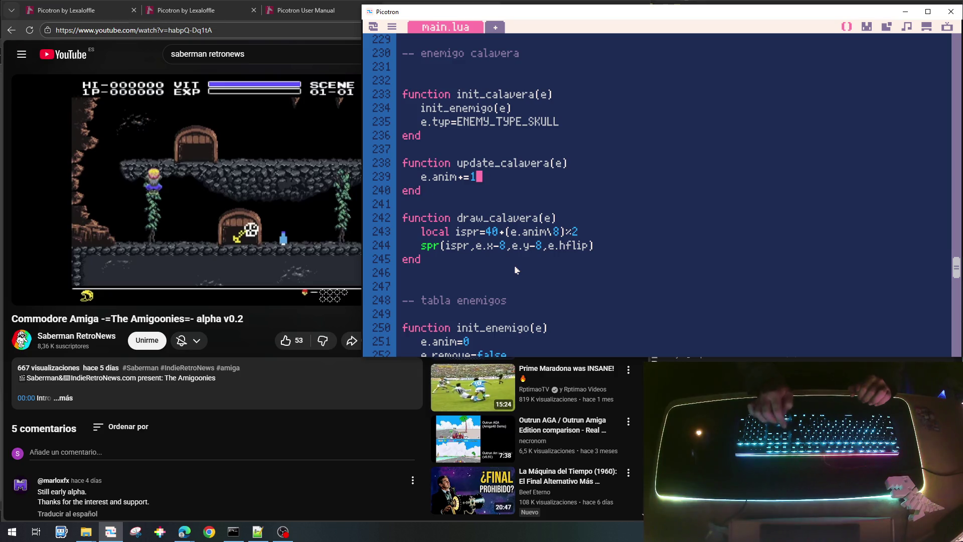
key(Return)
text(if )
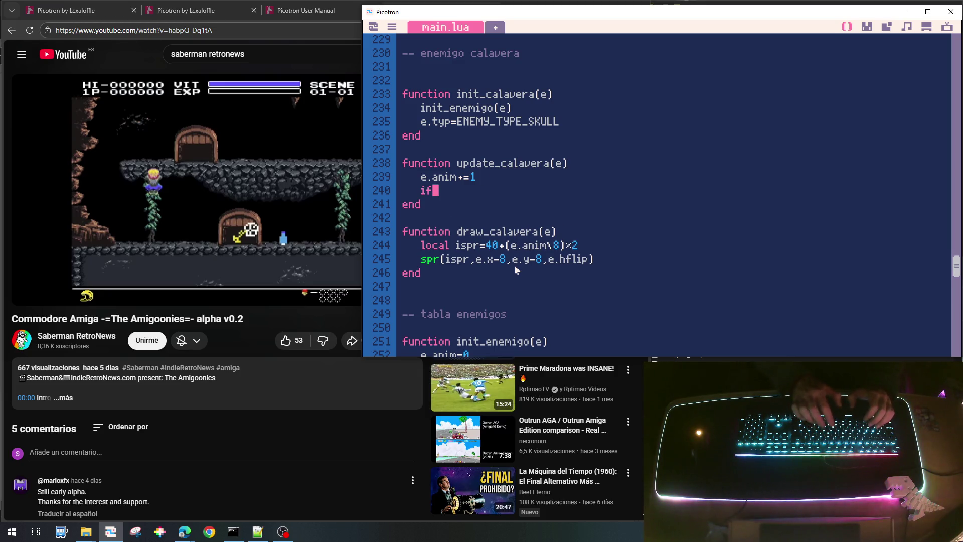
text(e.)
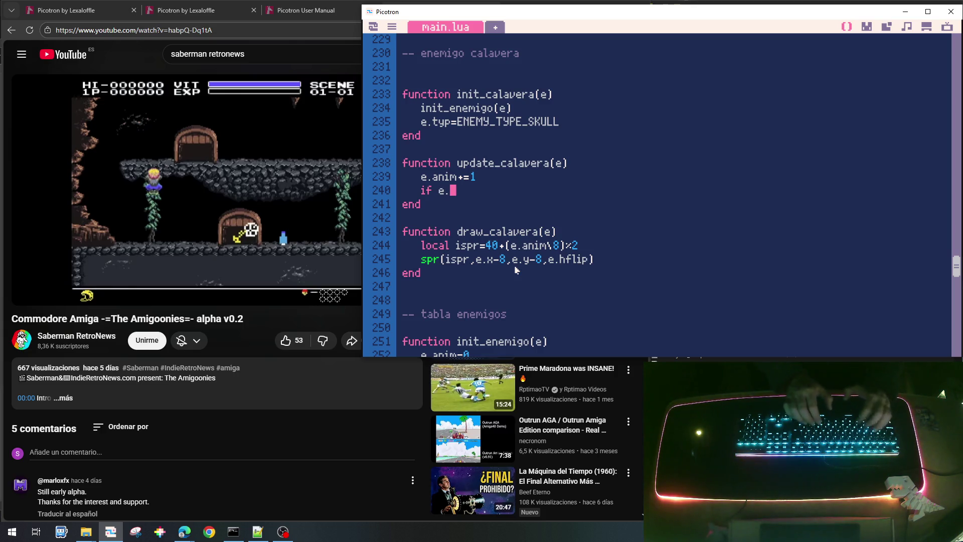
text(hflip then)
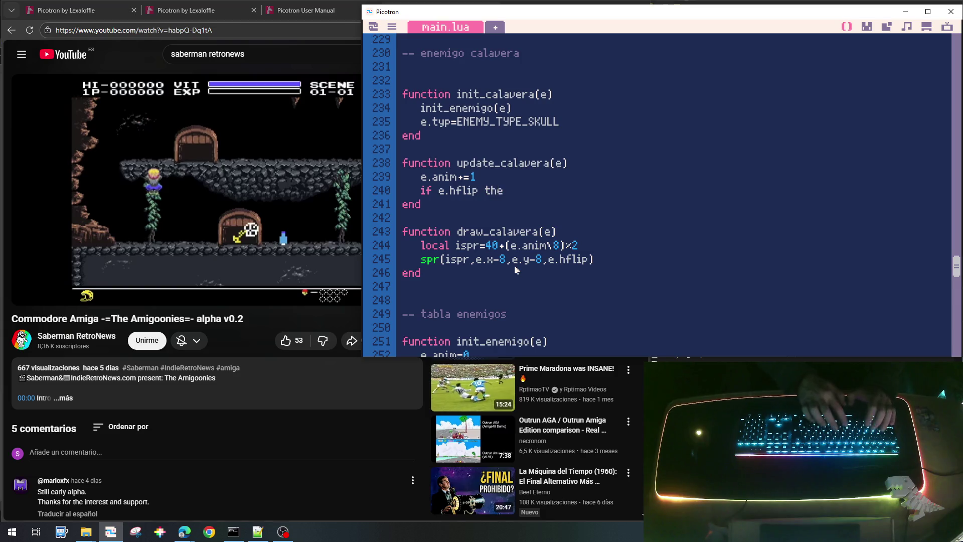
key(Return)
text(end)
key(End)
key(Return)
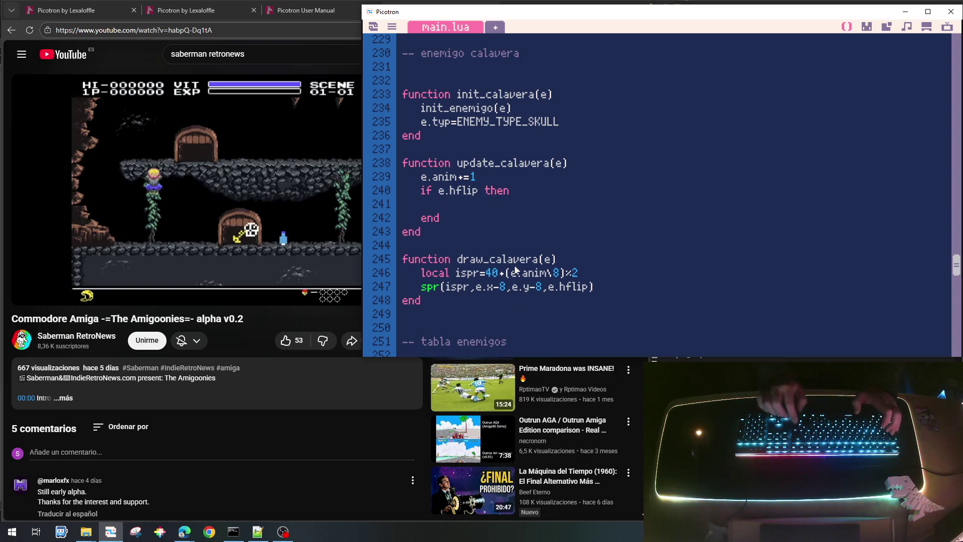
Inside it, write 'if e.x>e.xmin then e.x-=1' followed by an inner else.
text(if)
key(Return)
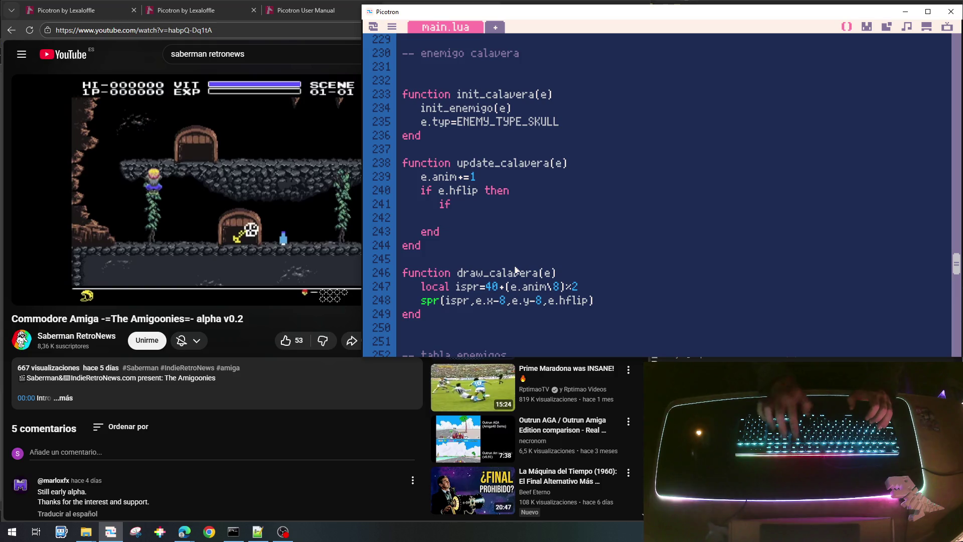
text(else)
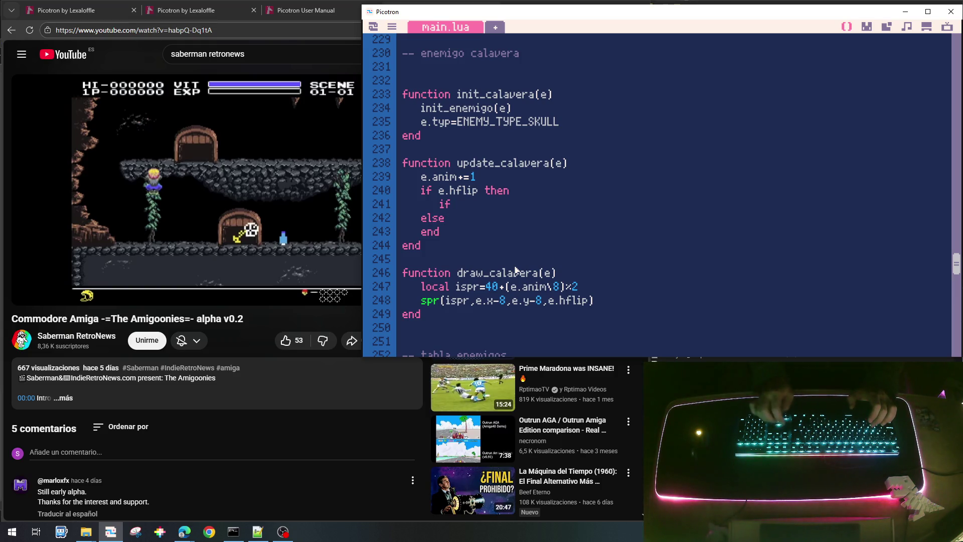
text( e.x>)
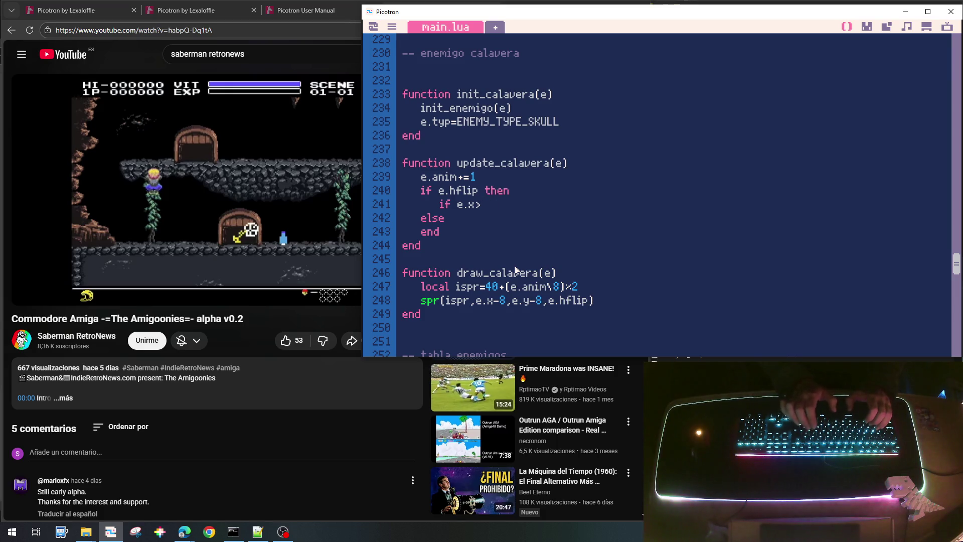
text(min then)
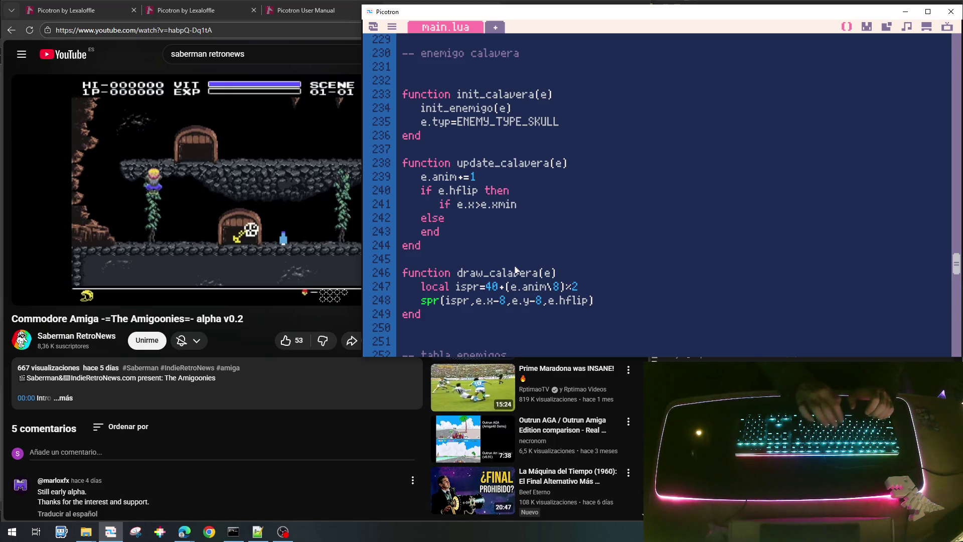
key(Return)
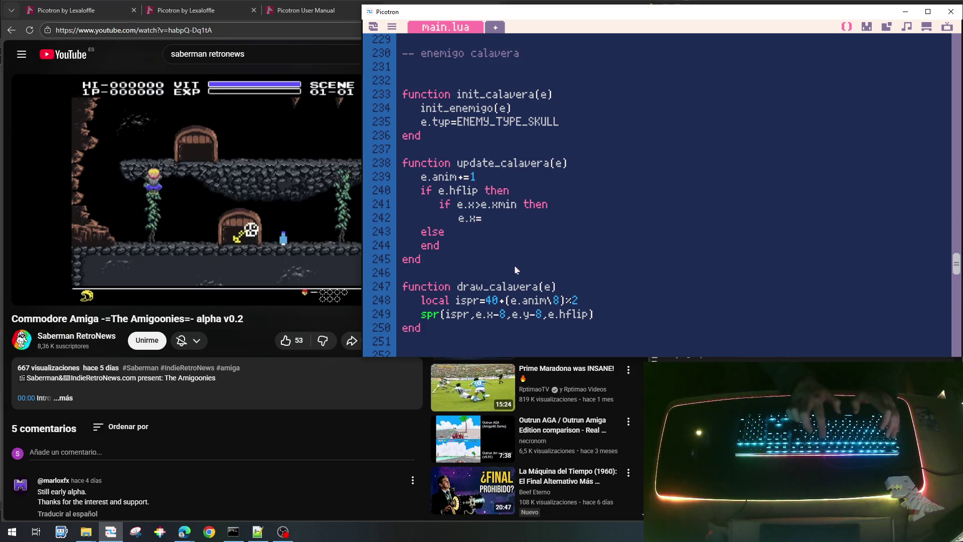
text(=1)
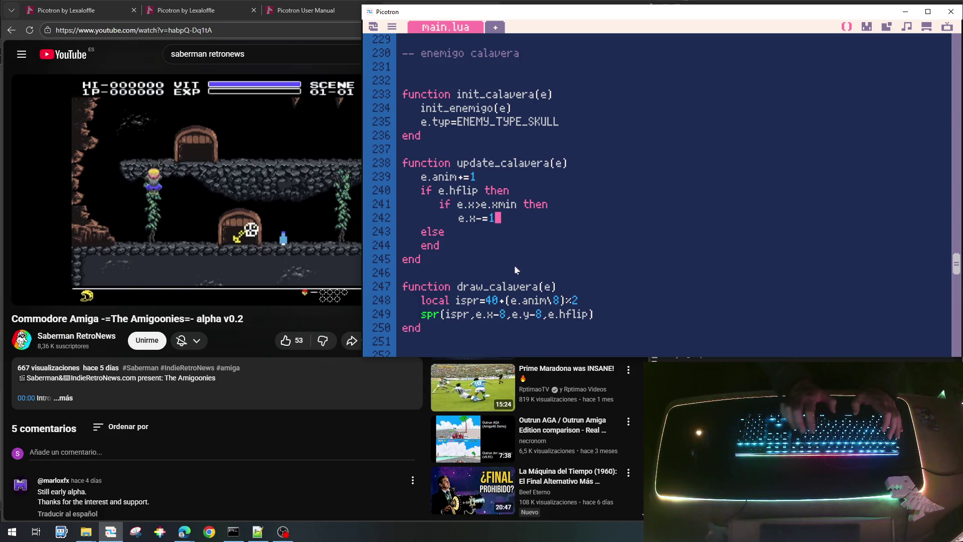
key(Return)
key(BackSpace)
text(else)
Set e.hflip=false under the inner else, close it with end, and select the inner if/else block.
key(Return)
key(Tab)
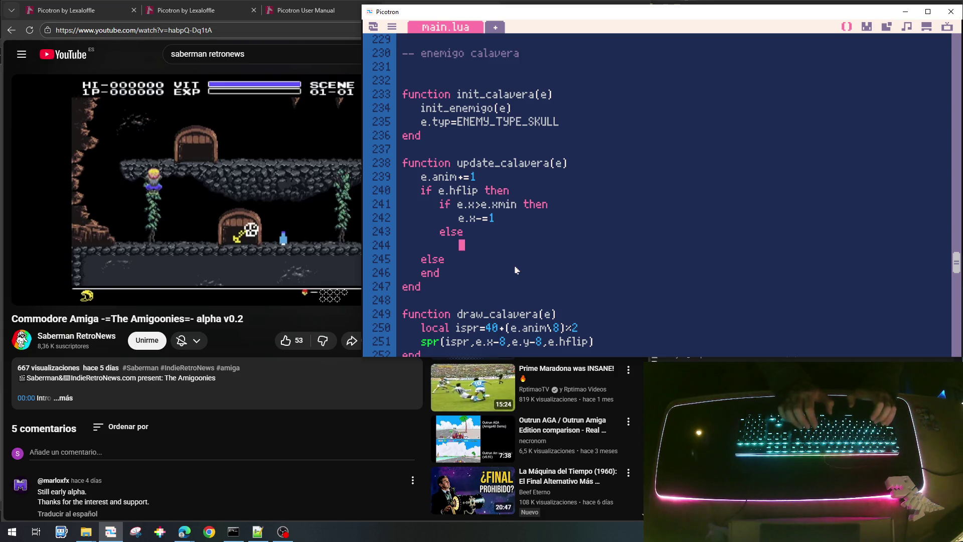
text(e.)
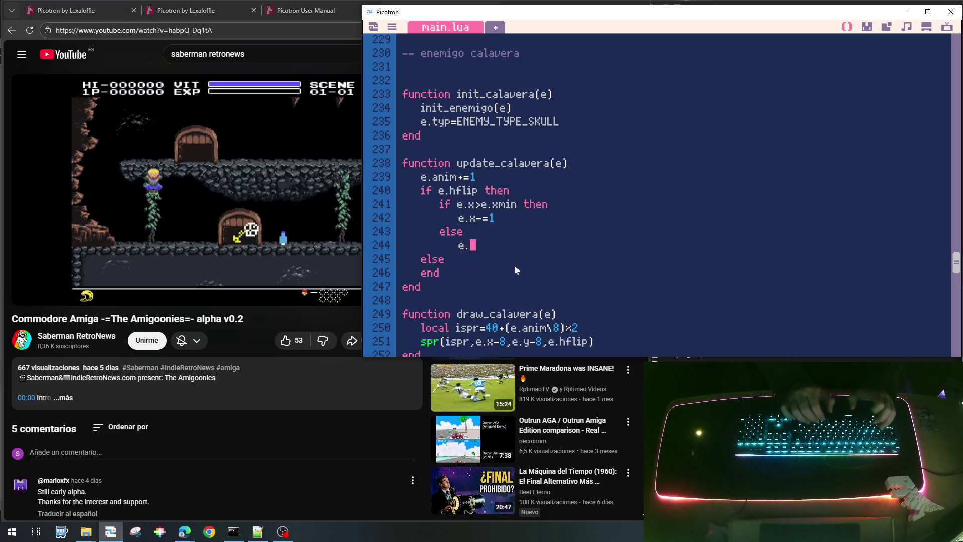
text(hflip)
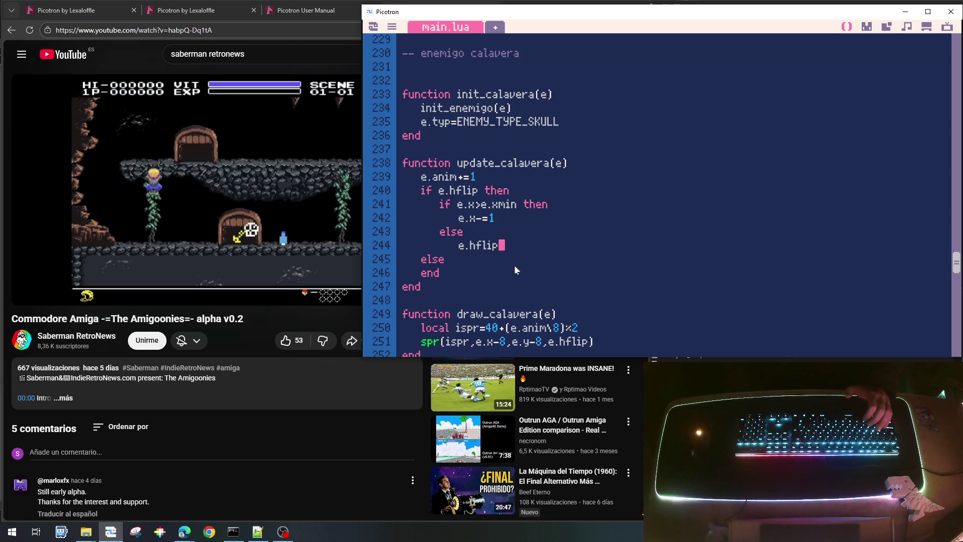
text(=)
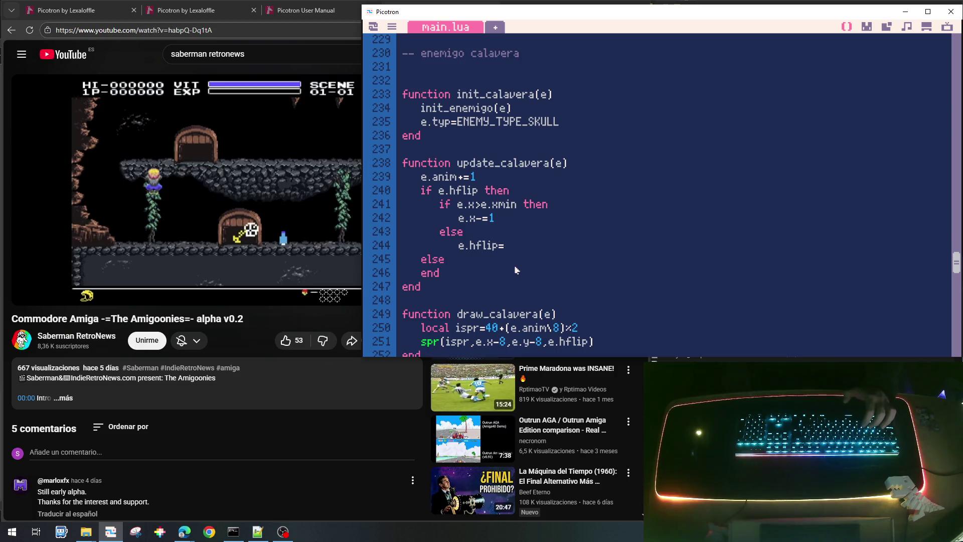
text(true)
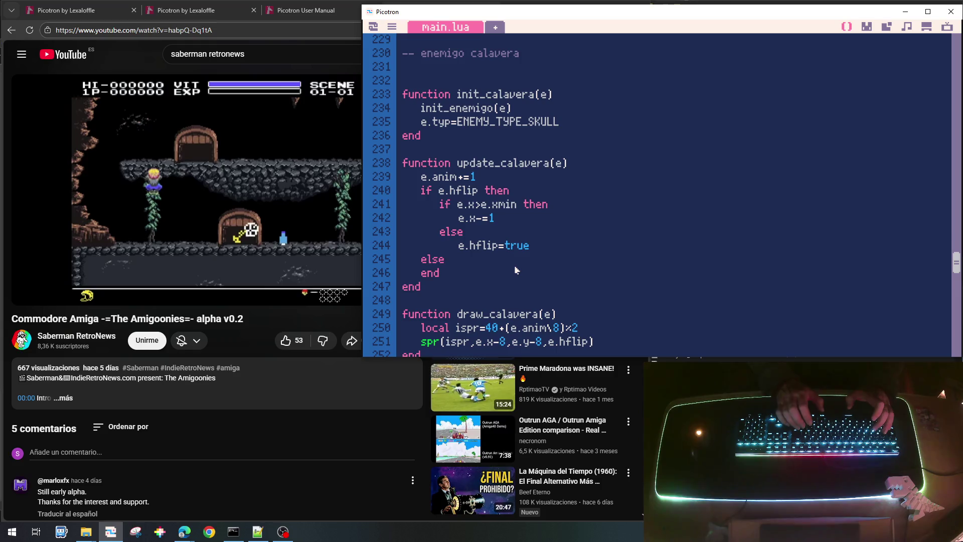
key(BackSpace)
key(BackSpace)
key(BackSpace)
key(BackSpace)
text(false)
key(Return)
key(BackSpace)
text(emd)
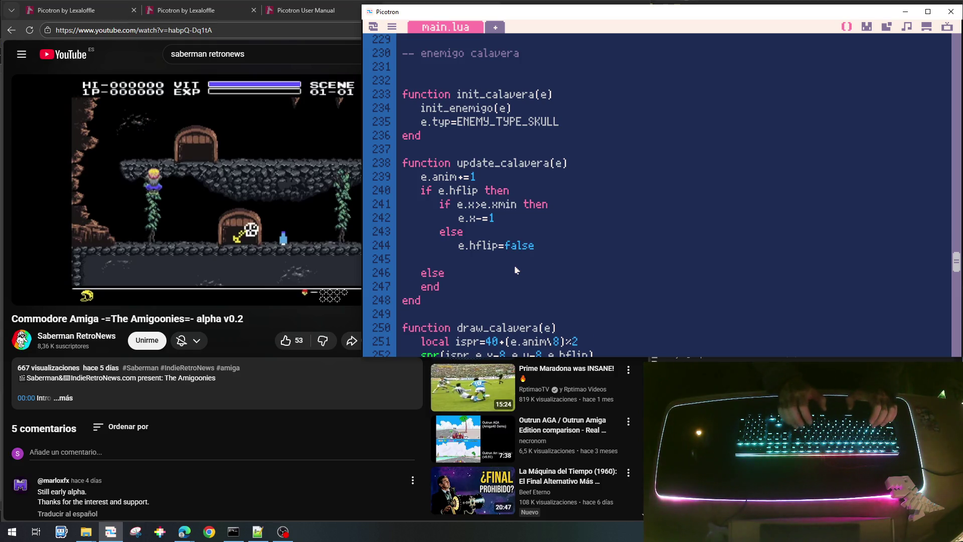
key(BackSpace)
key(BackSpace)
text(nd)
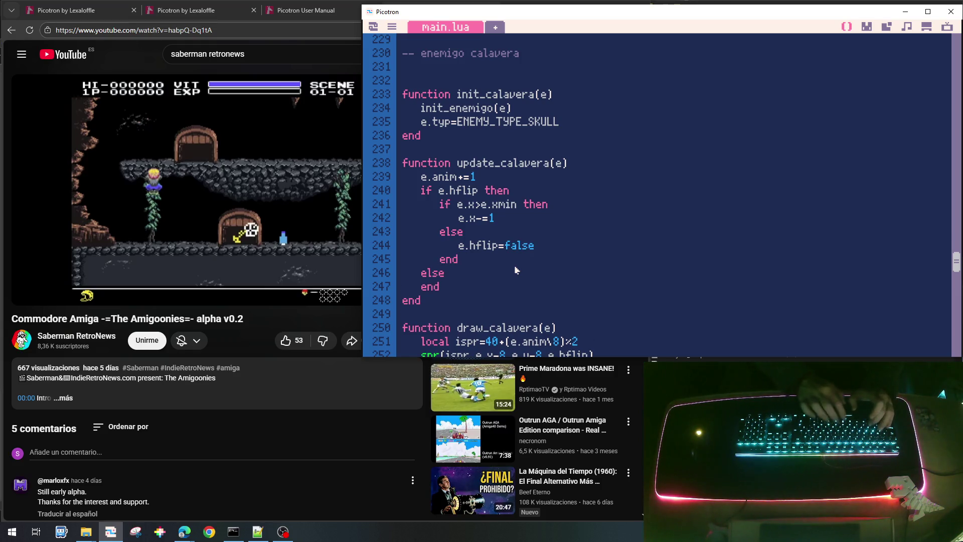
key(Home)
key(shift+Down)
key(shift+Down)
key(shift+Down)
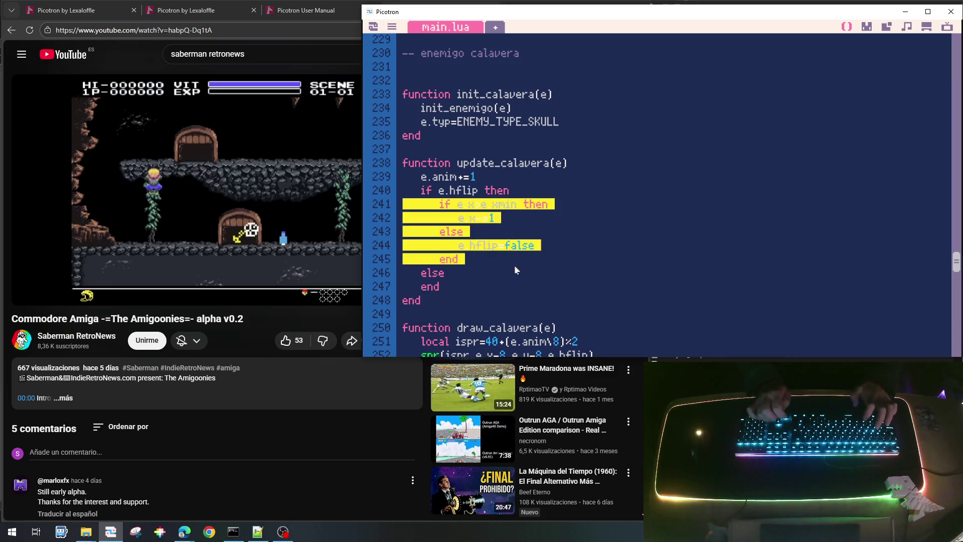
Paste a copy of the inner block under the outer else and make it check e.x<e.xmax.
key(ctrl+c)
key(Down)
key(ctrl+v)
key(Up)
key(Right)
key(Right)
key(Right)
key(Up)
key(Delete)
text(<e.xmax)
Change the pasted step to e.x+=1 and the flip to e.hflip=true, then save and run the cart.
key(Left)
key(BackSpace)
text(+)
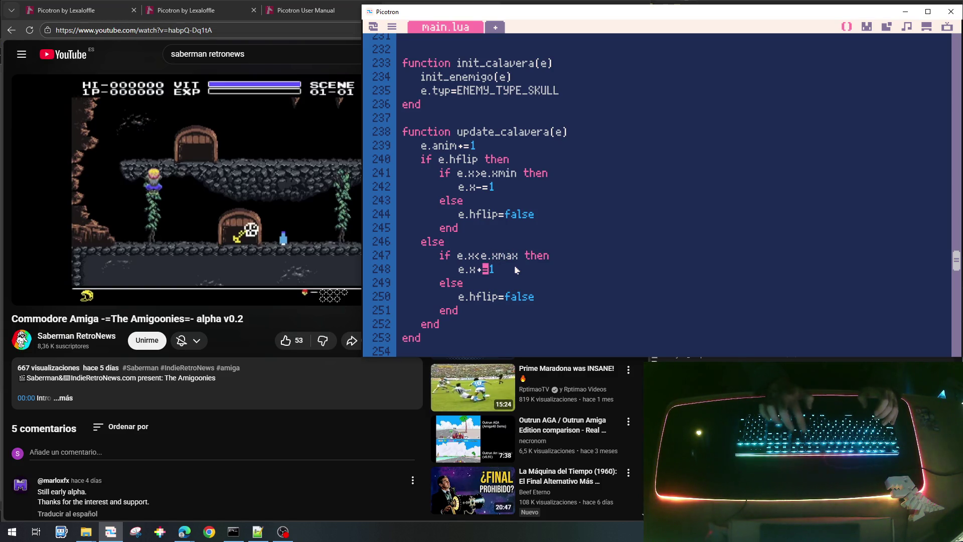
key(BackSpace)
key(BackSpace)
key(BackSpace)
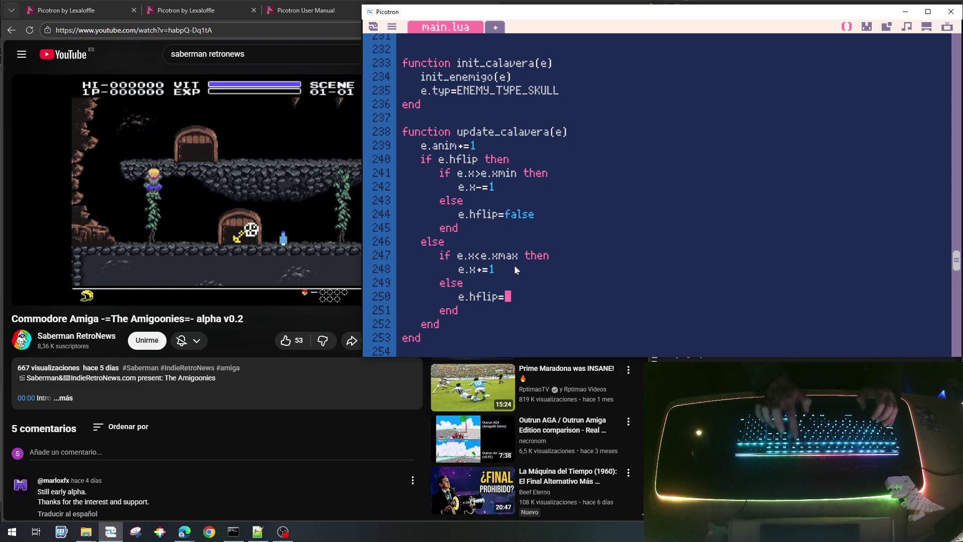
text(true)
key(ctrl+s)
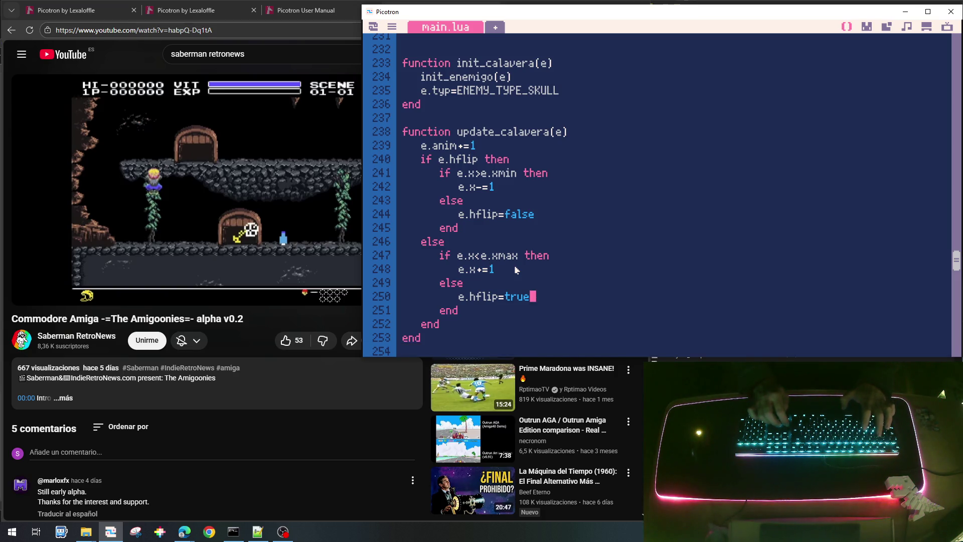
key(ctrl+r)
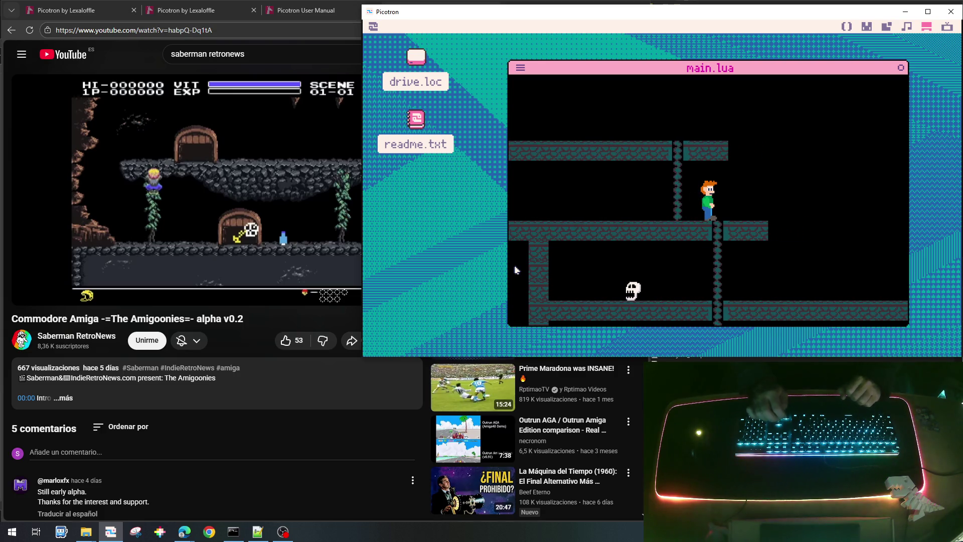
Walk the player down the ladder and back and forth on the lower floor, then exit to the code.
key(Down)
key(Down)
key(Down)
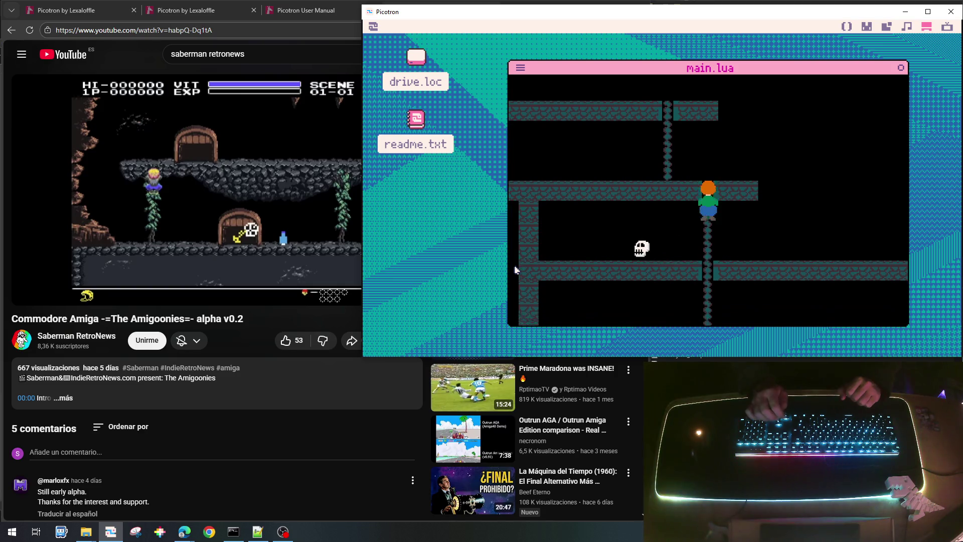
key(Right)
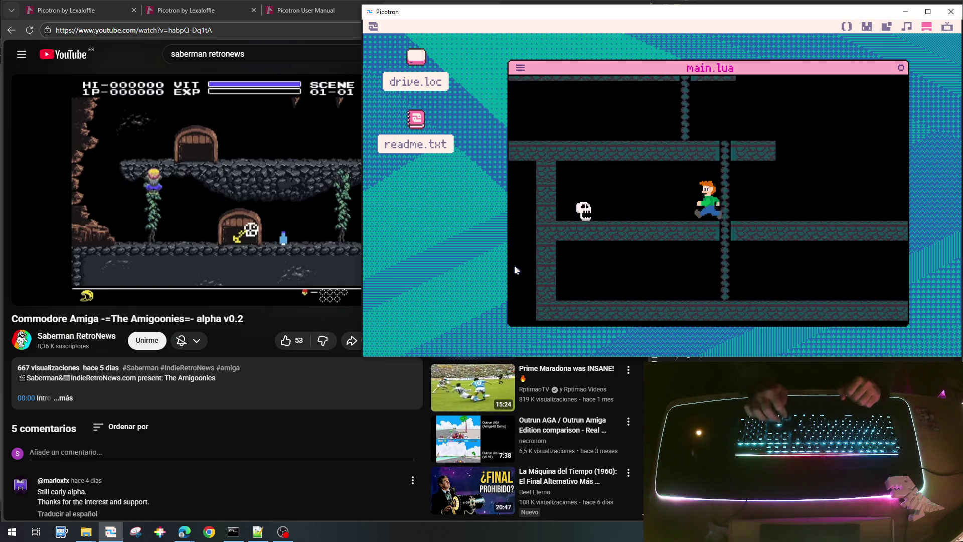
key(Left)
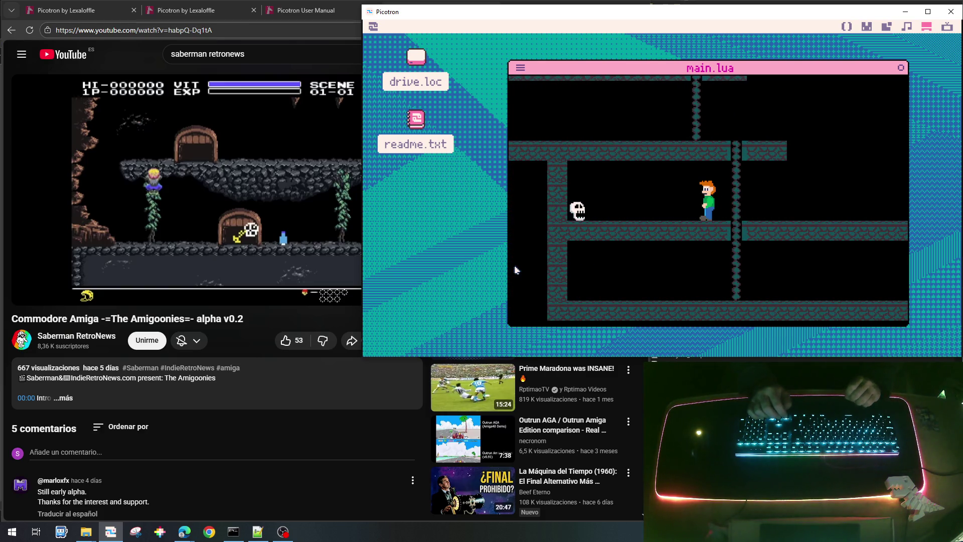
key(Right)
key(Left)
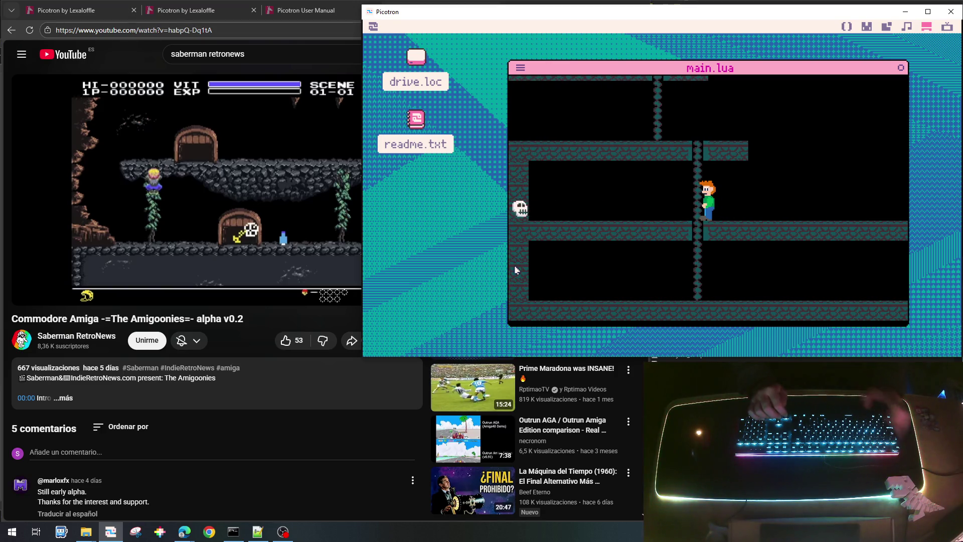
key(Escape)
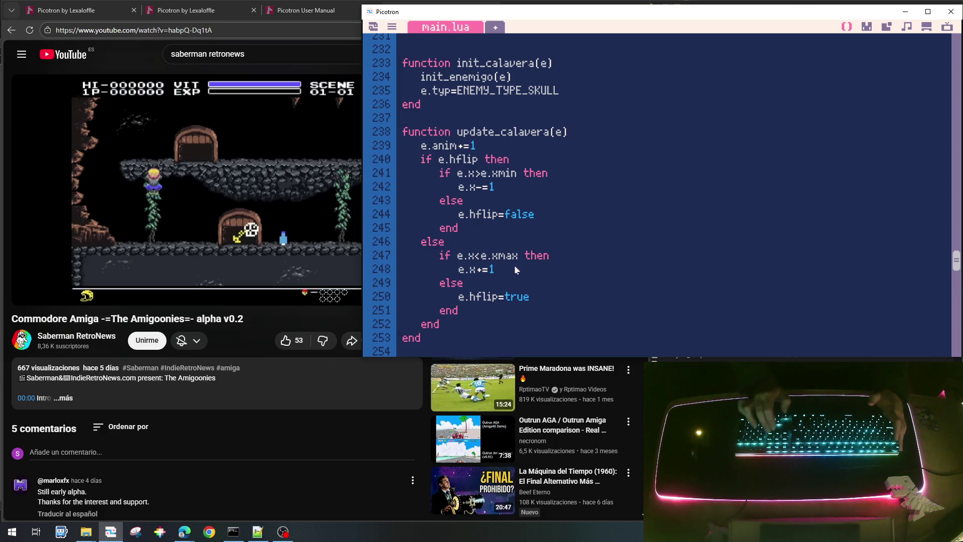
Scroll to init_tenemigo, save goonies_lite_002.p64 and run it, moving the player right onto the ladder.
scroll(516, 271, down, 5)
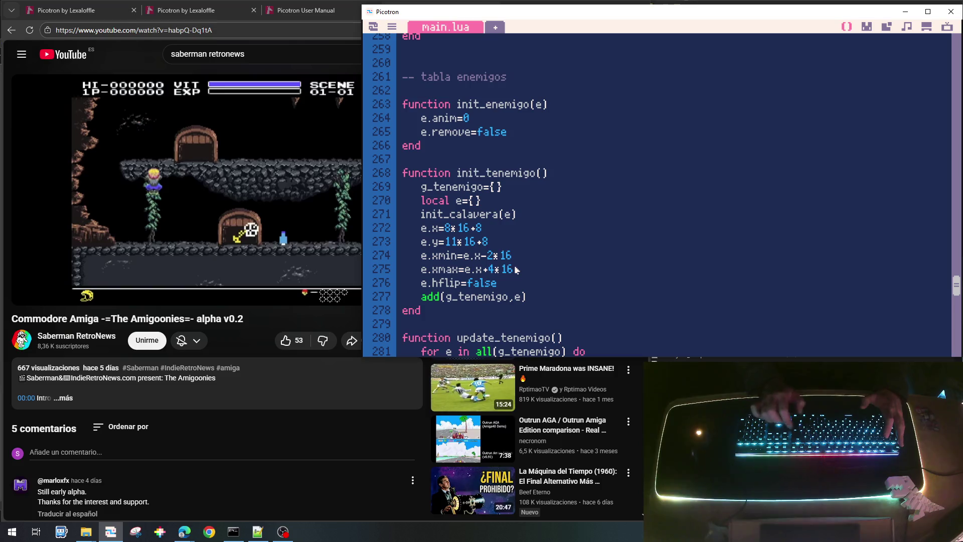
key(ctrl+s)
key(ctrl+r)
key(Right)
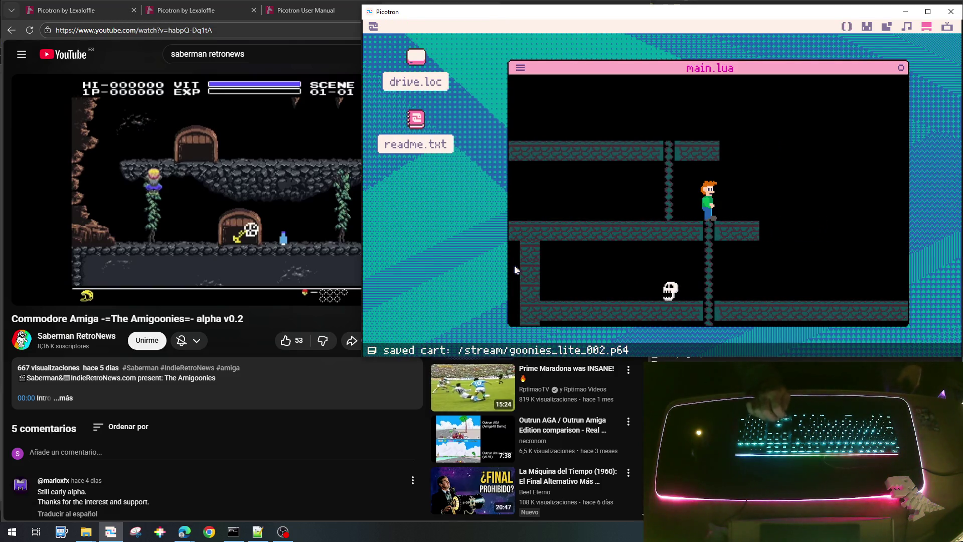
key(Down)
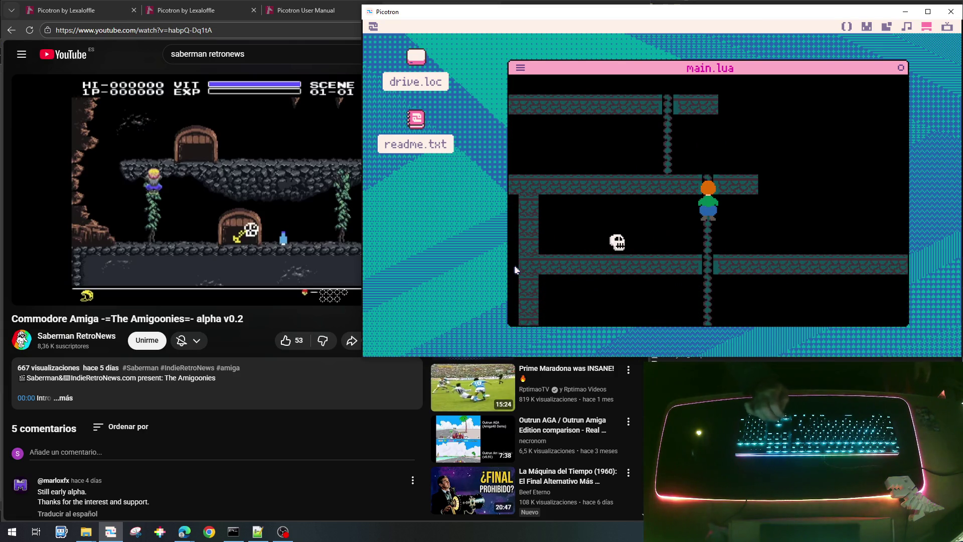
Climb down and back up the ladder, walk left, then run right and jump above the skull.
key(Down)
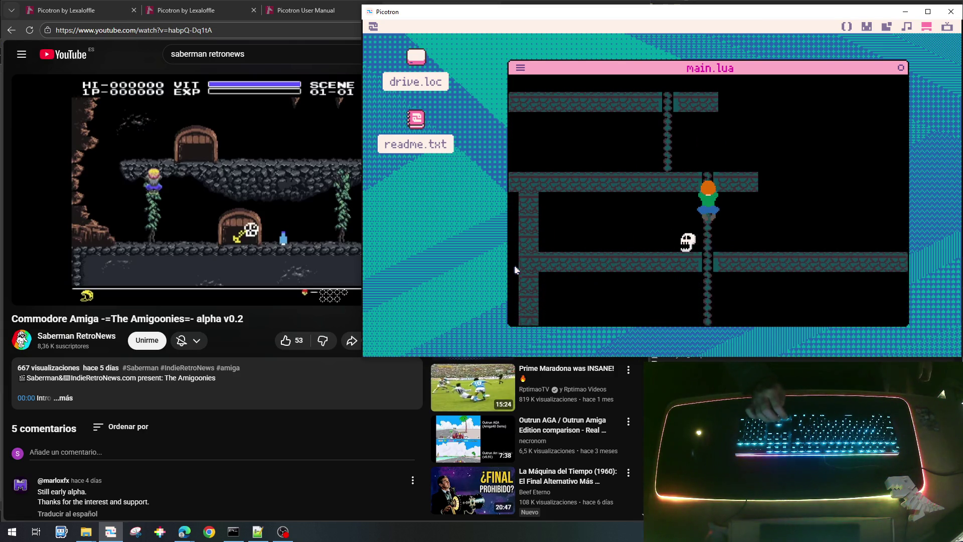
key(Up)
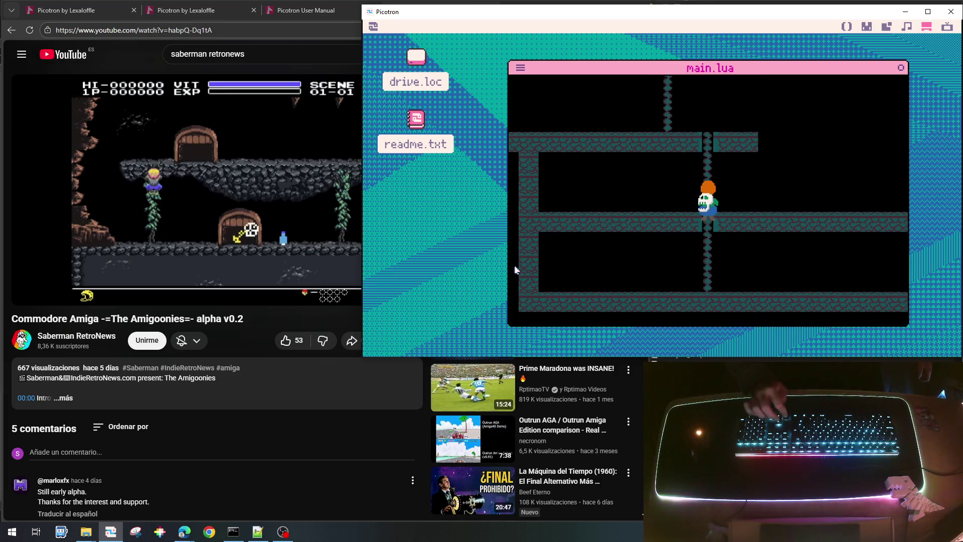
key(Left)
key(Left)
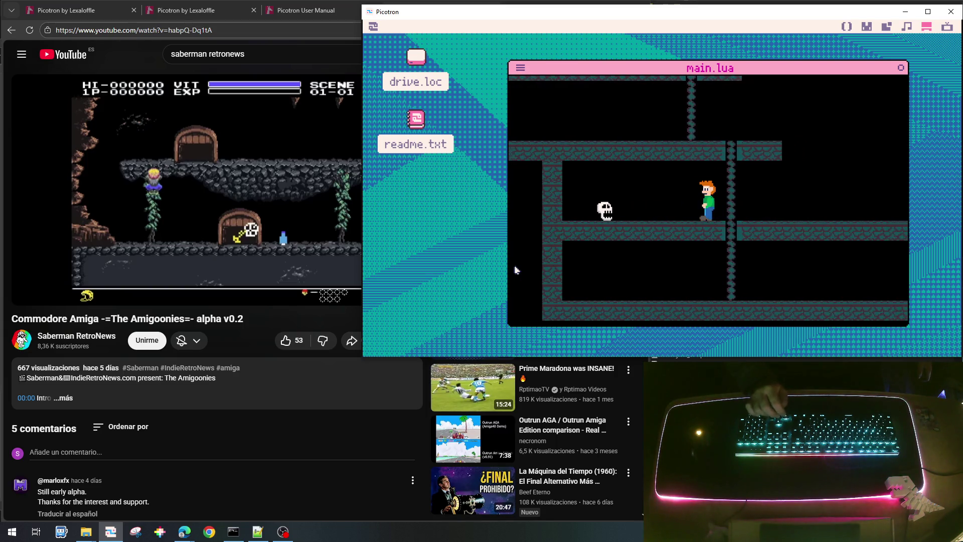
key(Left)
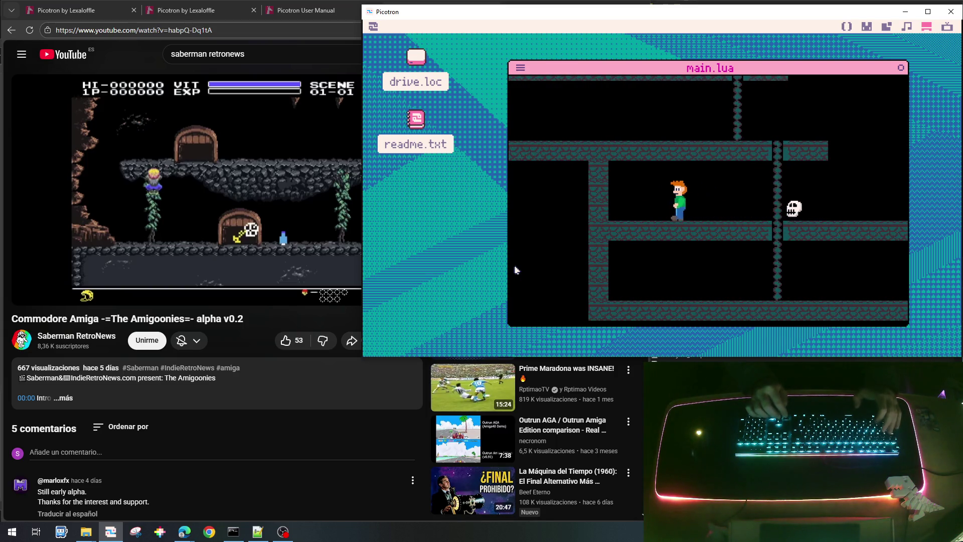
key(Right)
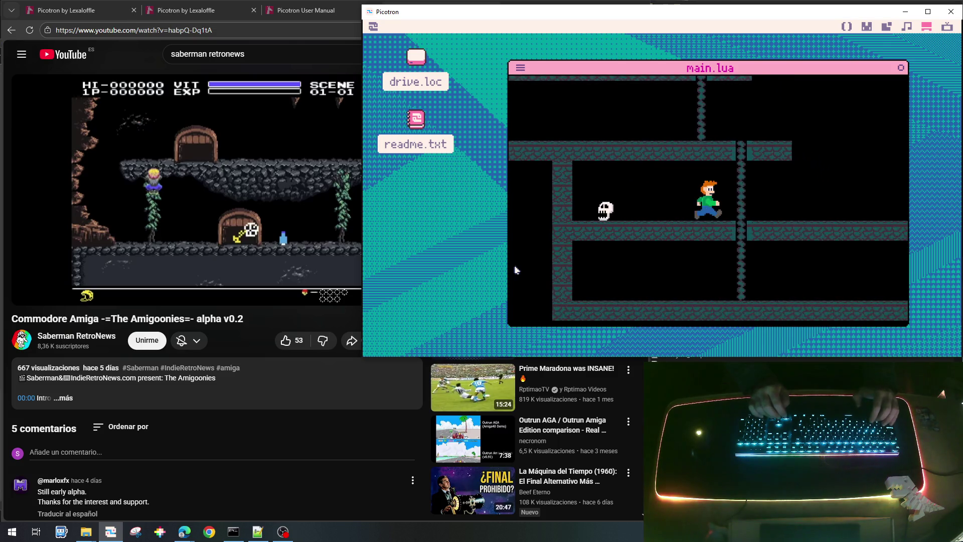
key(Up)
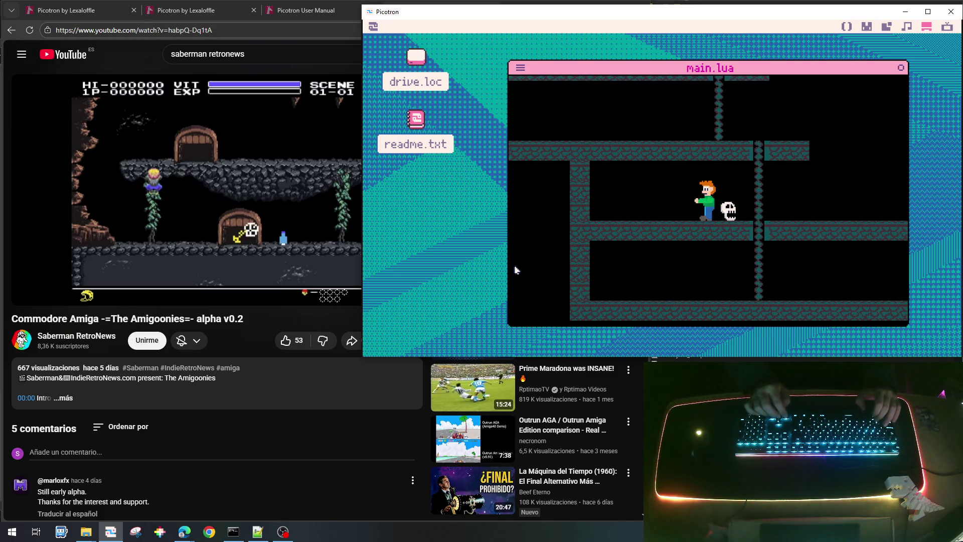
Walk and jump back and forth past the skull, then climb down to the lower floor.
key(Right)
key(Left)
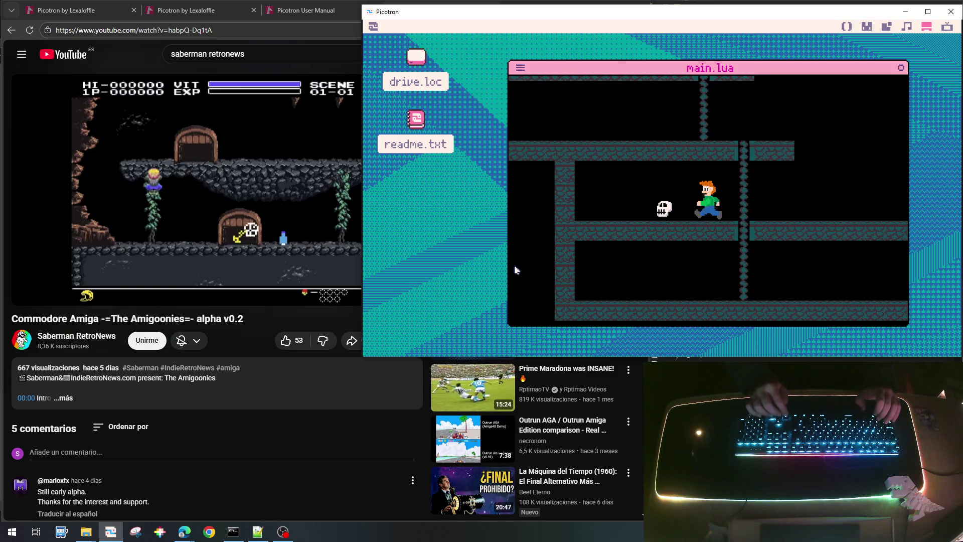
key(Right)
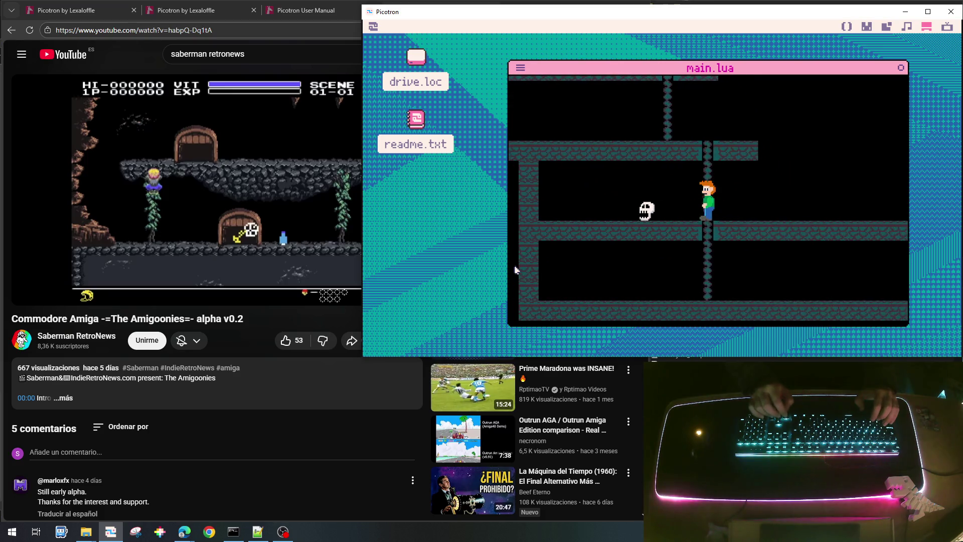
key(Left)
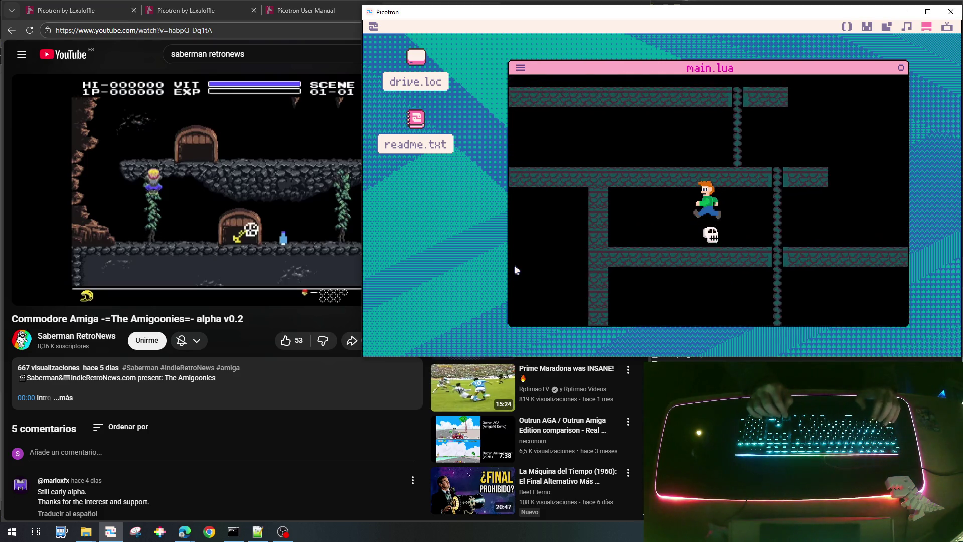
key(Right)
key(Right)
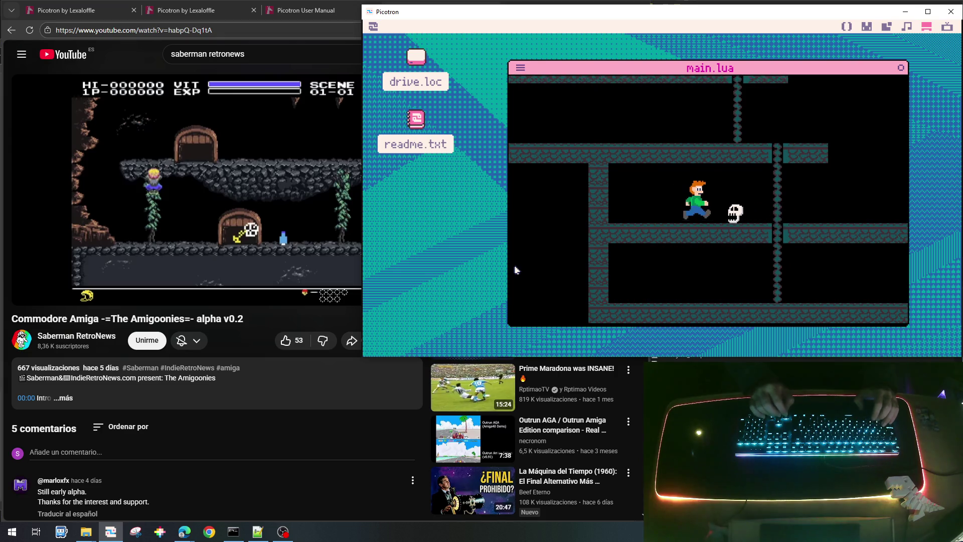
key(Down)
key(Right)
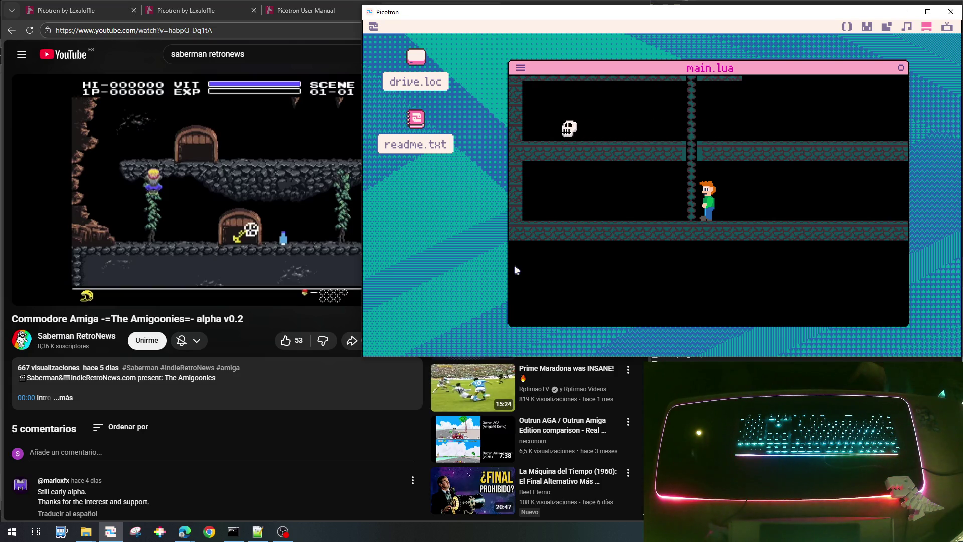
Climb up and back down the ladder, then walk the player right along the platform.
key(Up)
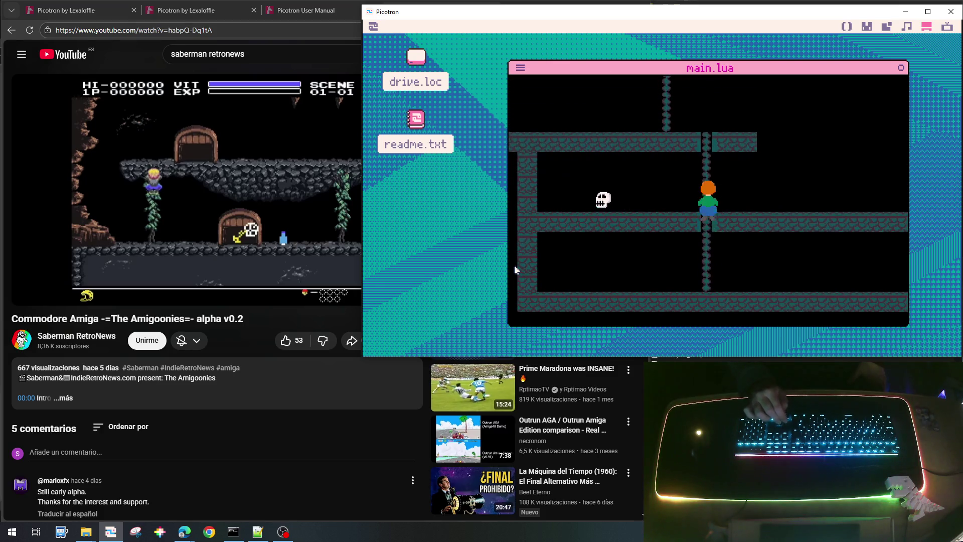
key(Up)
key(Up)
key(Down)
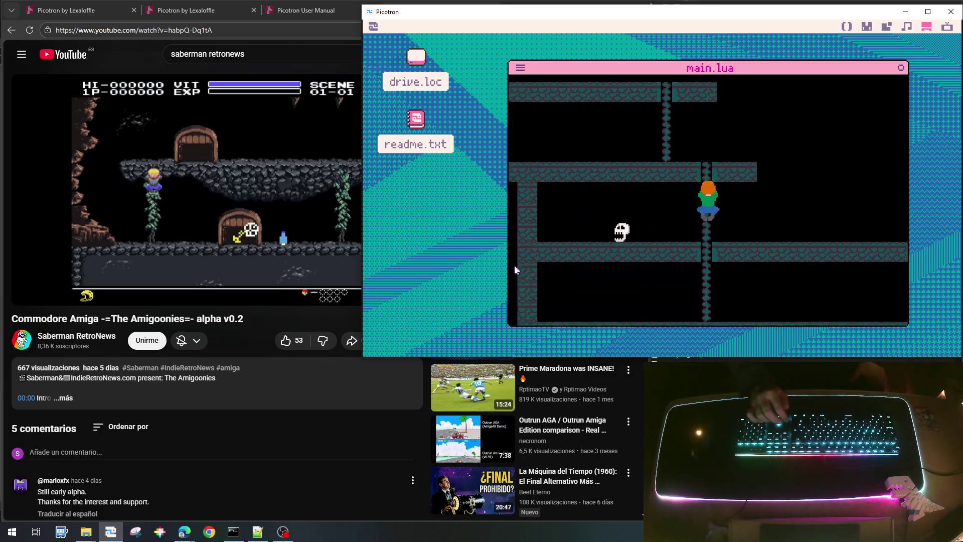
key(Down)
key(Right)
key(Right)
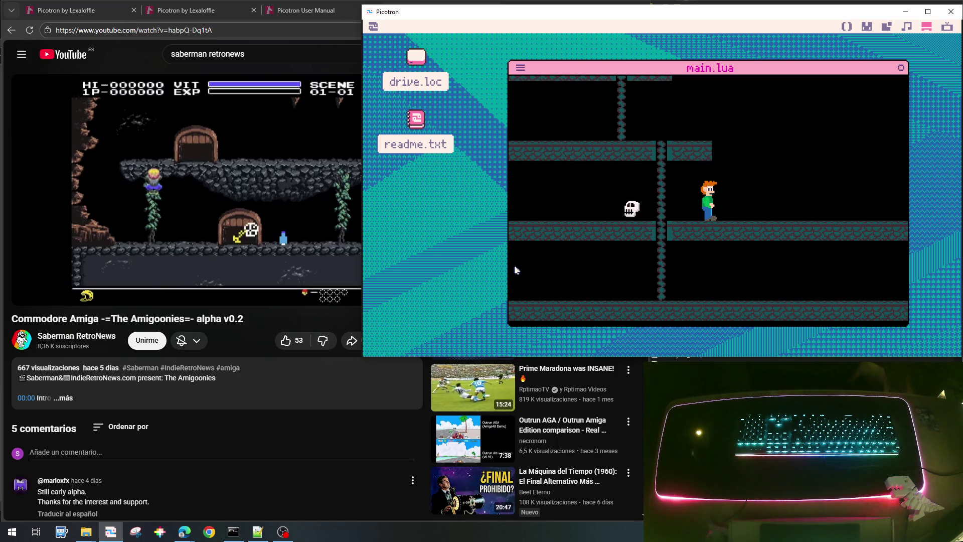
key(Right)
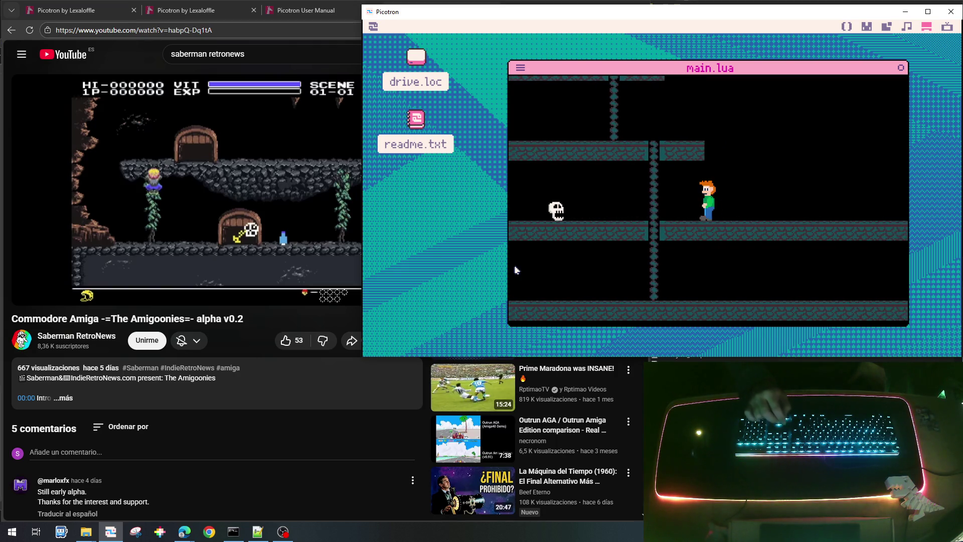
key(Right)
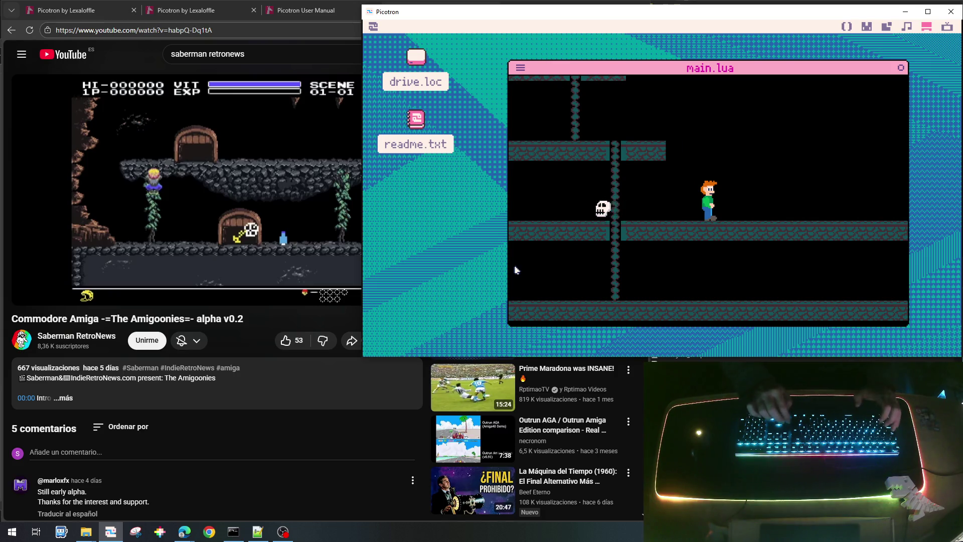
Run left and right near the skull, descend the ladder past it, and stop the game.
key(Left)
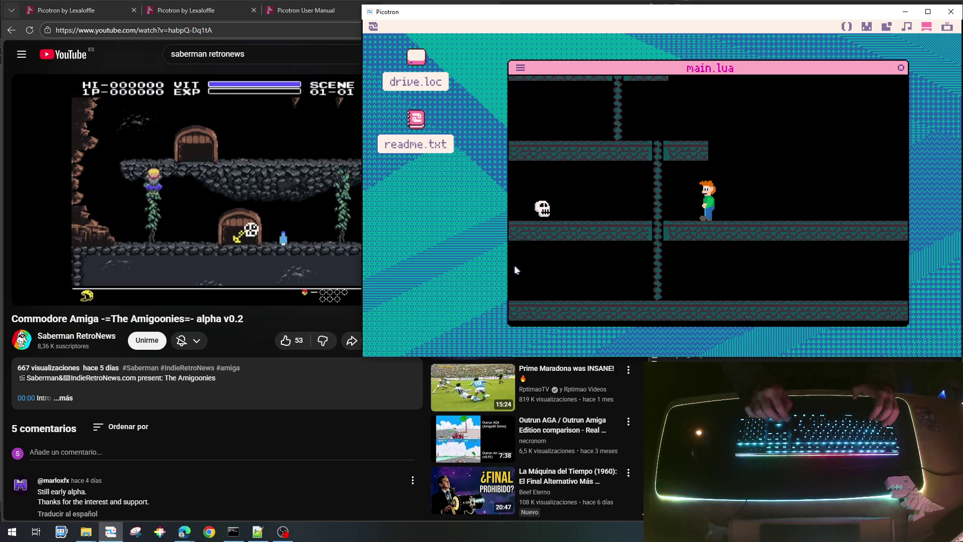
key(Right)
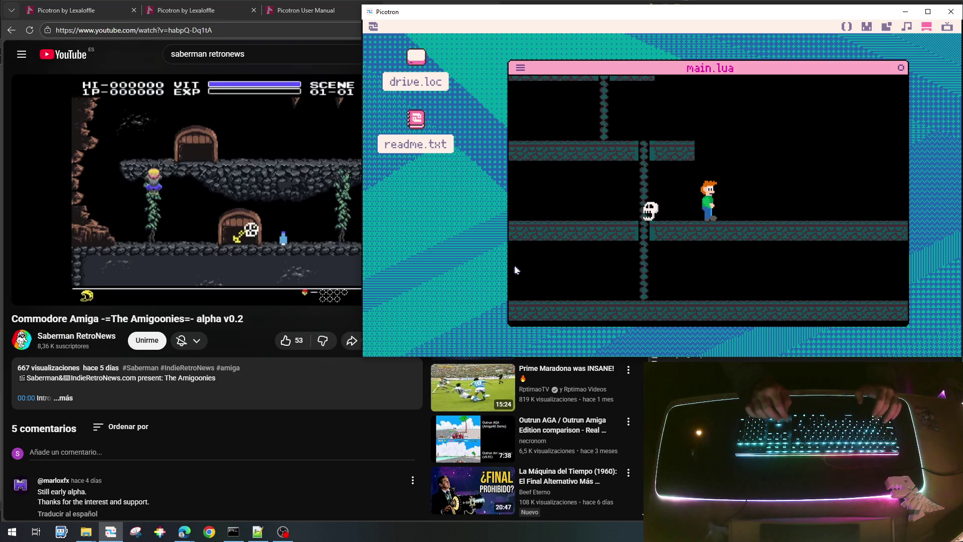
key(Left)
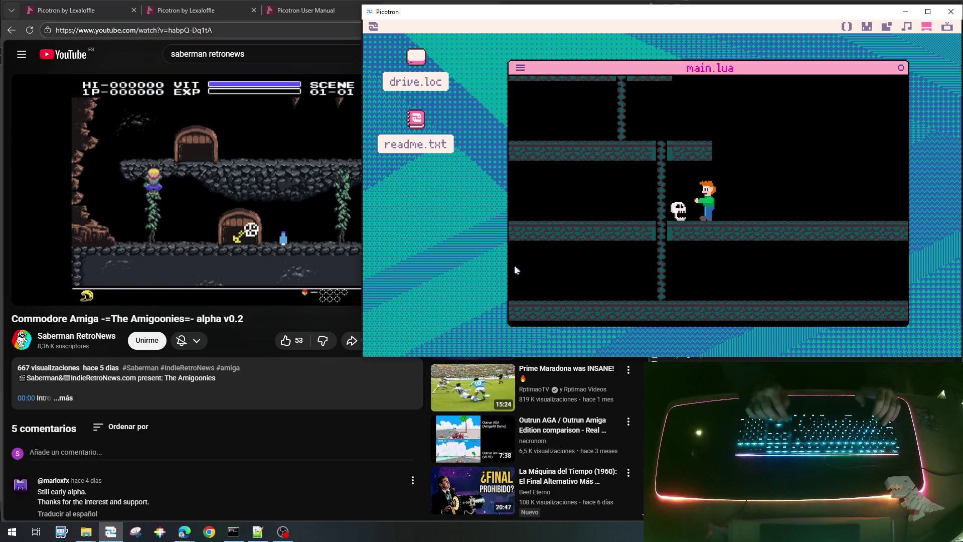
key(Right)
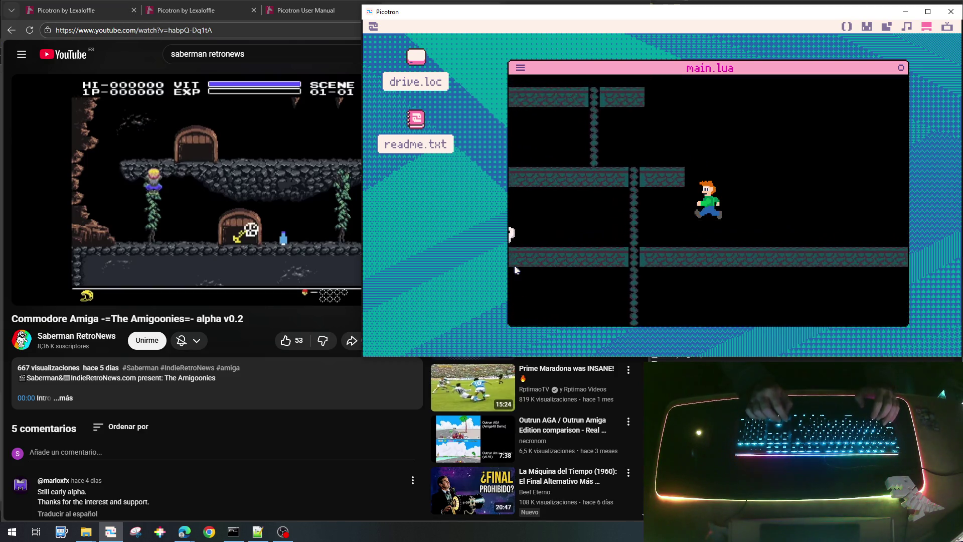
key(Right)
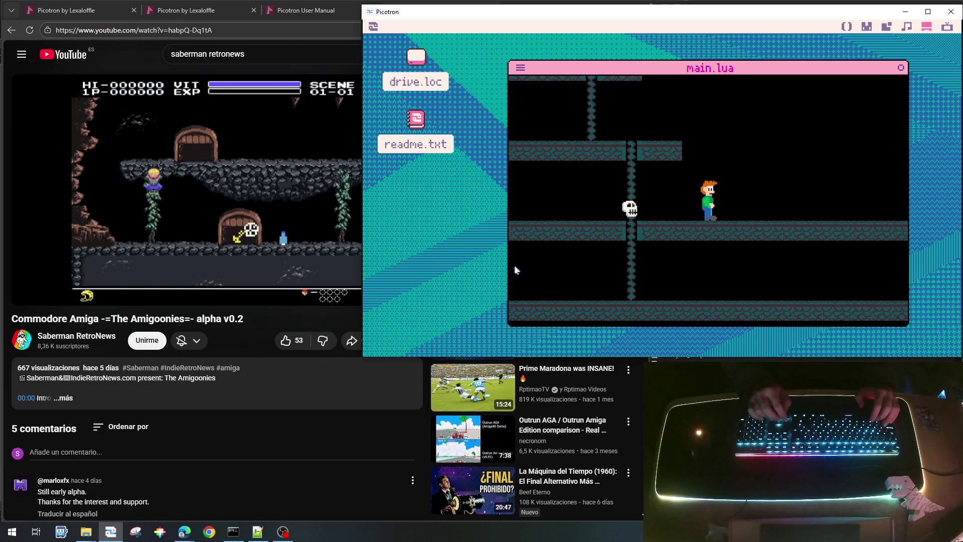
key(Down)
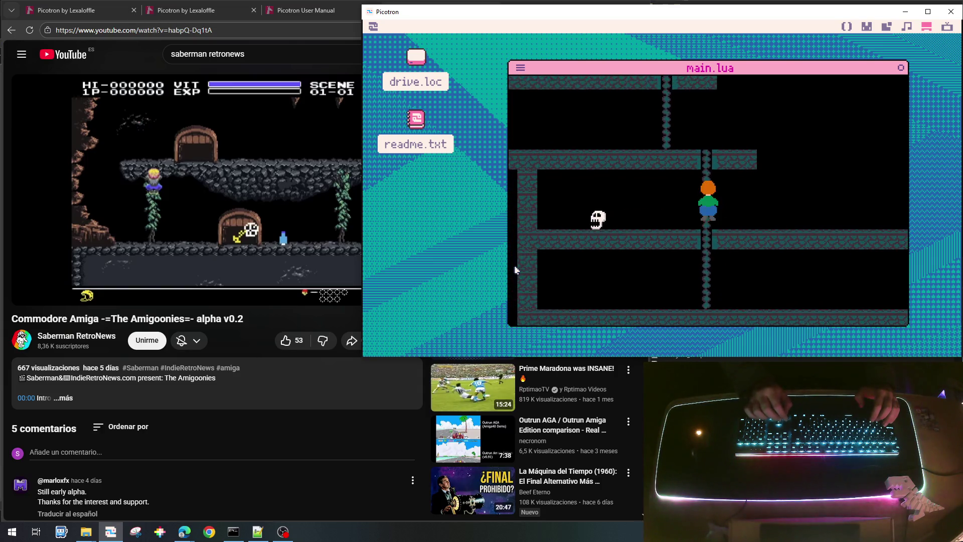
key(Down)
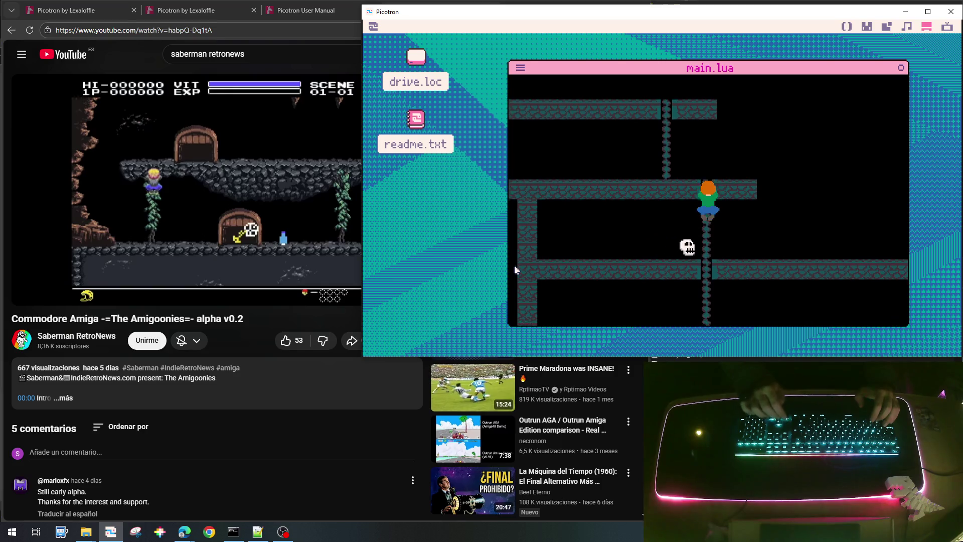
key(Down)
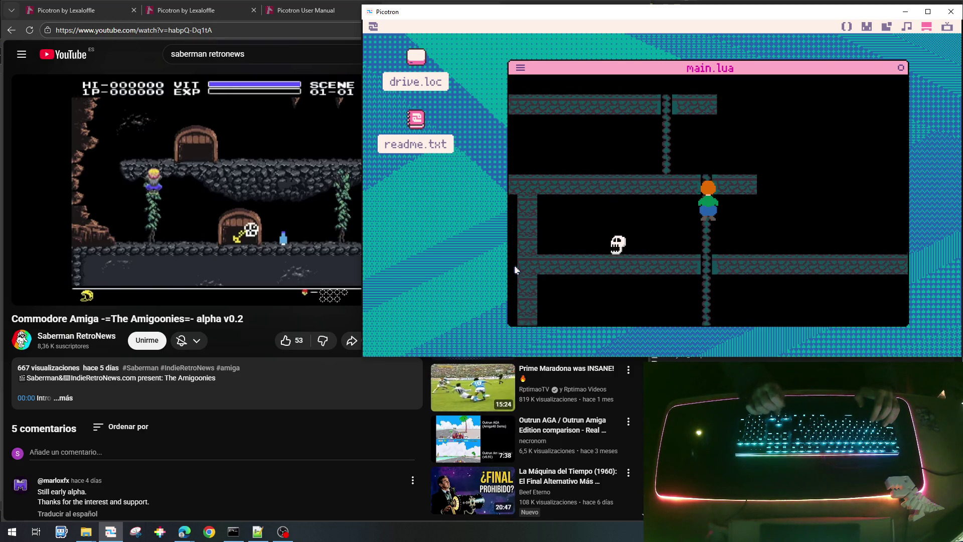
key(Down)
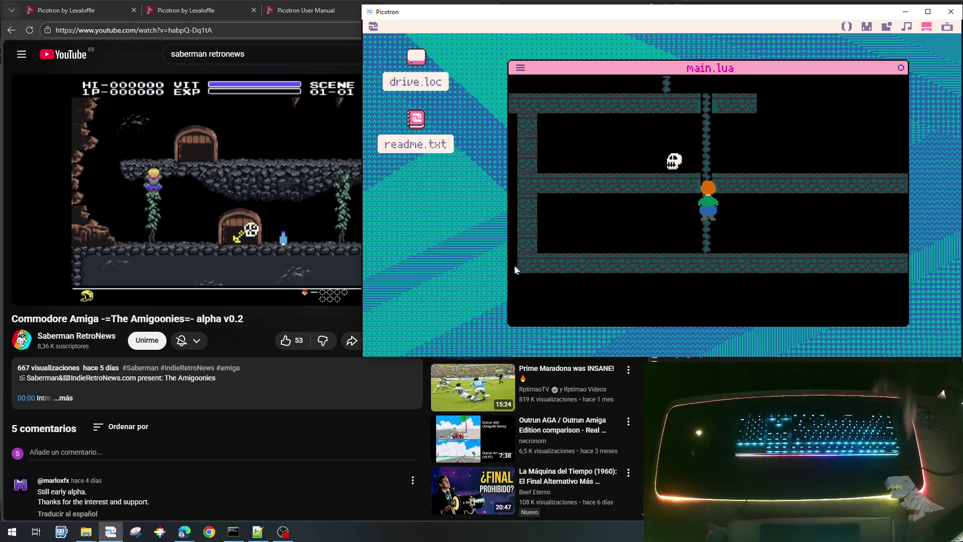
key(Escape)
key(Escape)
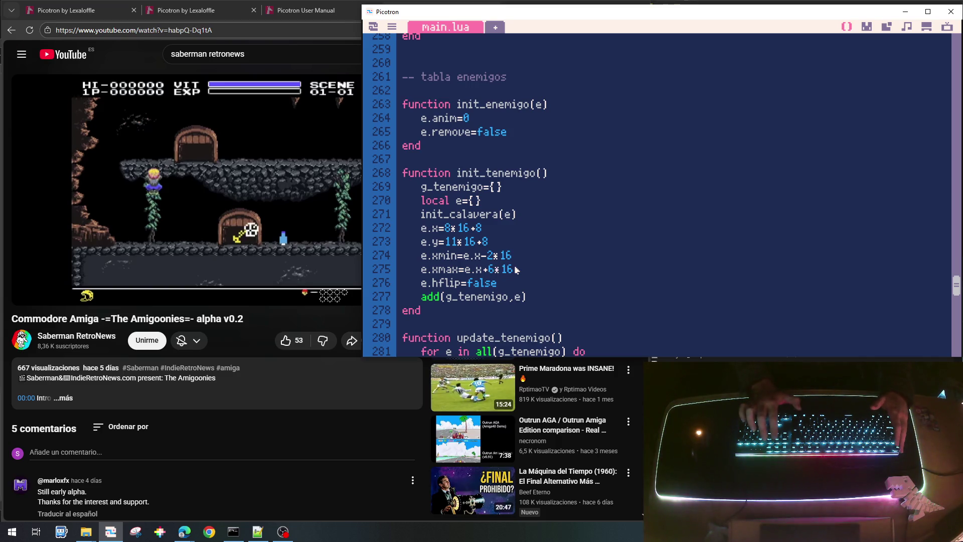
Declare 'local g_gameover' on a new line below g_tenemigo and select the new name.
scroll(517, 269, up, 8)
scroll(516, 270, up, 20)
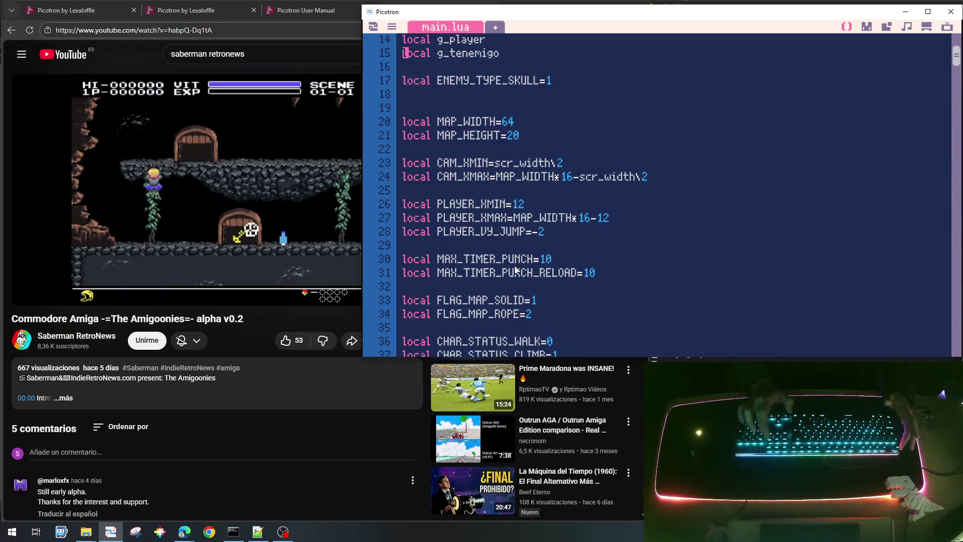
scroll(517, 270, up, 4)
key(Page_Down)
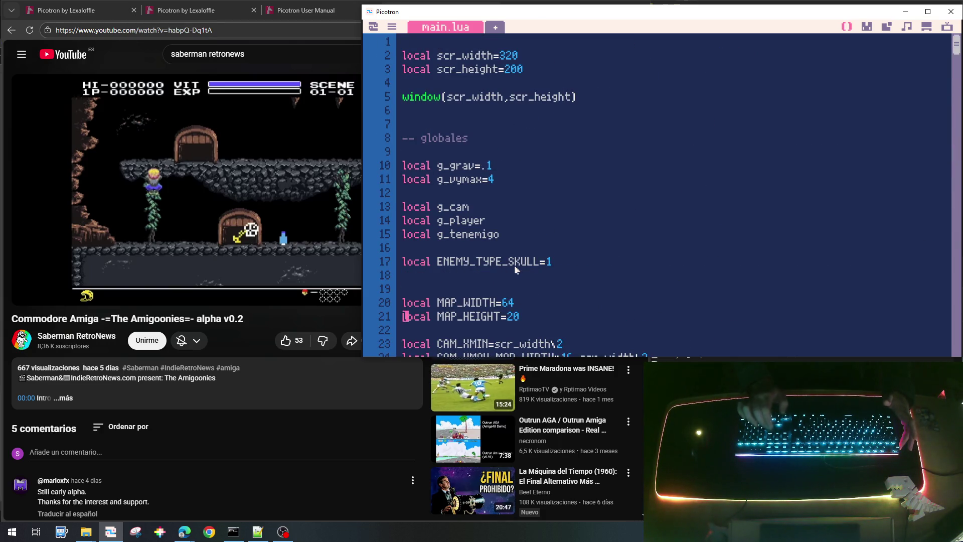
key(Up)
key(Up)
key(Up)
key(Up)
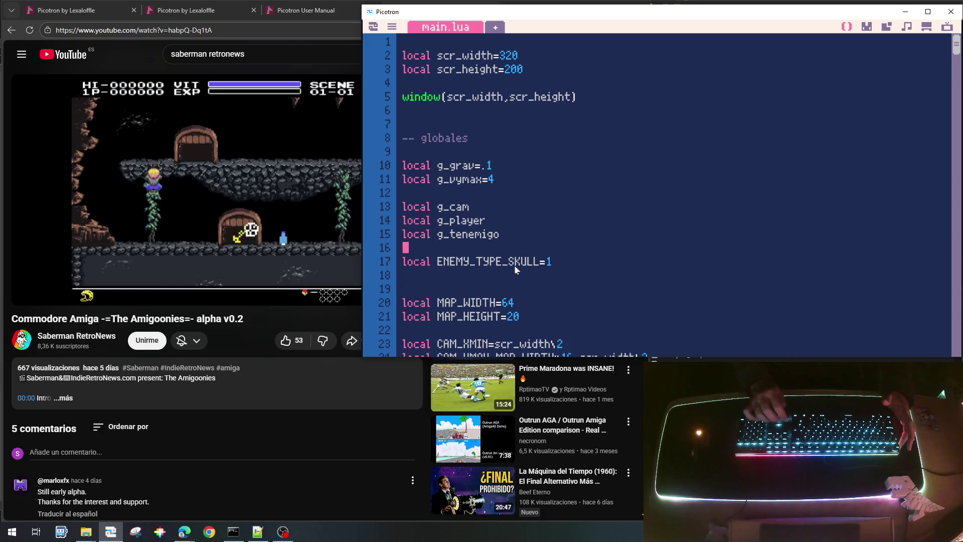
key(Return)
text(local )
text(g_ga)
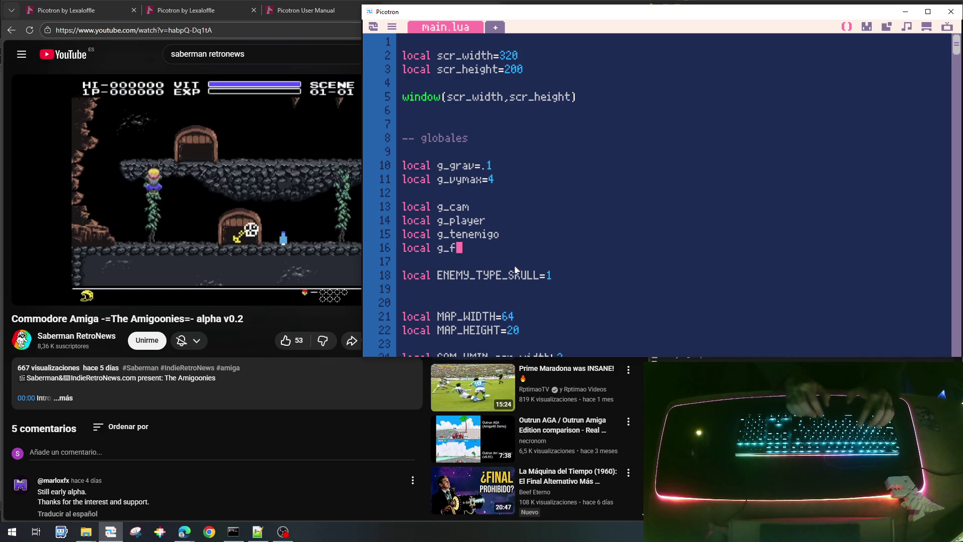
text(meov3e)
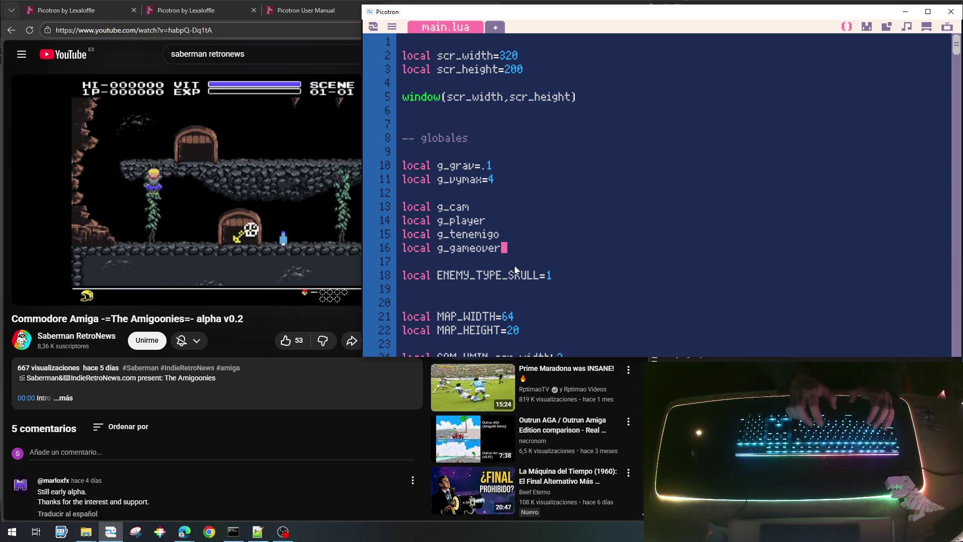
double_click(475, 249)
Add an indented 'g_gameover=false' line at the start of init_game.
scroll(544, 246, down, 20)
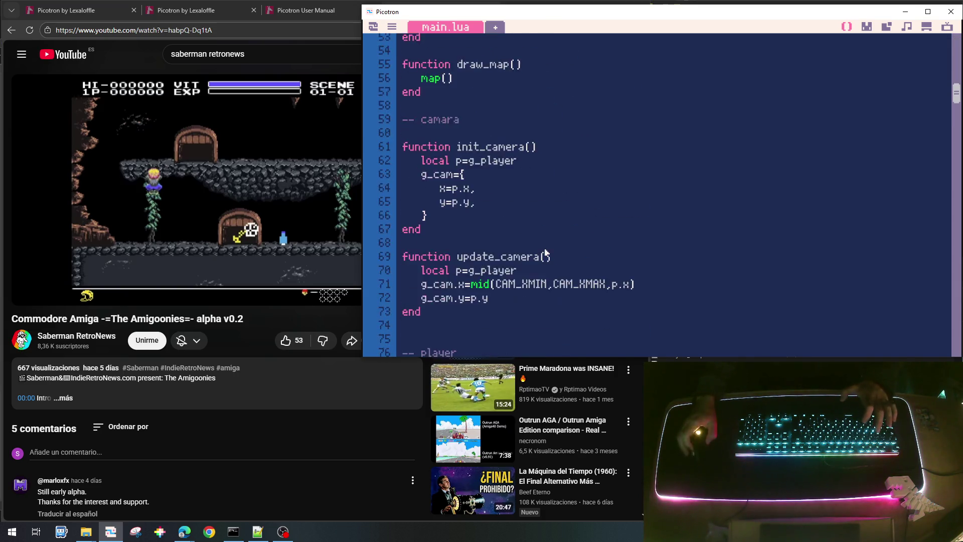
scroll(546, 252, down, 20)
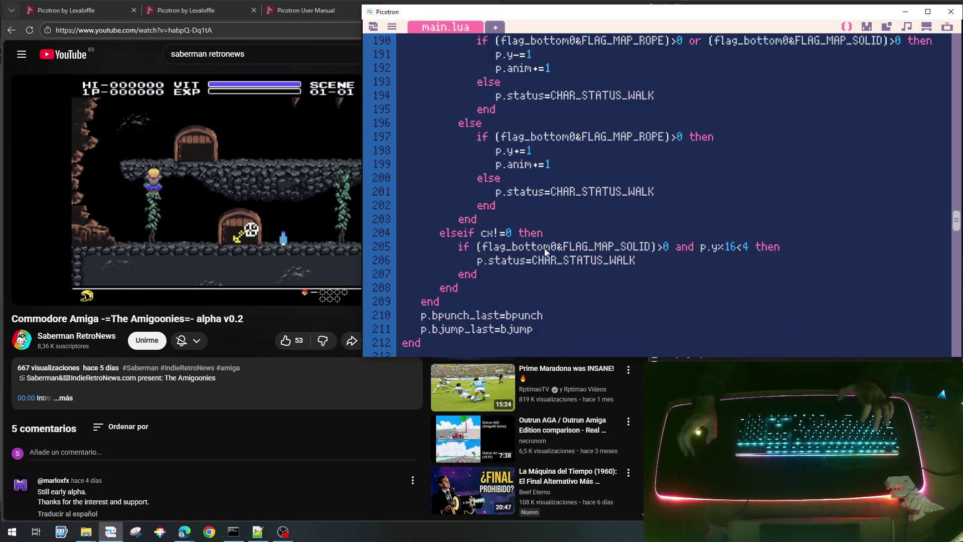
scroll(546, 252, down, 20)
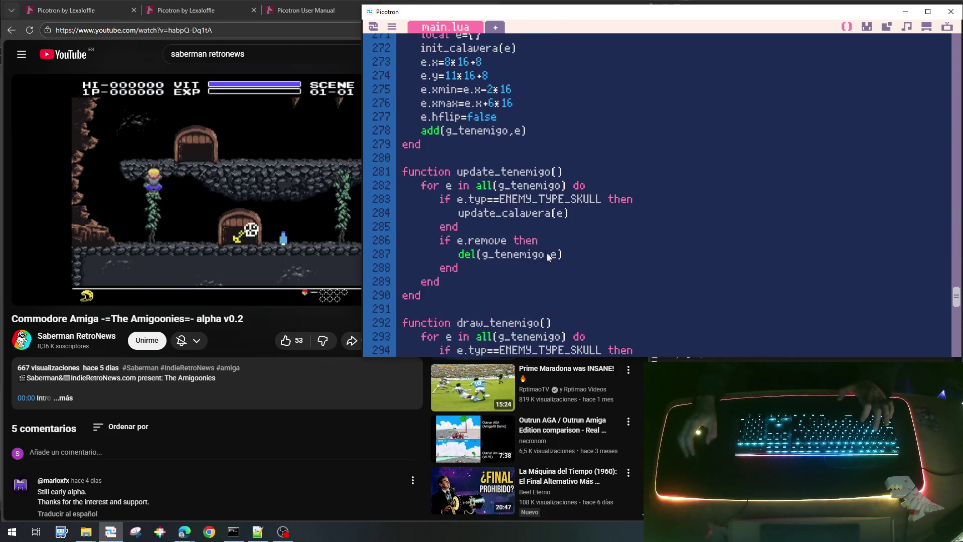
scroll(549, 258, down, 5)
scroll(549, 257, up, 4)
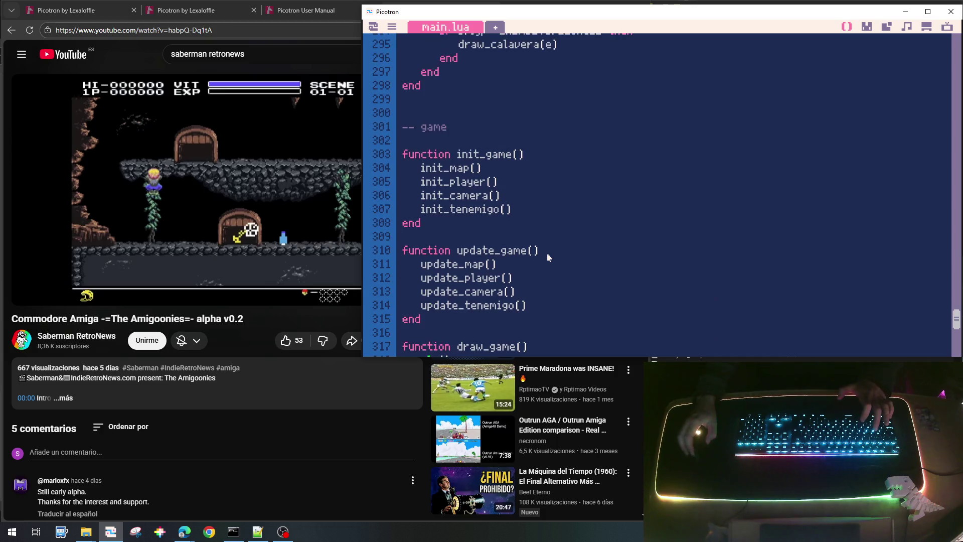
key(Return)
text(g_gameover)
key(Home)
key(Tab)
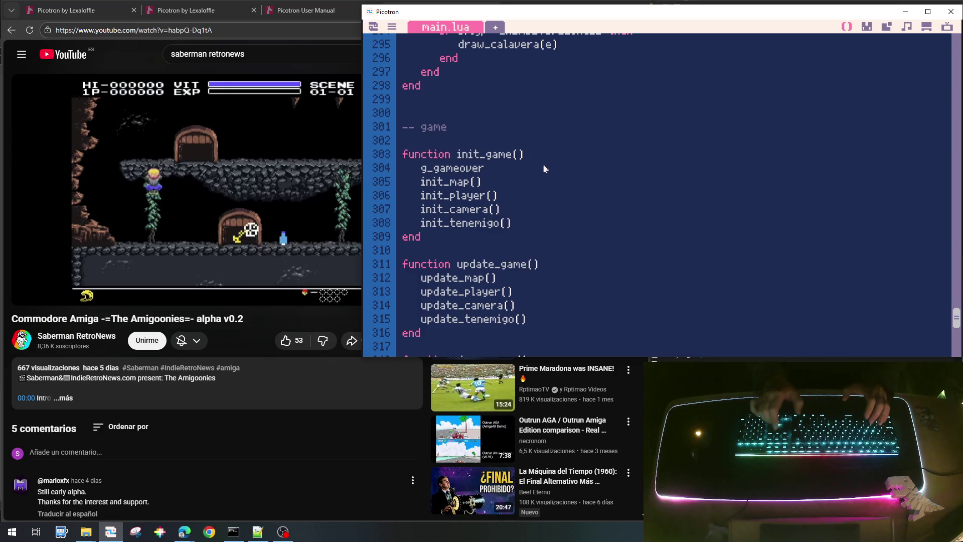
text(=?)
key(BackSpace)
key(BackSpace)
key(BackSpace)
text(false)
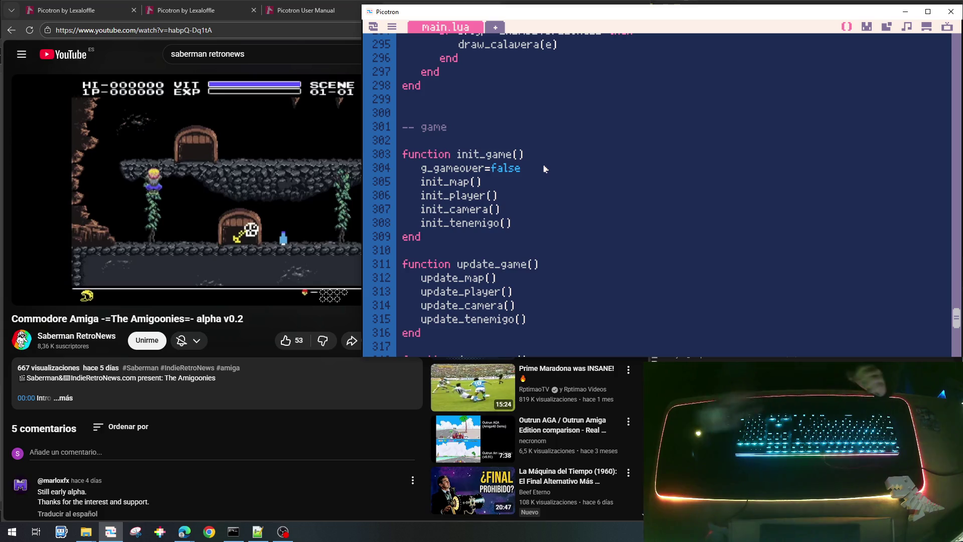
Start an indented if line after the update_tenemigo() call in update_game.
scroll(545, 309, down, 1)
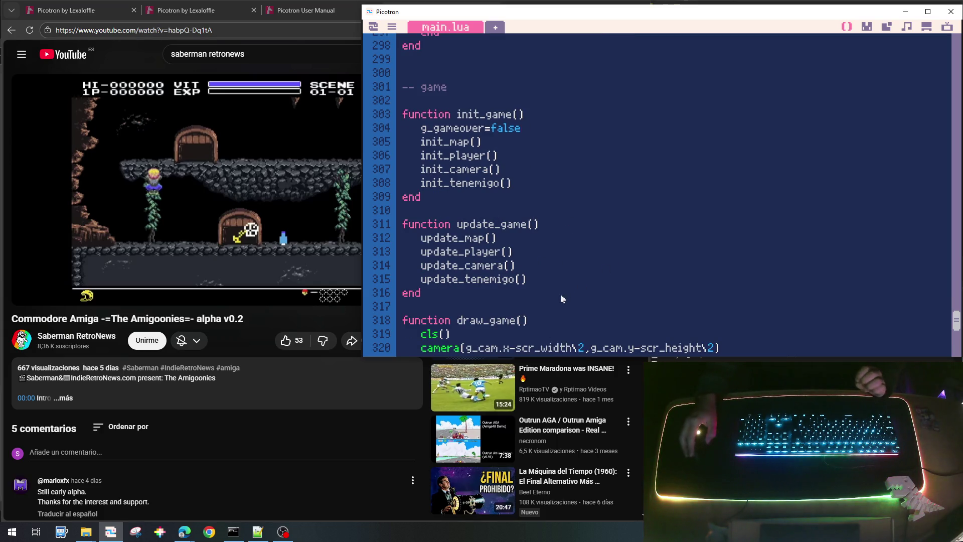
key(Return)
key(Return)
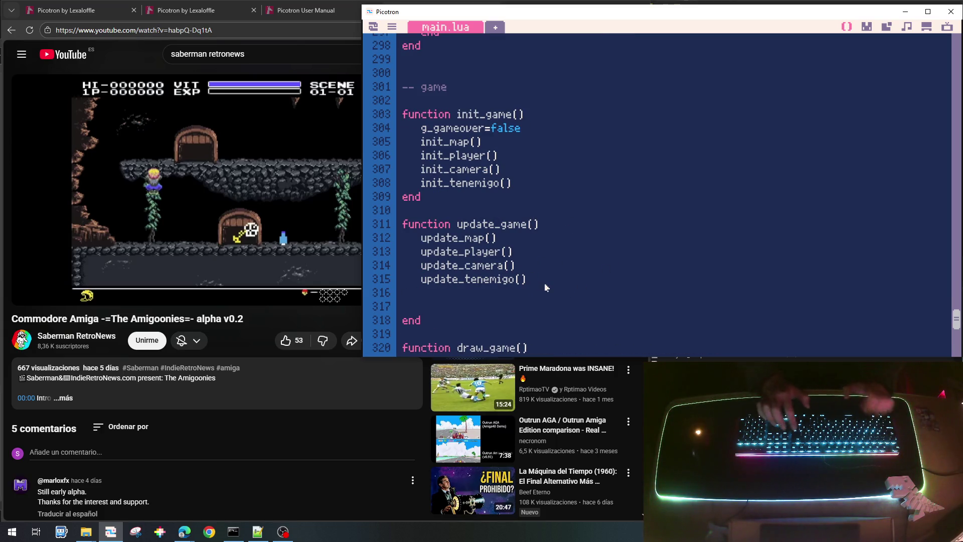
text(if)
key(BackSpace)
key(BackSpace)
key(Tab)
text(if)
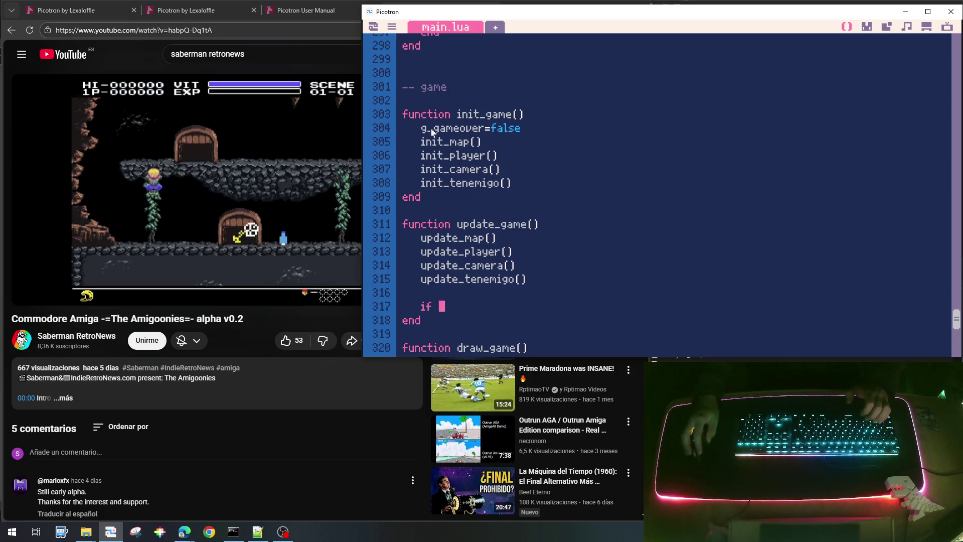
double_click(432, 130)
click(469, 313)
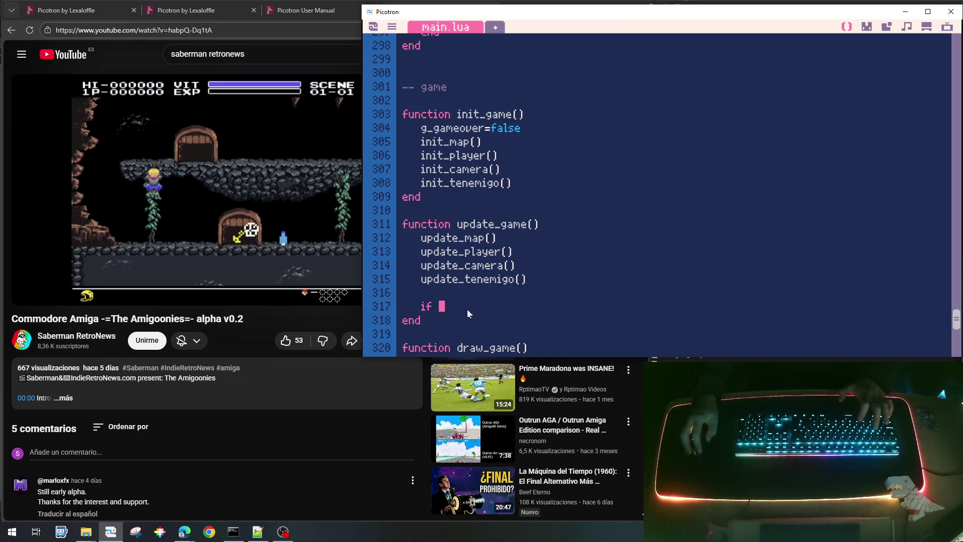
Complete it as 'if g_gameover then stop() end'.
text(then)
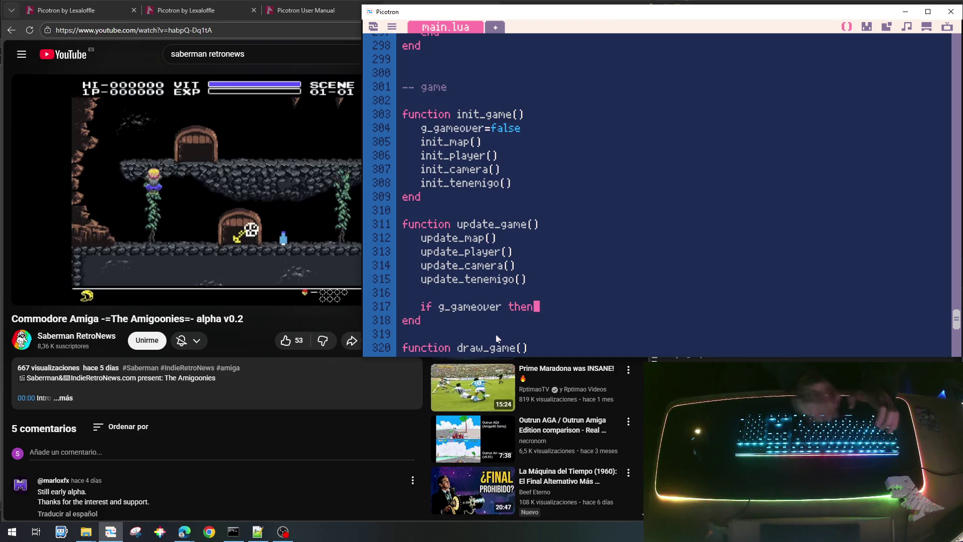
key(Return)
text(stop)
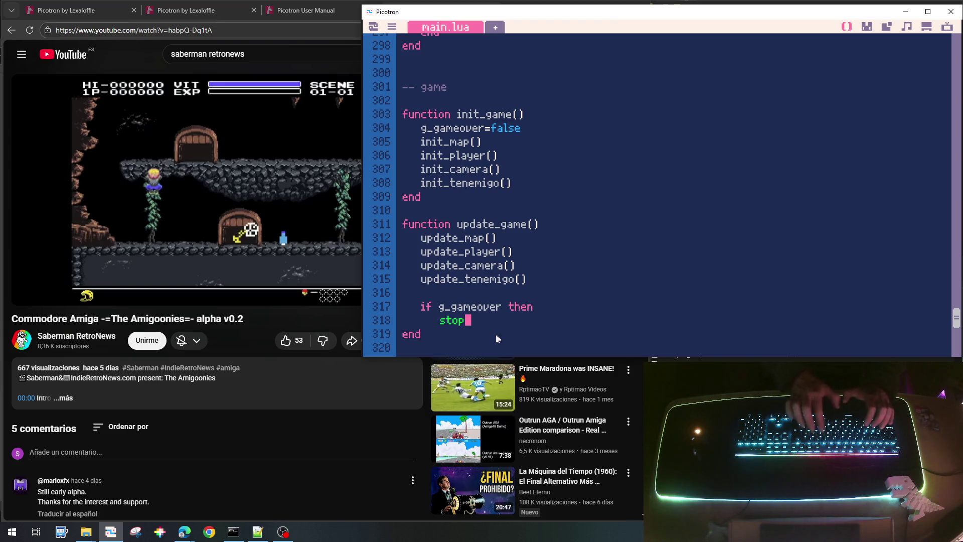
text(())
key(Return)
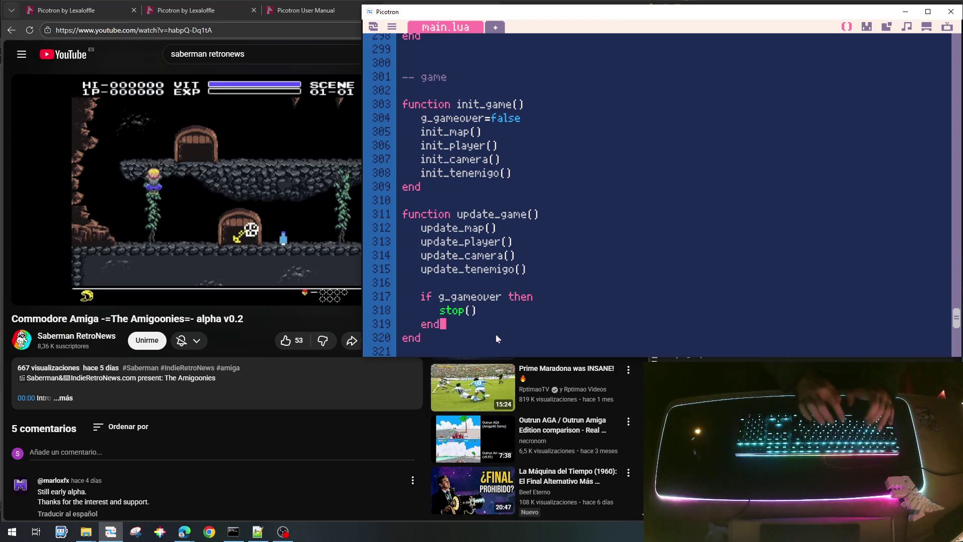
scroll(554, 253, up, 1)
scroll(554, 253, down, 3)
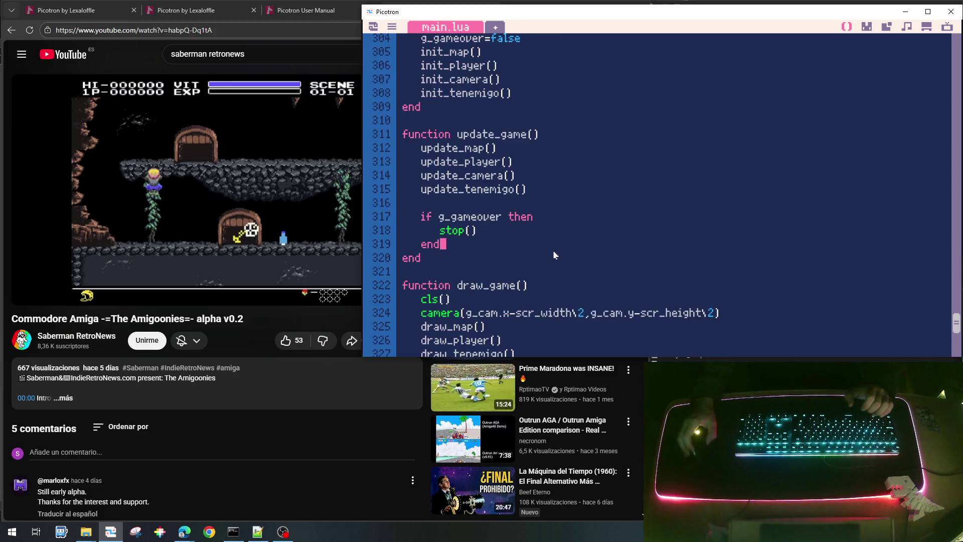
scroll(554, 255, up, 5)
scroll(555, 254, up, 10)
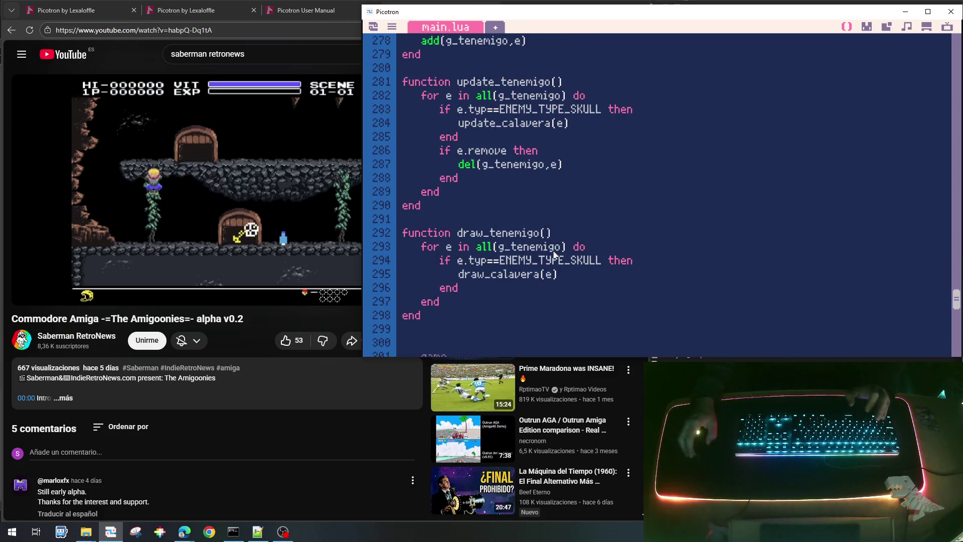
In update_calavera, write the check 'if abs(e.x-p.x)<10 and abs(e.y-p.y)<16 then'.
scroll(554, 251, up, 2)
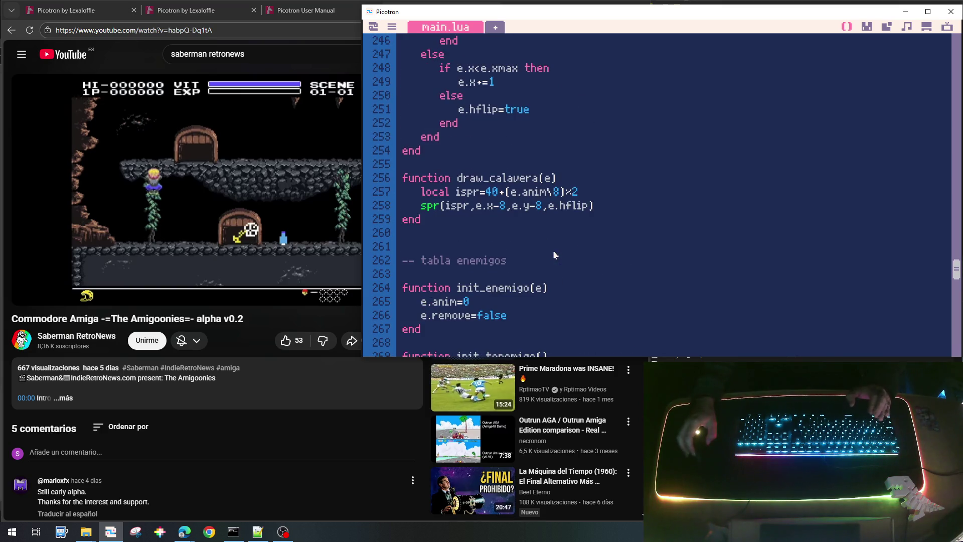
scroll(520, 175, up, 3)
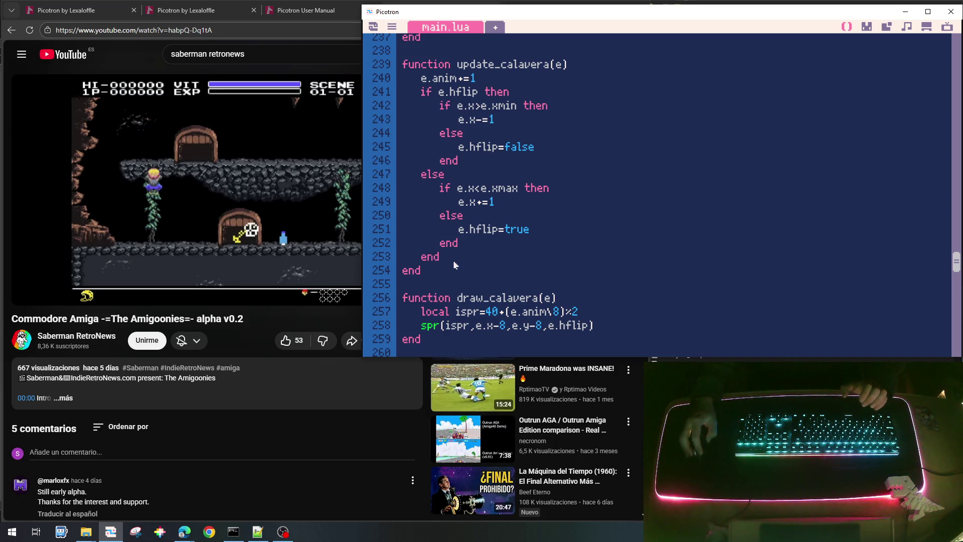
key(Return)
text(if)
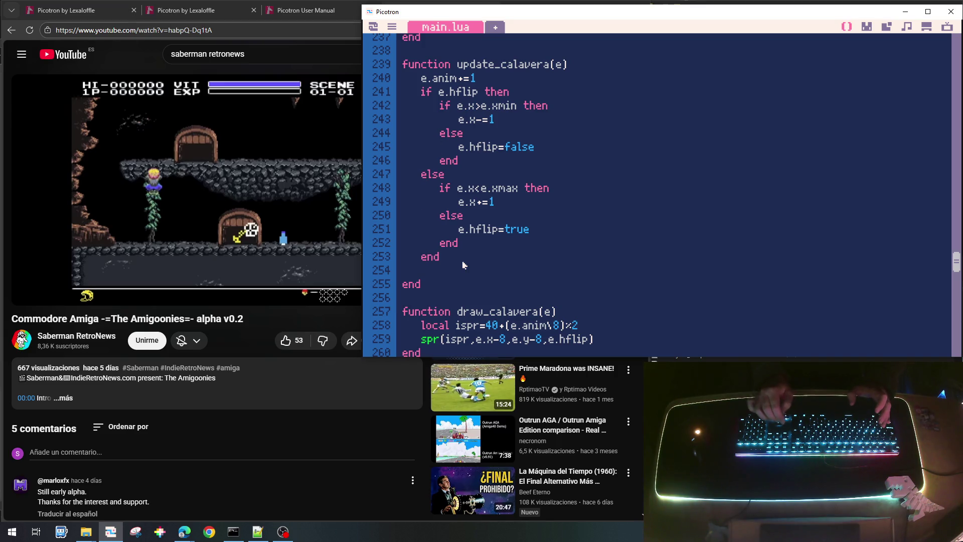
key(Return)
text(local )
text(p=g_player)
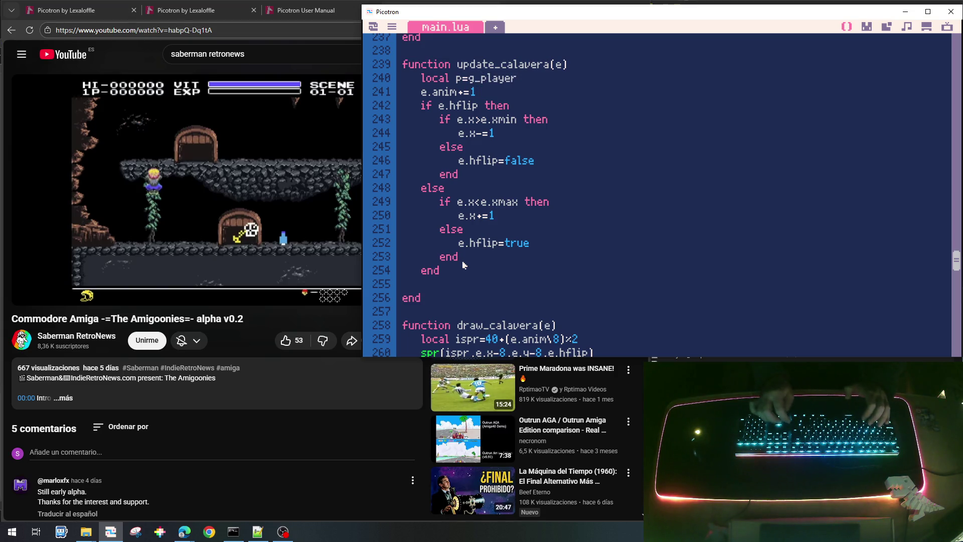
text(if ()
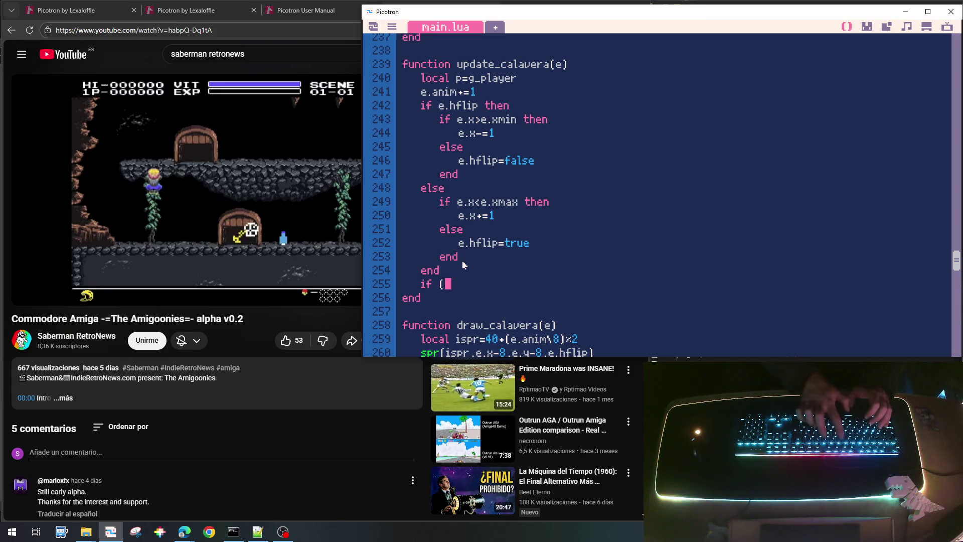
text(bws)
key(BackSpace)
key(BackSpace)
key(BackSpace)
text(s()
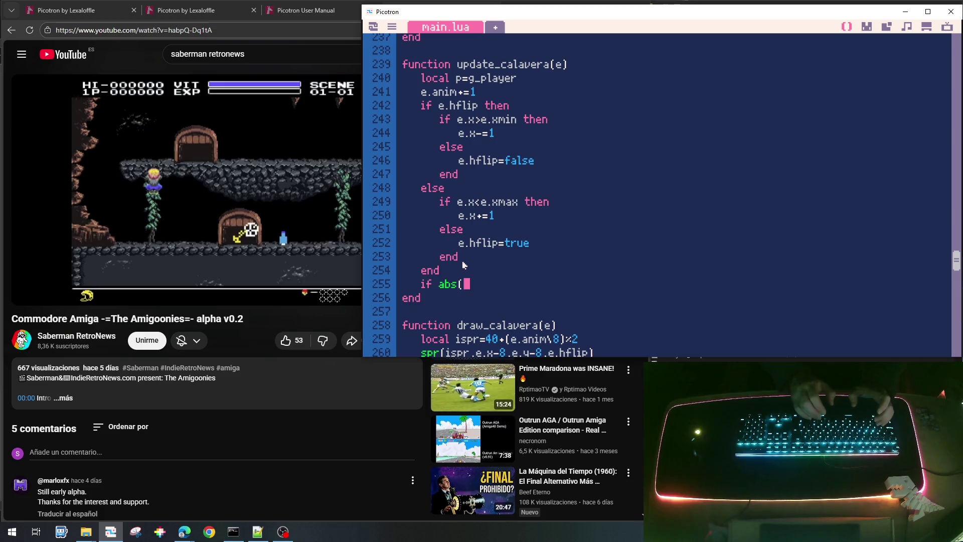
text(e.x-p.x)<)
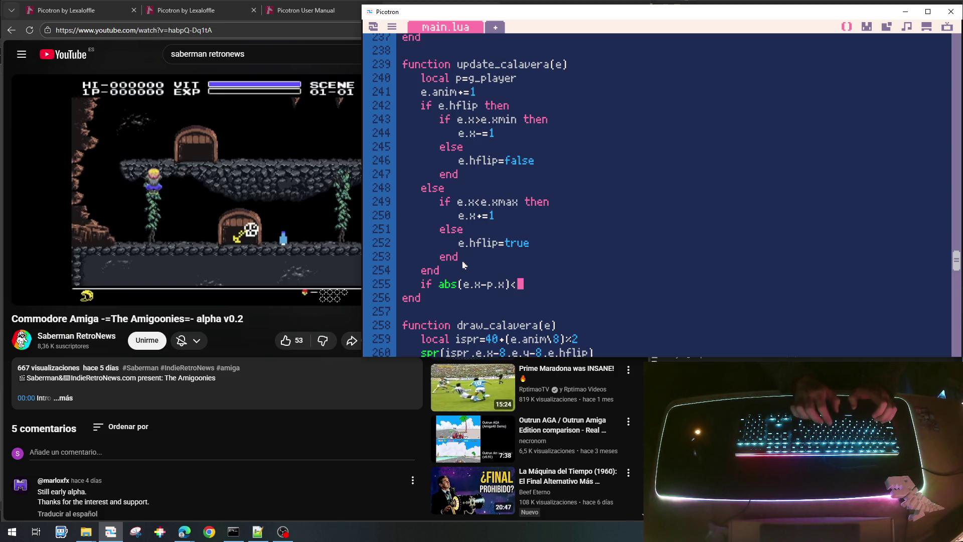
text(8 and)
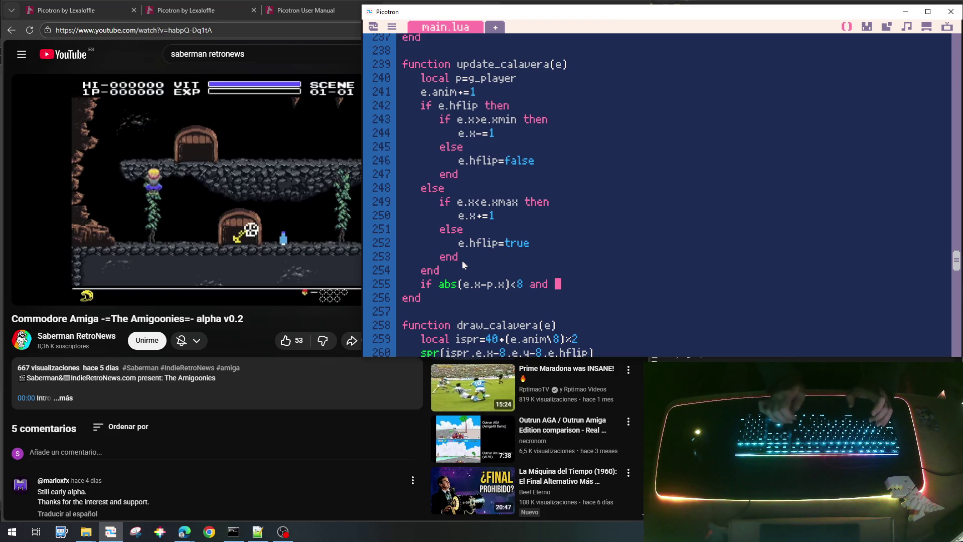
key(BackSpace)
text(10)
key(End)
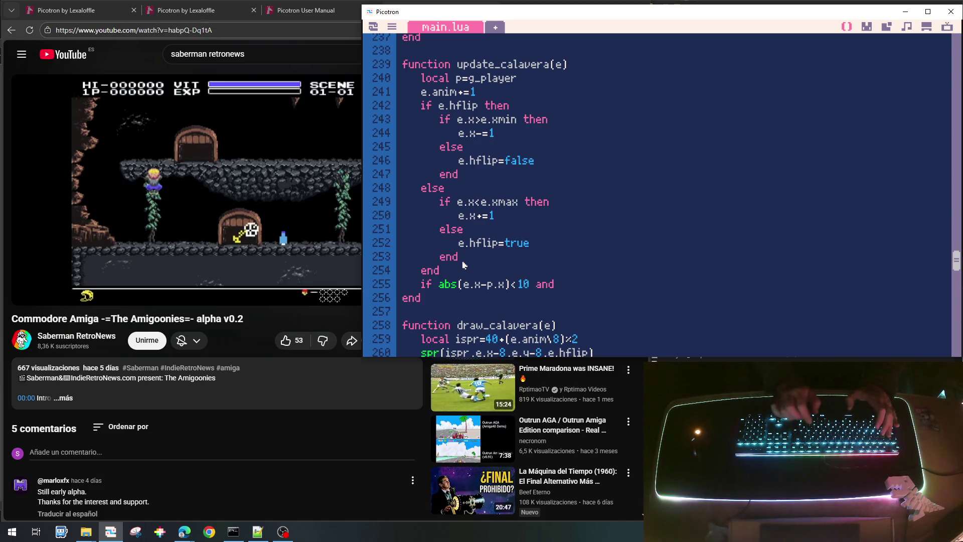
text(bs()
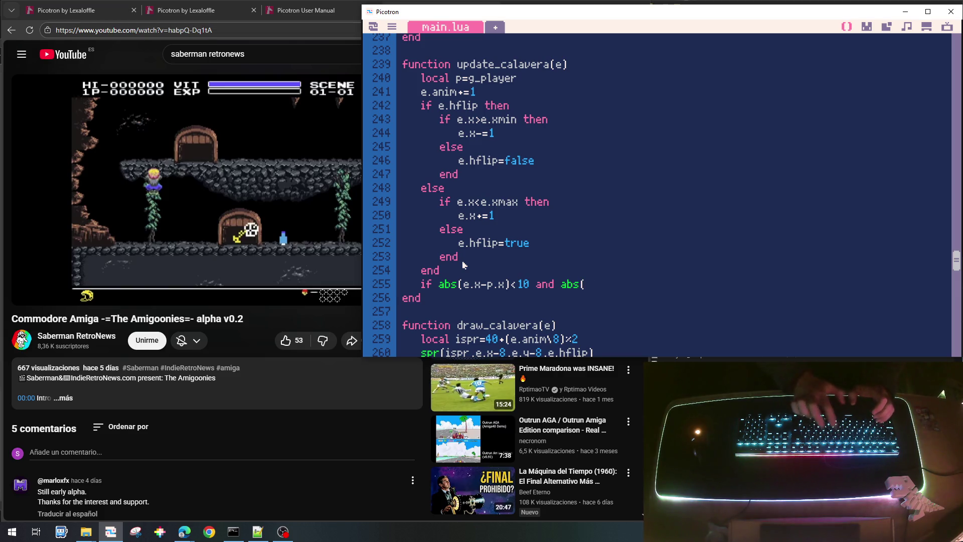
text(e.y)
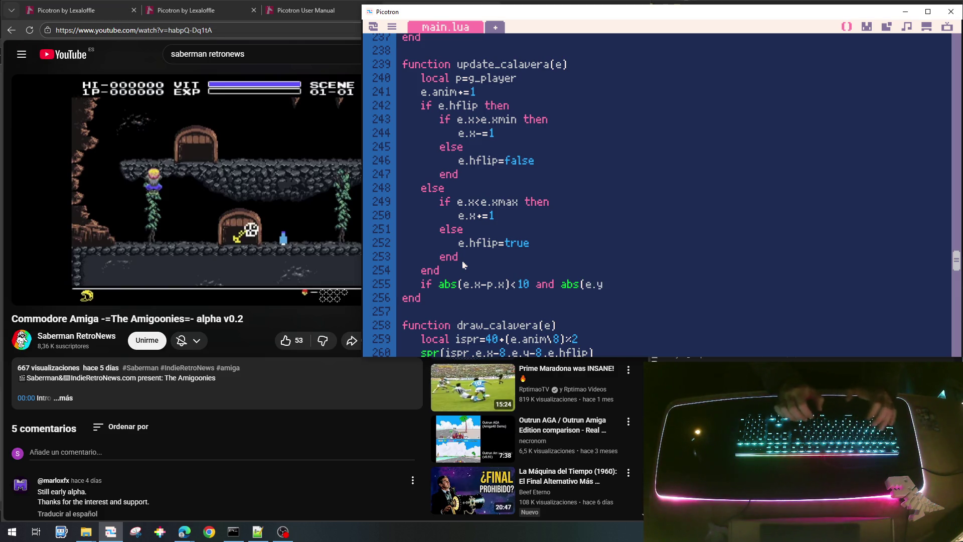
text(-p)
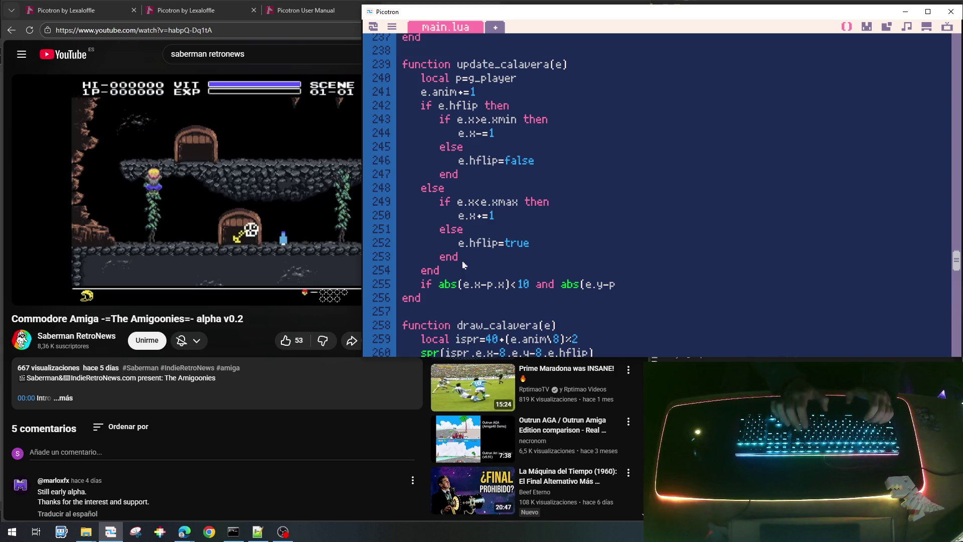
text(.y)<10)
key(BackSpace)
key(BackSpace)
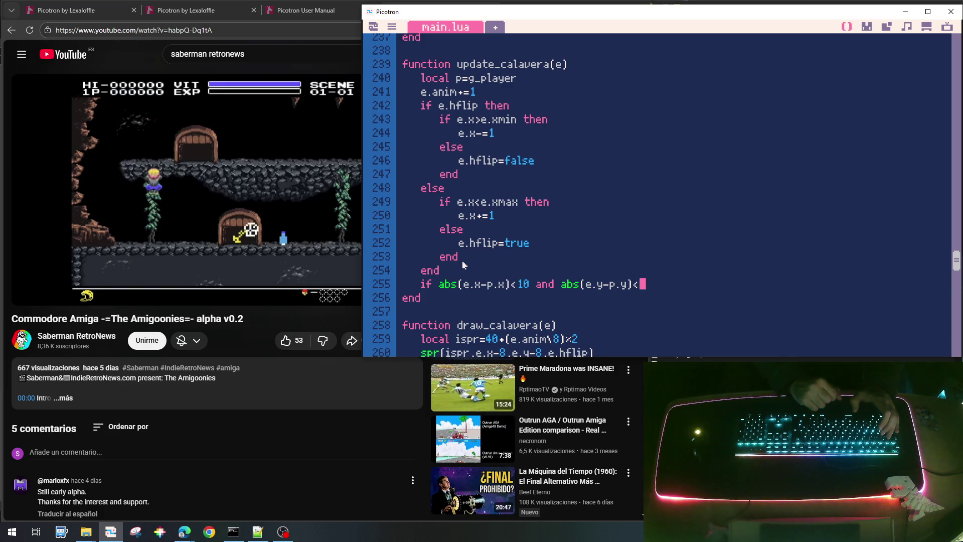
text(16)
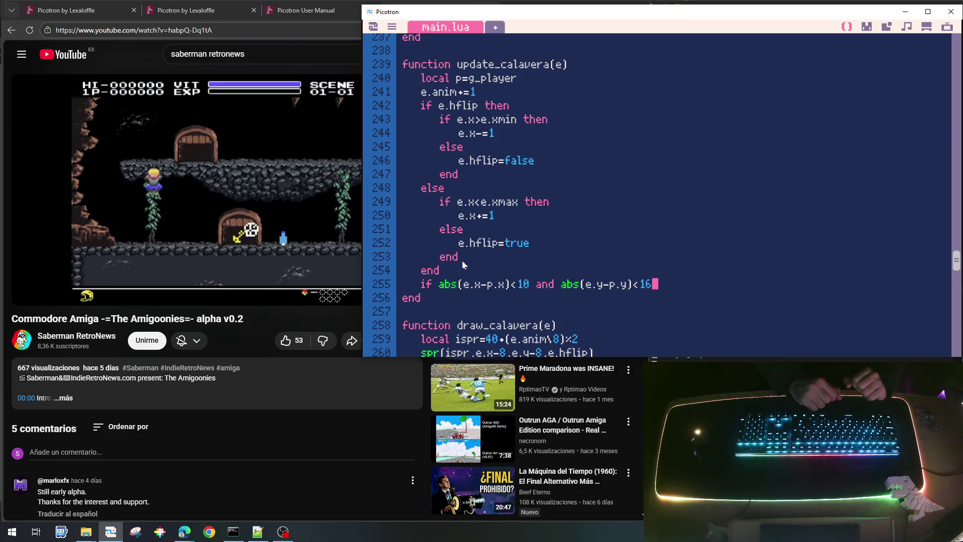
text( then)
Set g_gameover=true inside the if block, close it with end, then save and run the cart.
key(Return)
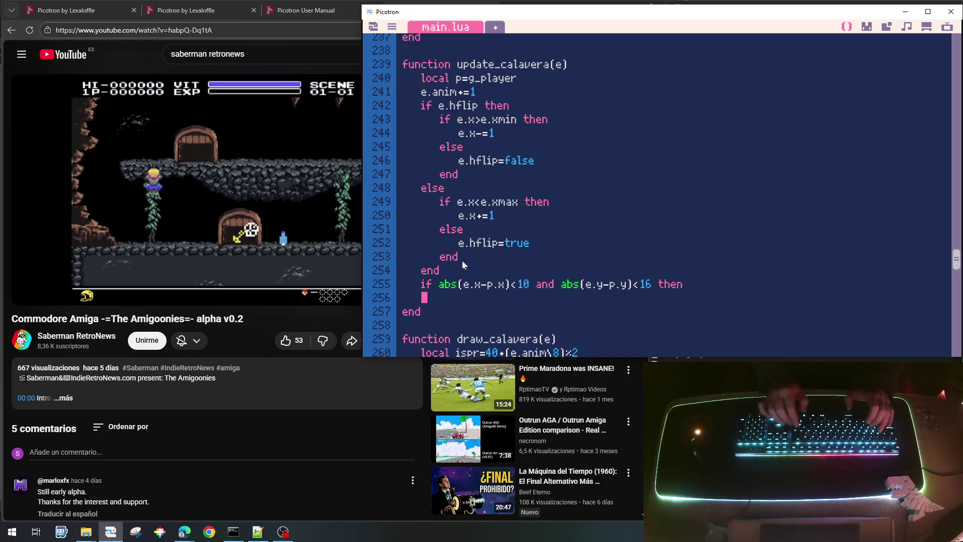
text(end)
key(Up)
key(End)
key(Return)
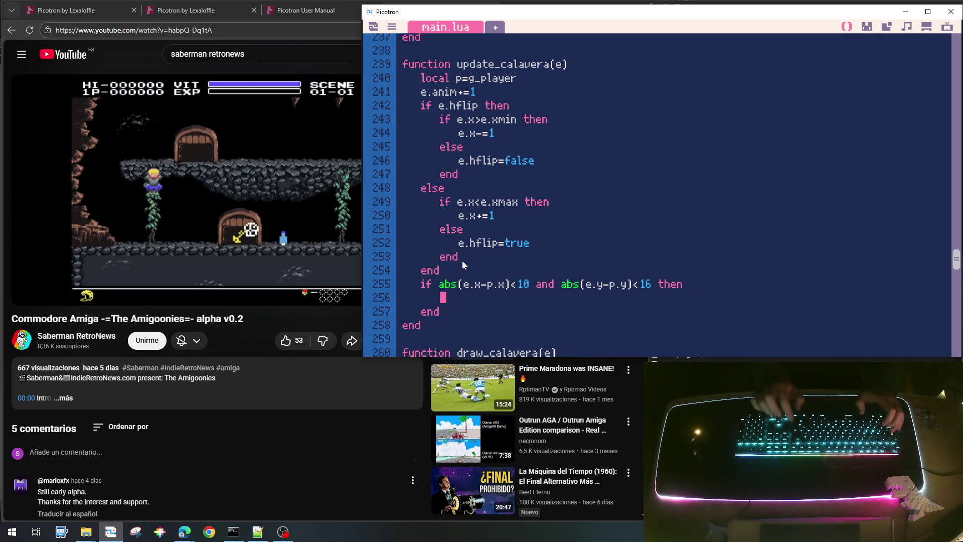
text(g_ga)
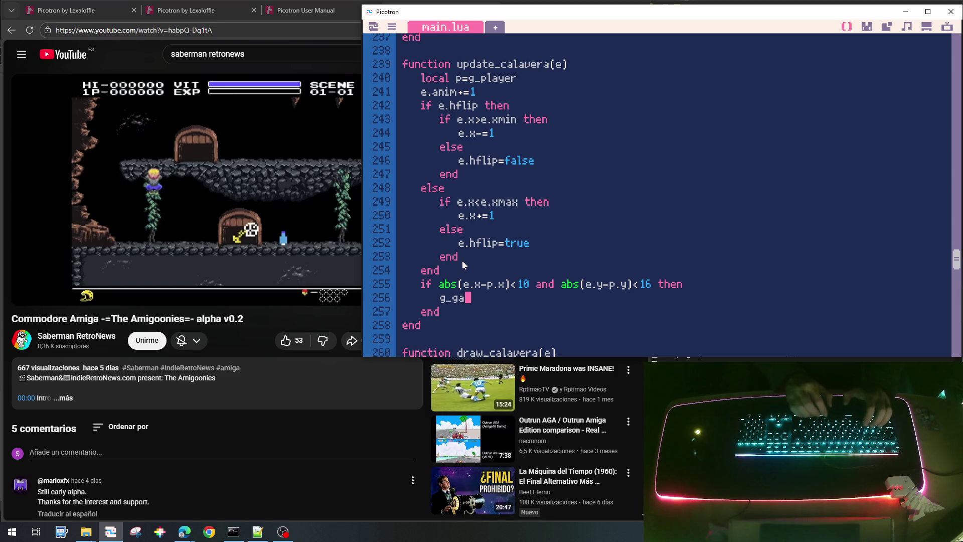
text(meover=true)
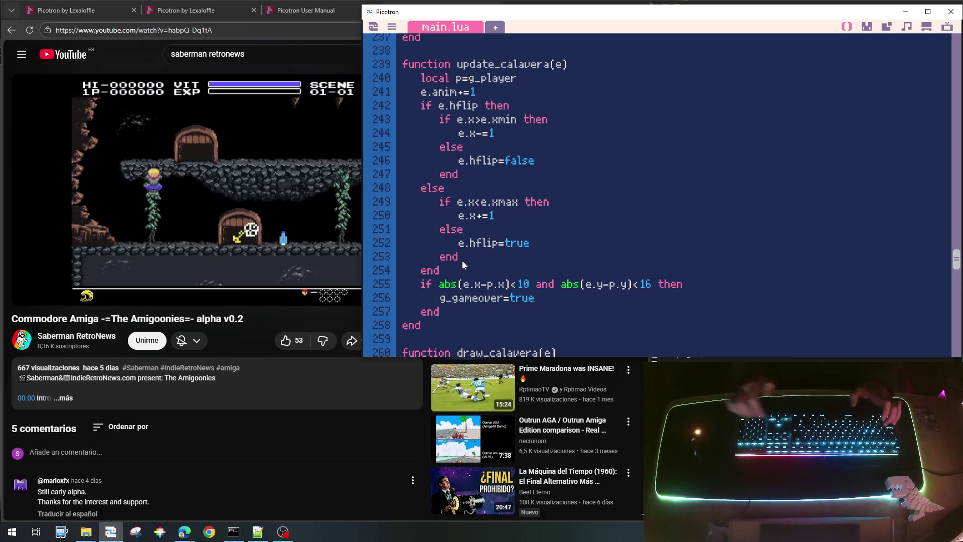
key(ctrl+s)
key(ctrl+r)
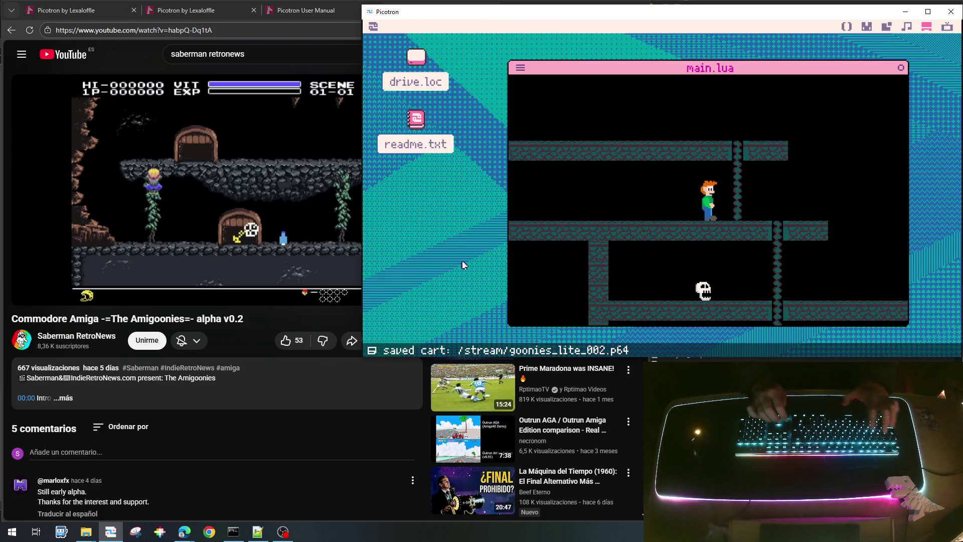
Walk the player down the ladder toward the skull, then stop the game.
key(Down)
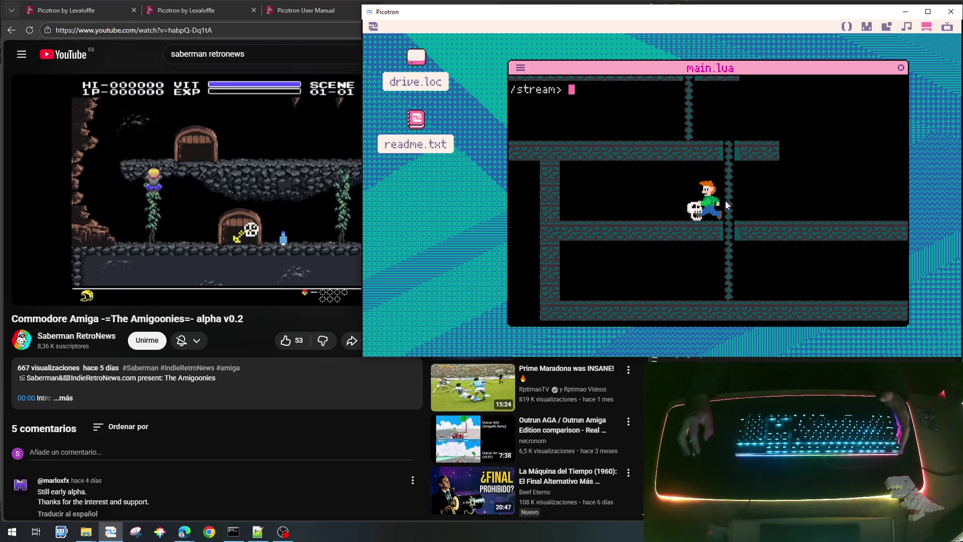
key(Escape)
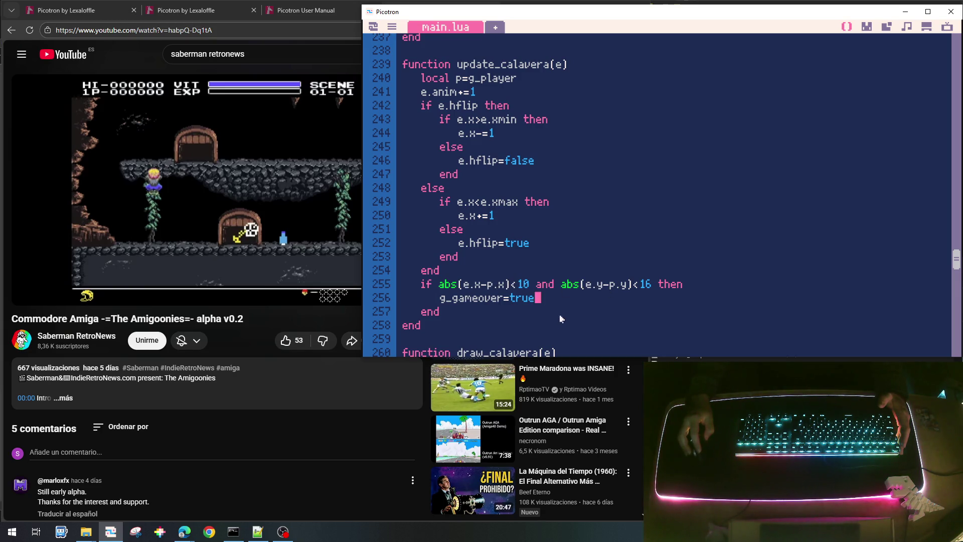
drag(536, 298, 439, 298)
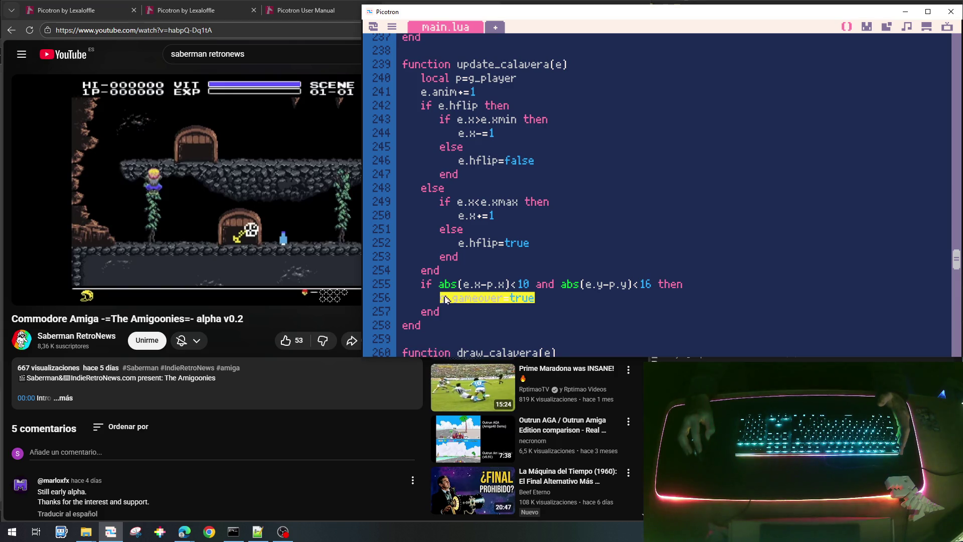
scroll(632, 264, down, 1)
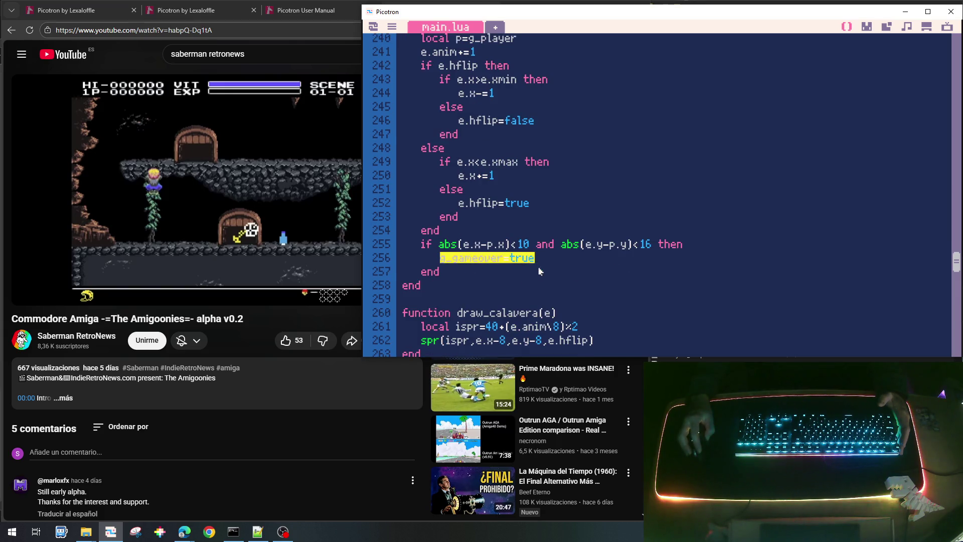
scroll(546, 270, up, 2)
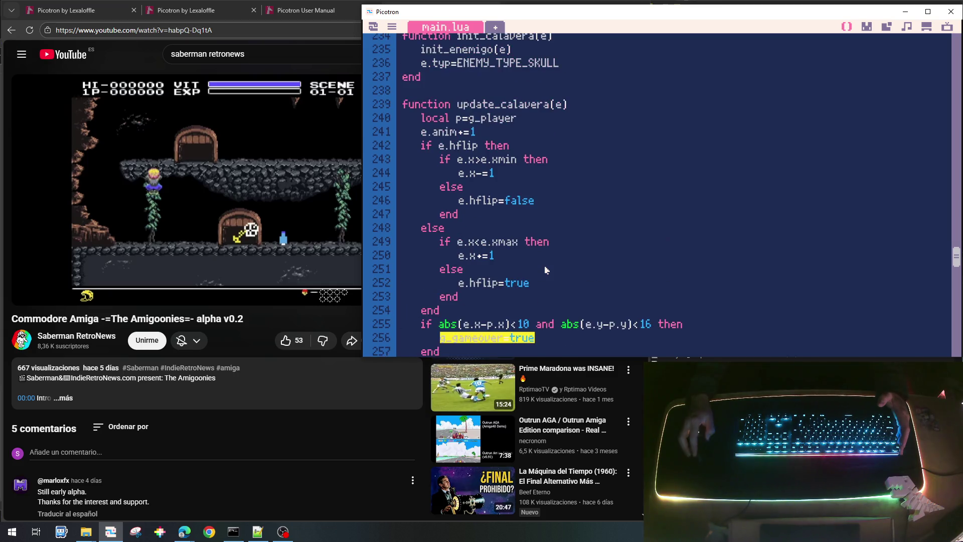
scroll(546, 270, down, 1)
click(581, 205)
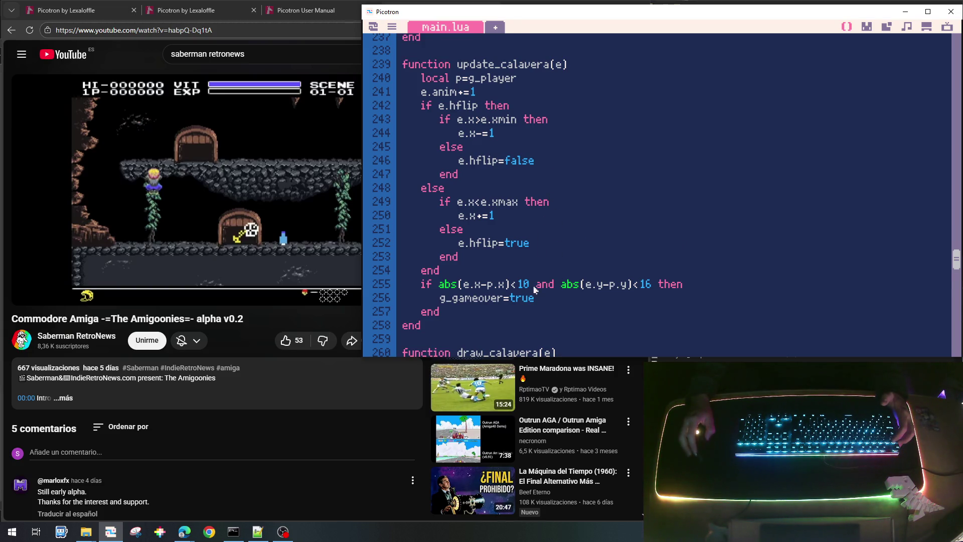
scroll(535, 290, down, 3)
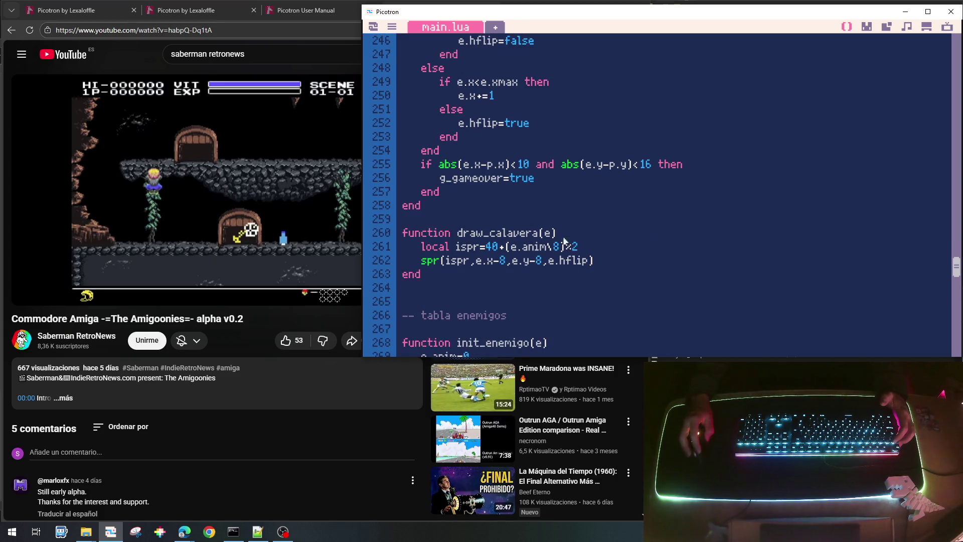
Add the Spanish comment 'insertar una calavera' above local e={} in init_tenemigo, then save.
scroll(568, 285, down, 2)
scroll(568, 285, down, 3)
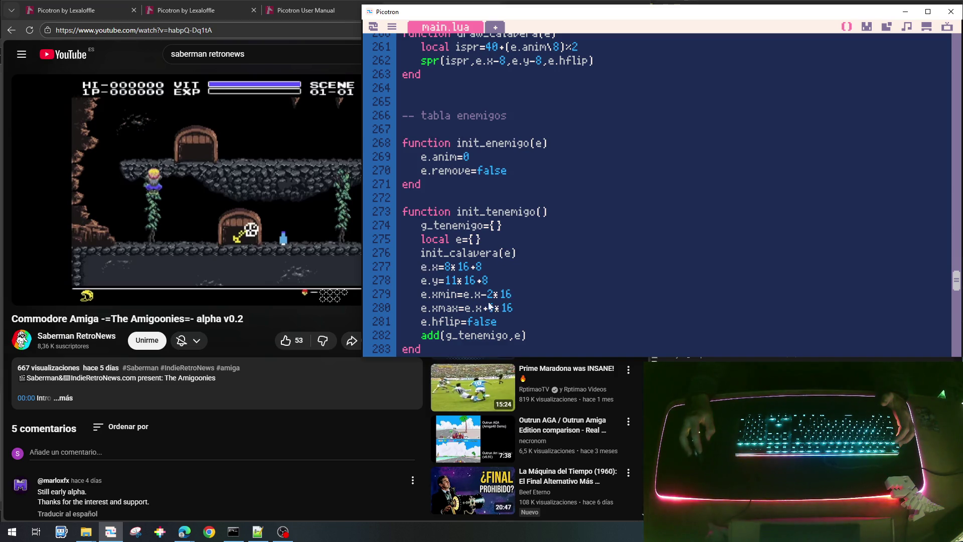
key(Return)
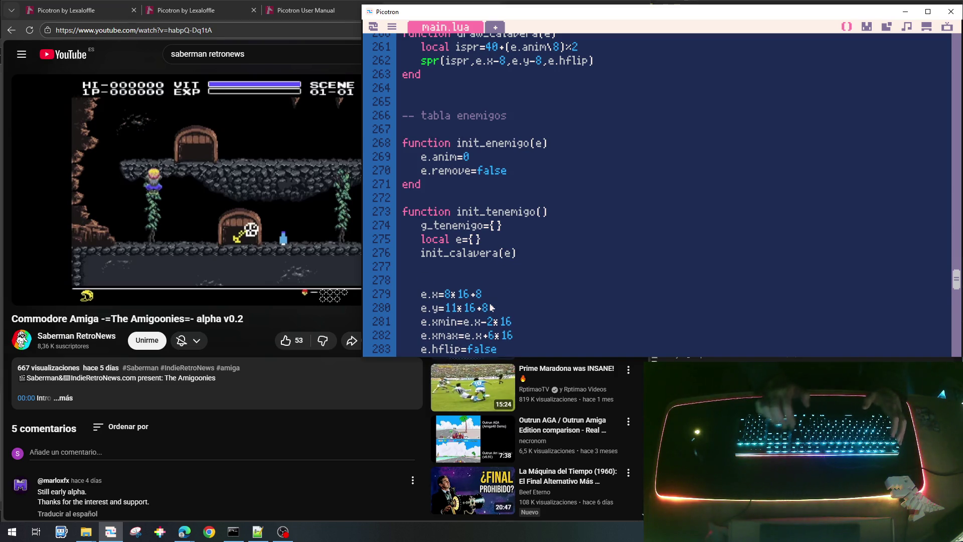
key(BackSpace)
key(Up)
key(Up)
key(Return)
key(Return)
text(--)
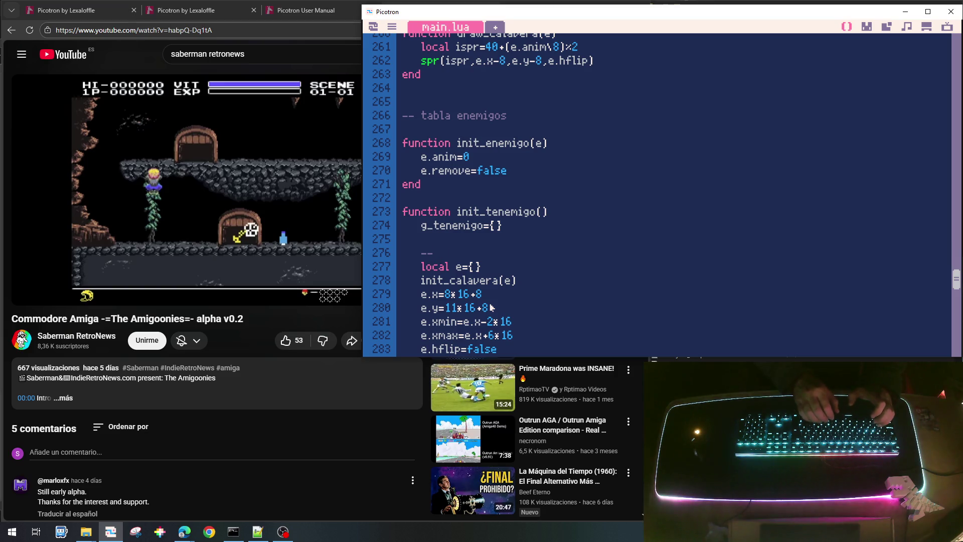
text( ahah)
key(Left)
key(Left)
key(Left)
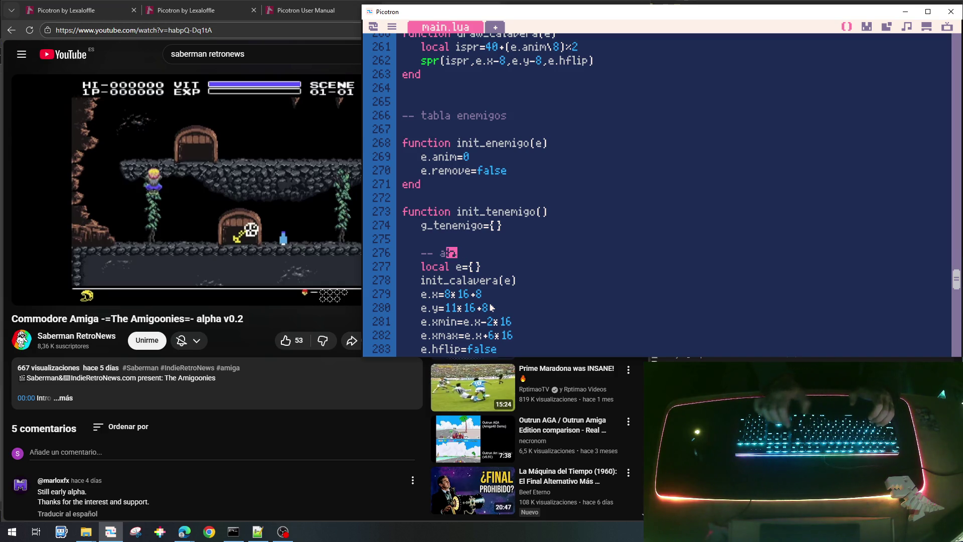
text(hah)
key(Right)
key(Right)
key(Right)
key(BackSpace)
key(BackSpace)
key(BackSpace)
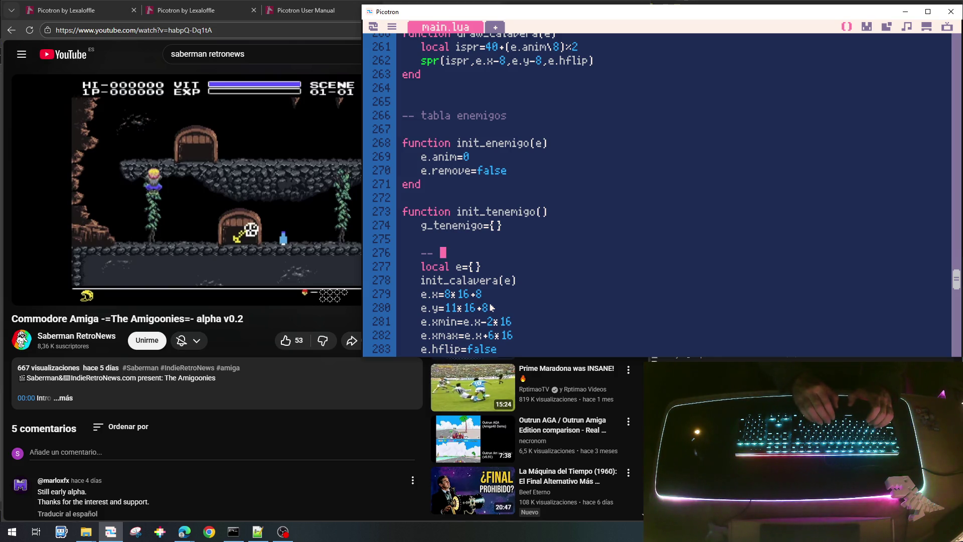
text(inse)
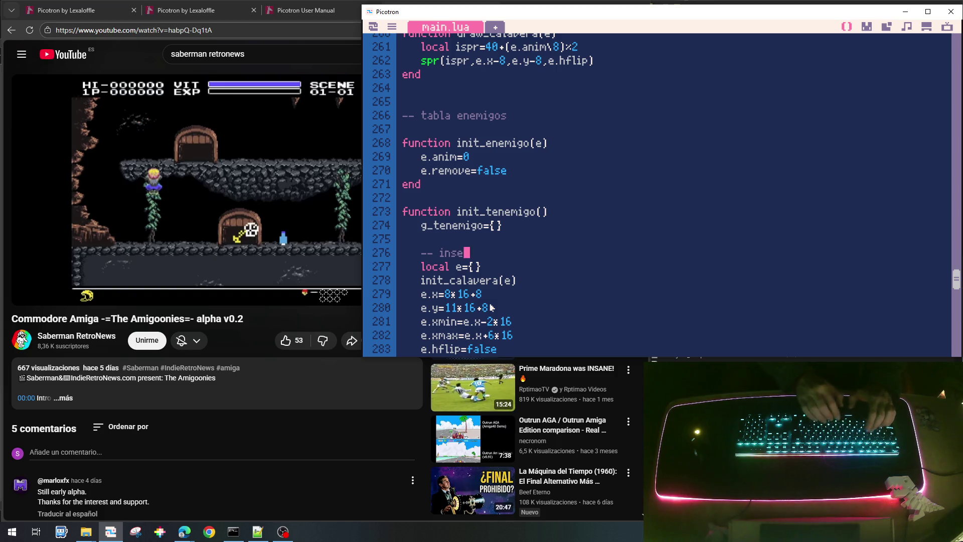
text(rtar una calavera)
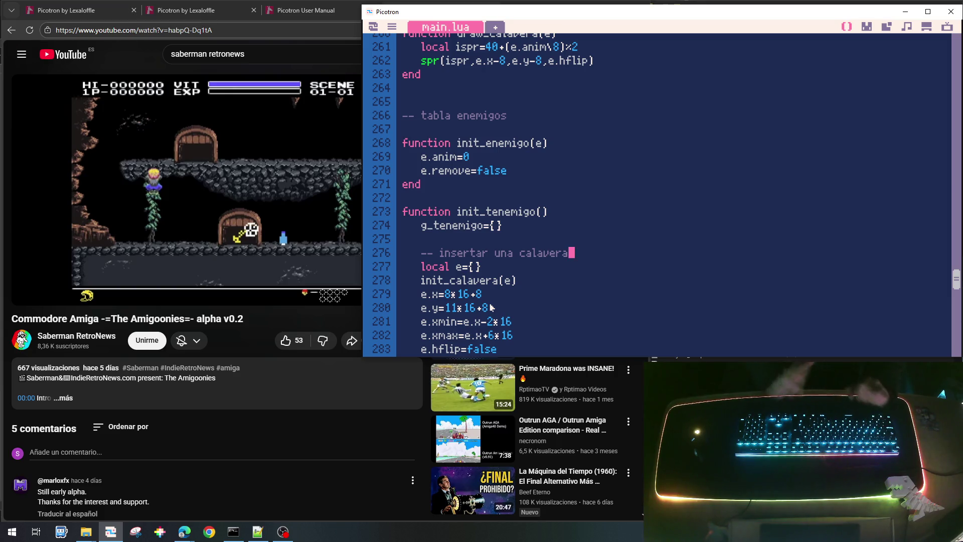
key(ctrl+s)
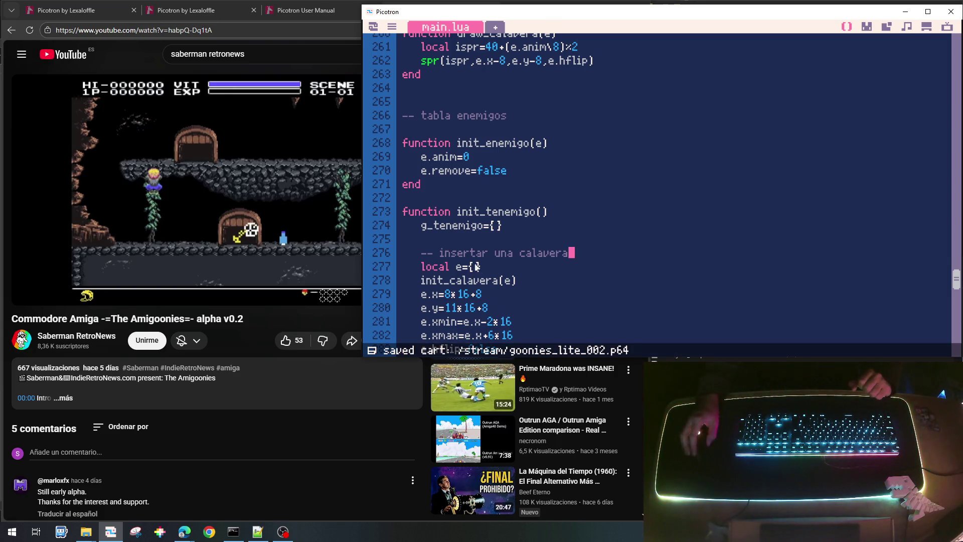
Place a skull tile on the level map at 8,11, then save and playtest it.
scroll(491, 307, down, 3)
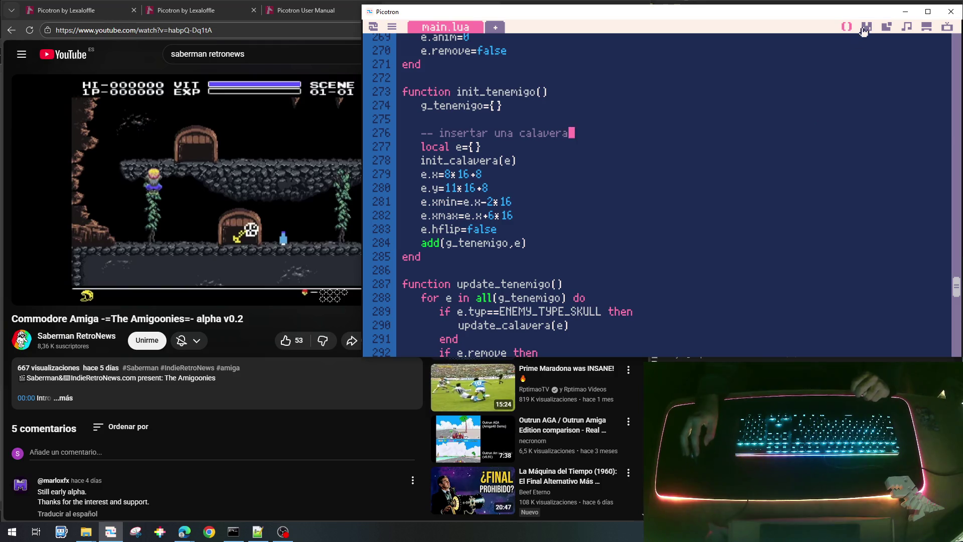
click(886, 27)
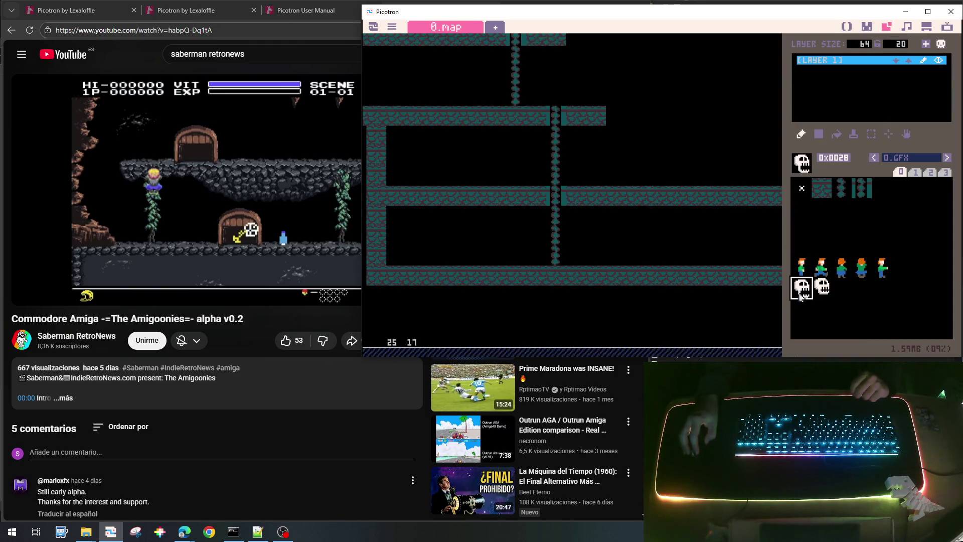
click(453, 172)
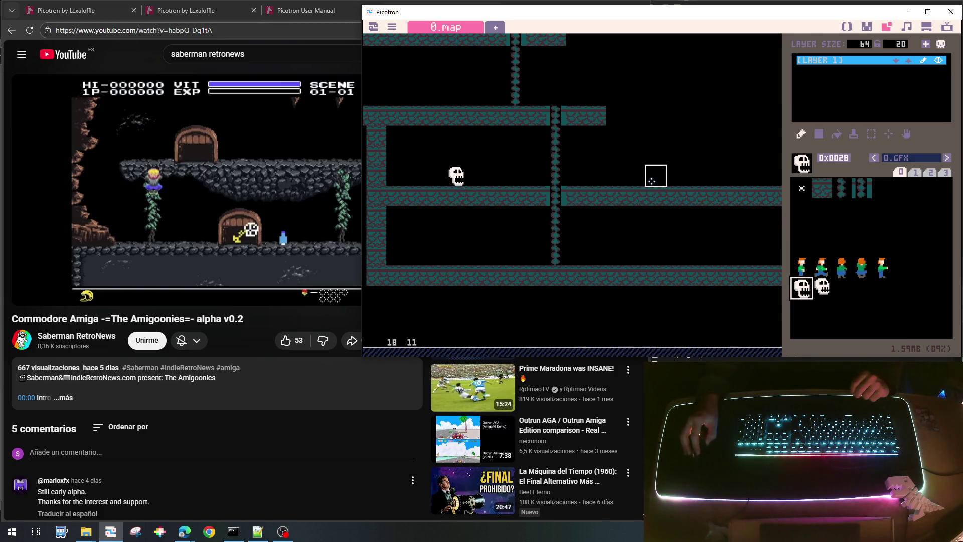
key(ctrl+s)
key(ctrl+r)
key(Right)
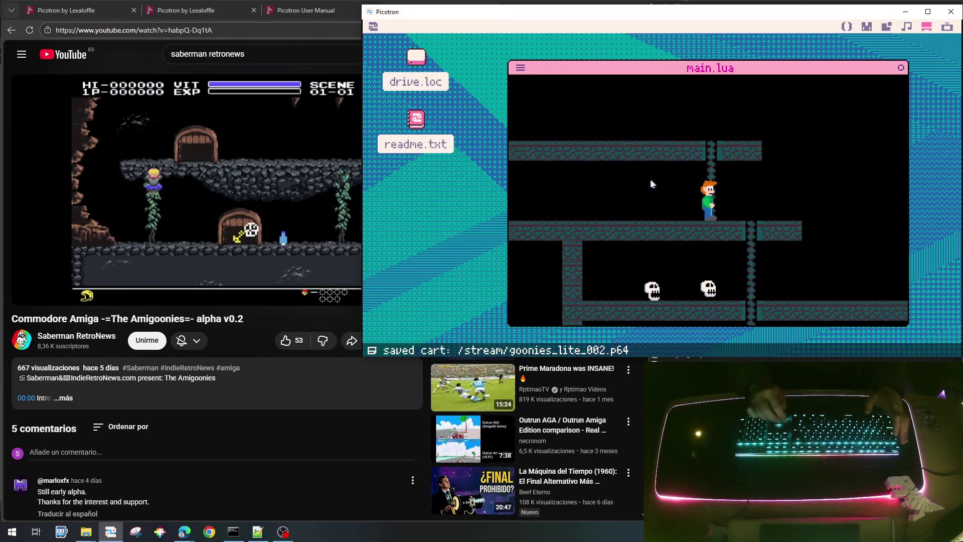
key(Down)
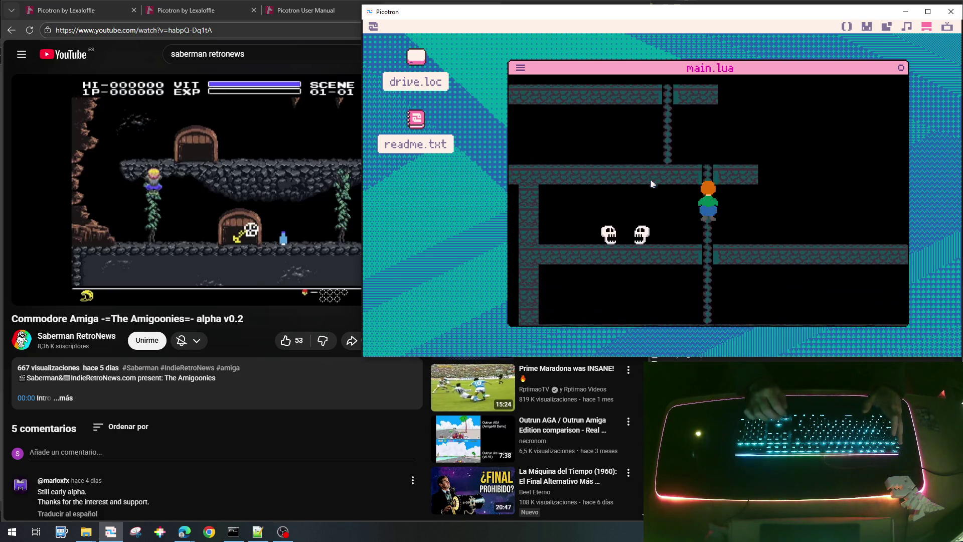
key(Escape)
key(Escape)
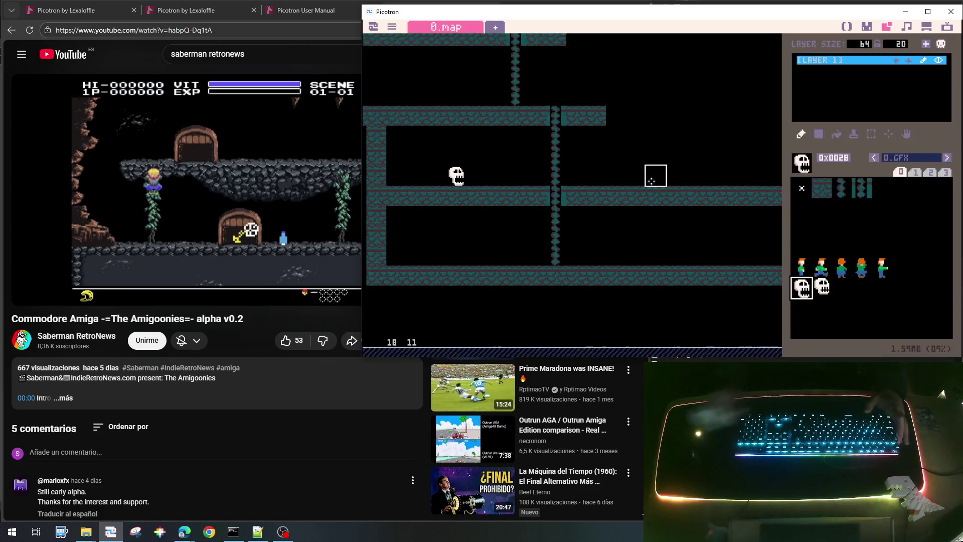
Erase the skull tile at map cell 8,11, then fill the platform gap at 13,8.
click(456, 175)
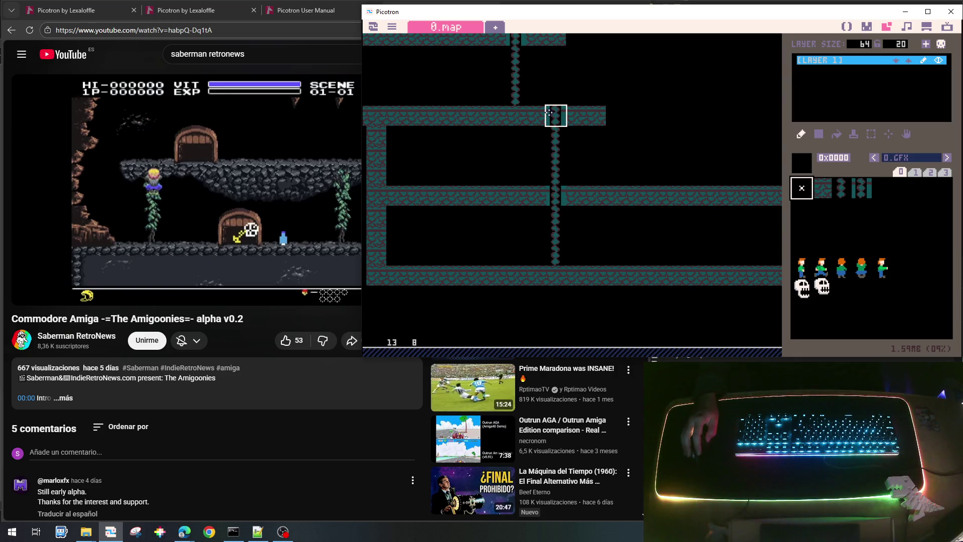
click(548, 111)
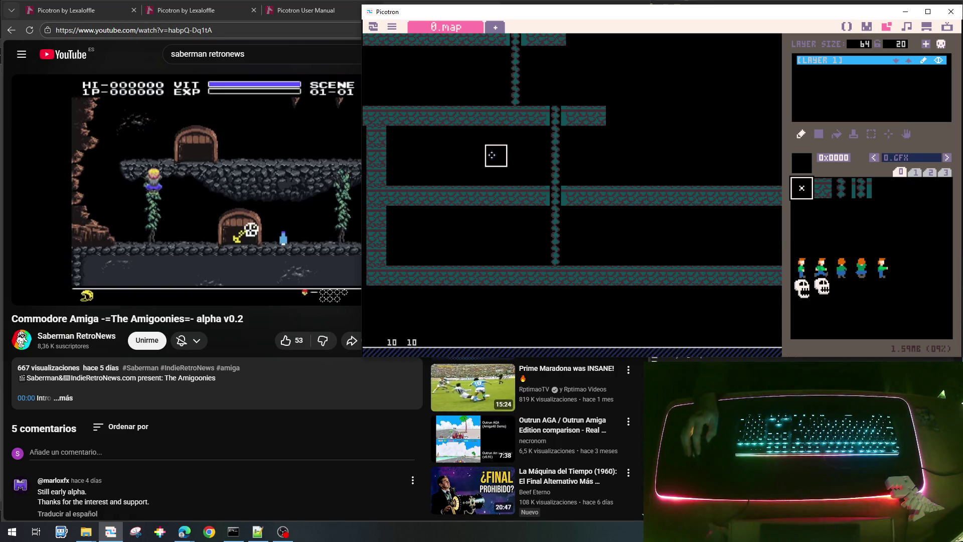
Zoom around the level map, then switch back to main.lua's init_tenemigo patrol code.
scroll(517, 135, up, 1)
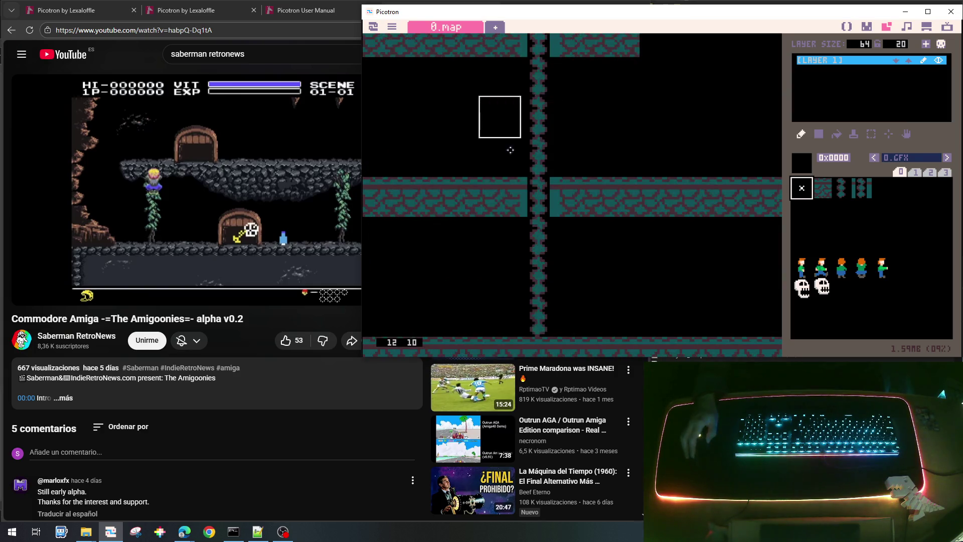
scroll(482, 211, down, 2)
scroll(494, 204, up, 1)
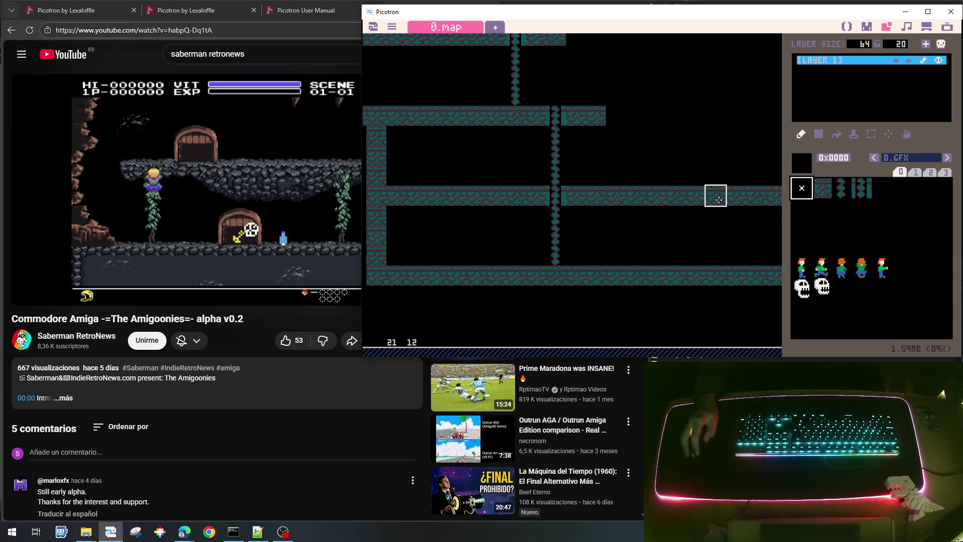
mouse_move(314, 231)
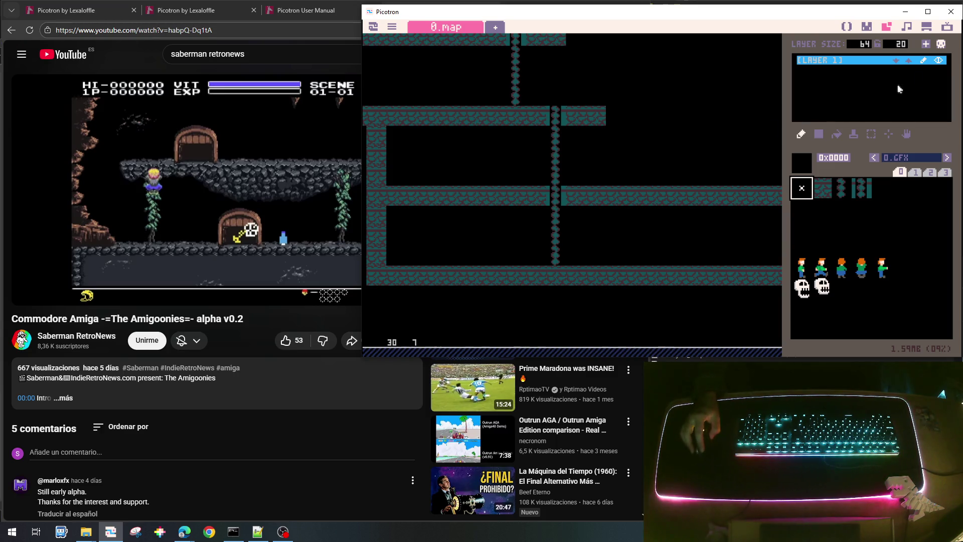
click(847, 26)
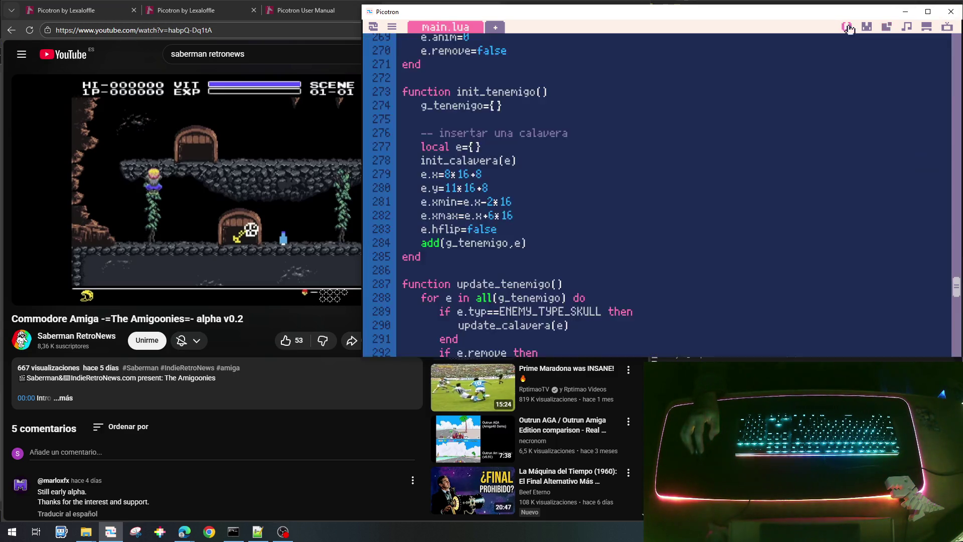
Save the cart as goonies_lite_002.p64 while reviewing draw_player and the calavera functions.
scroll(736, 159, up, 20)
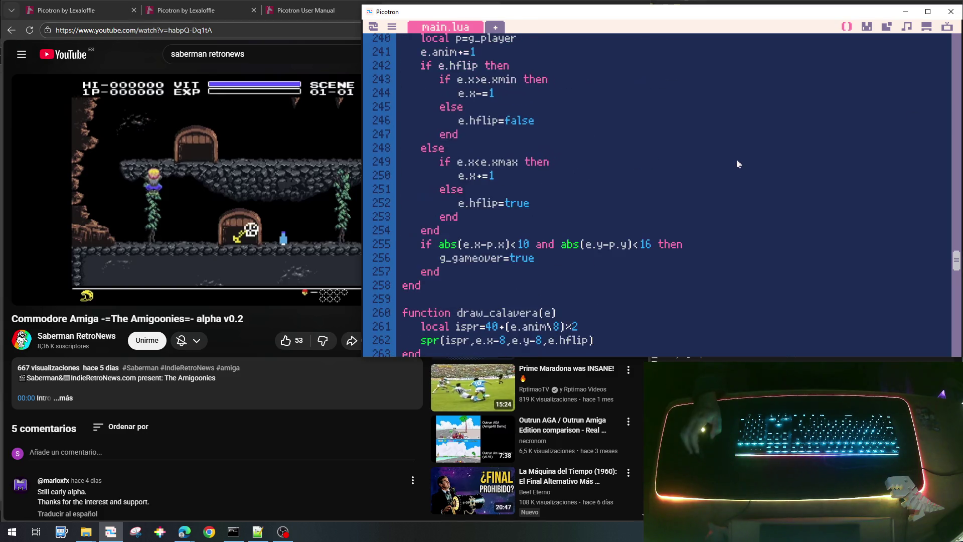
scroll(743, 166, down, 15)
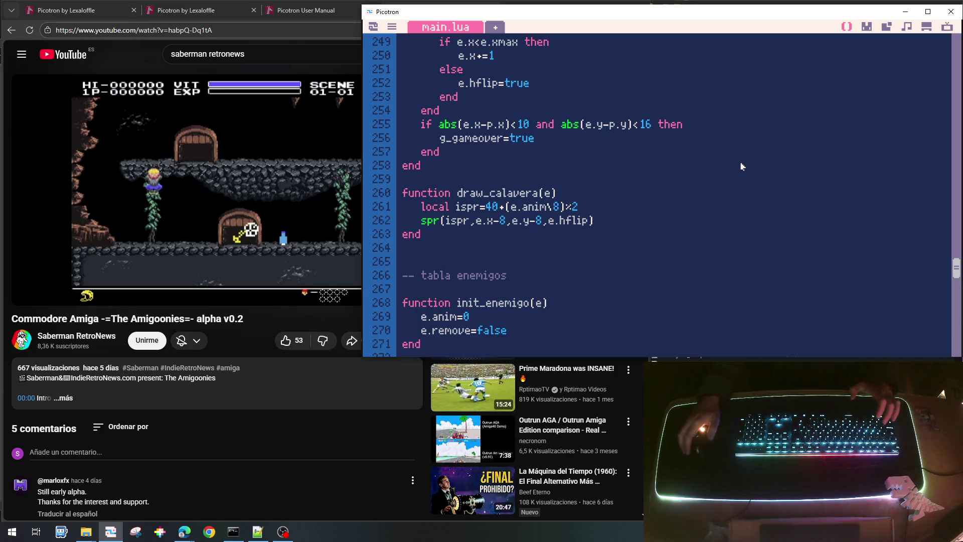
key(ctrl+f)
key(ctrl+s)
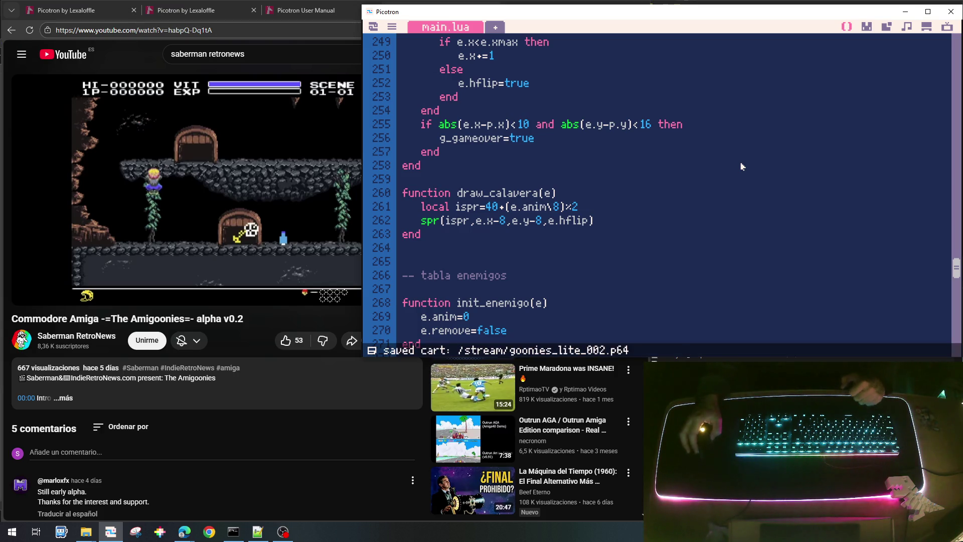
scroll(743, 166, up, 5)
scroll(742, 167, up, 5)
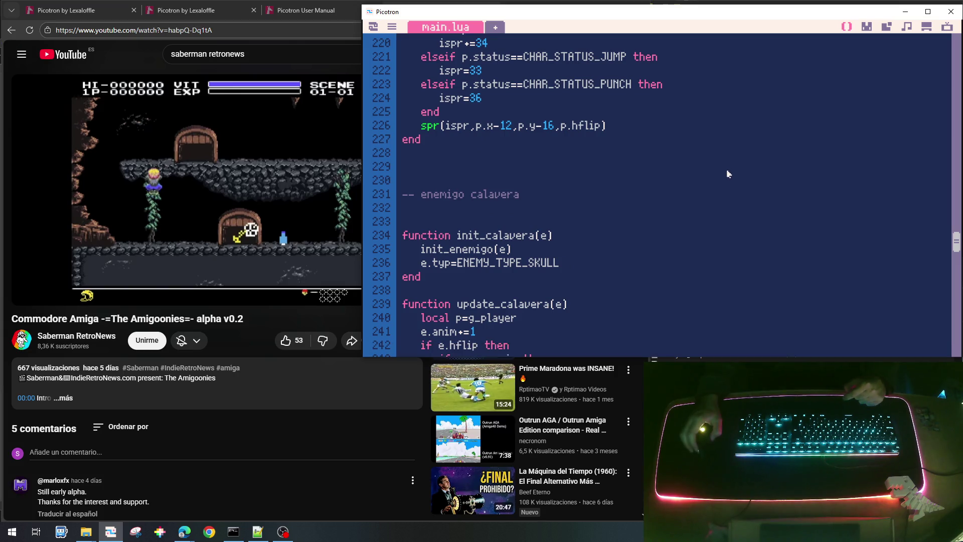
scroll(728, 174, up, 2)
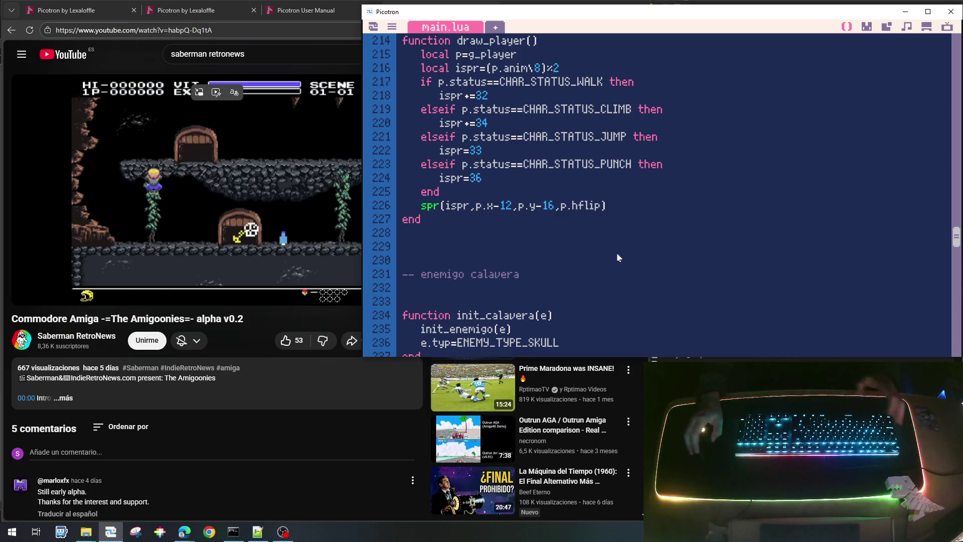
key(ctrl+r)
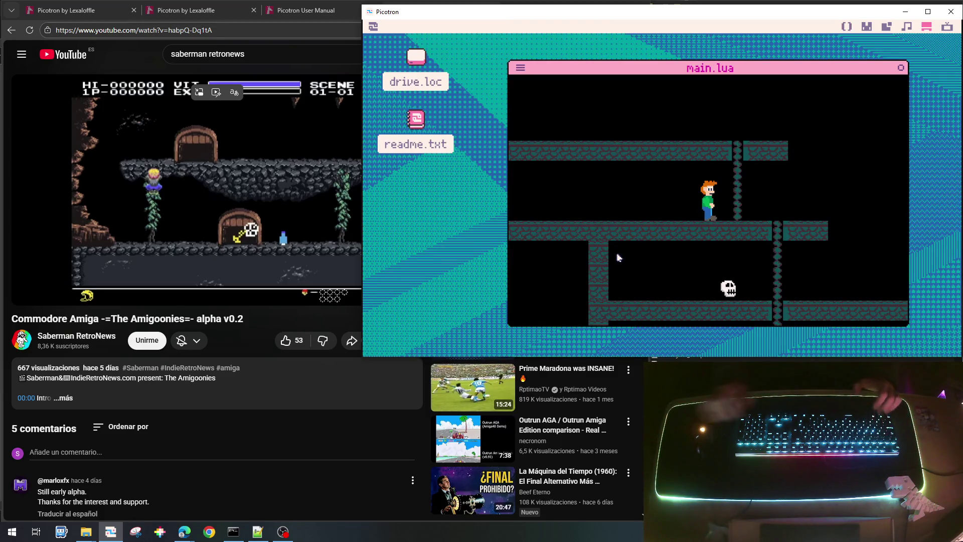
key(Left)
key(Left)
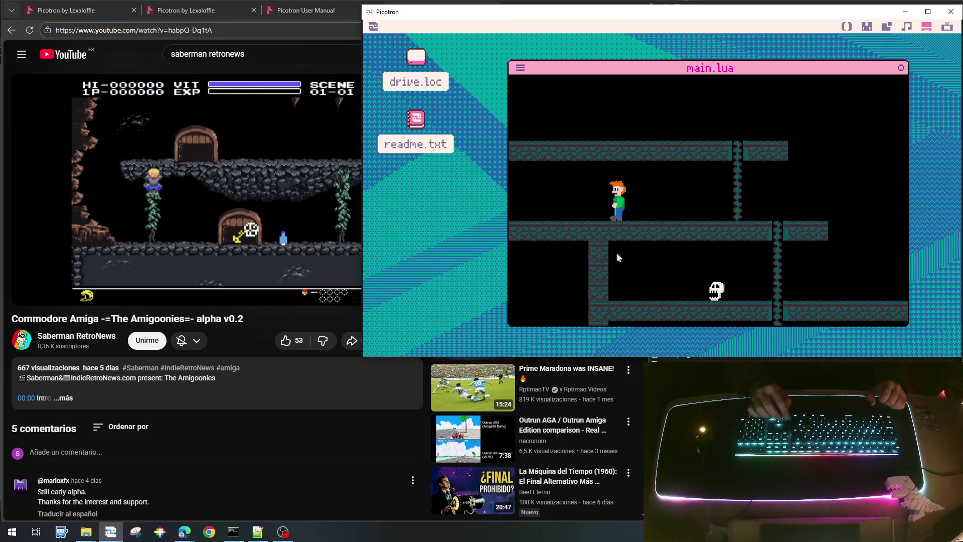
key(Right)
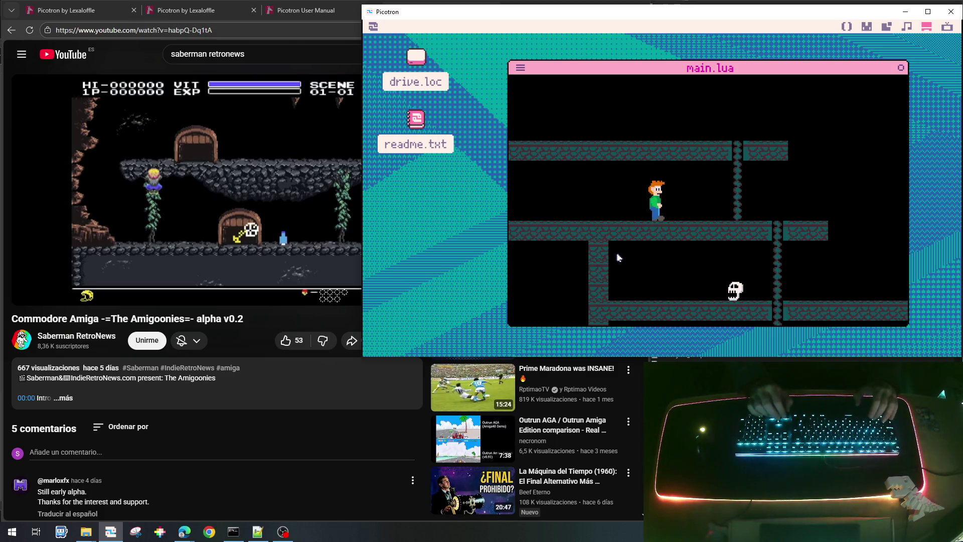
key(Right)
key(z)
key(Right)
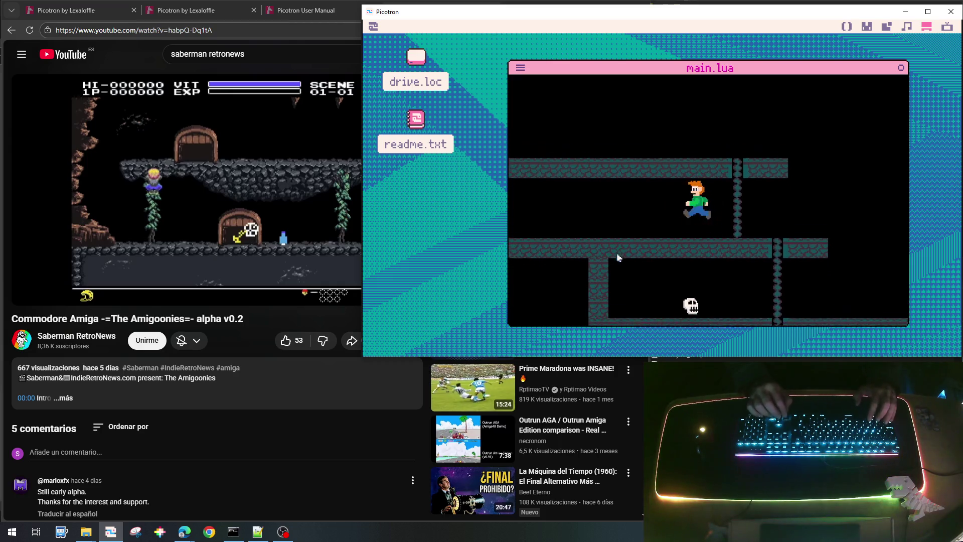
key(Right)
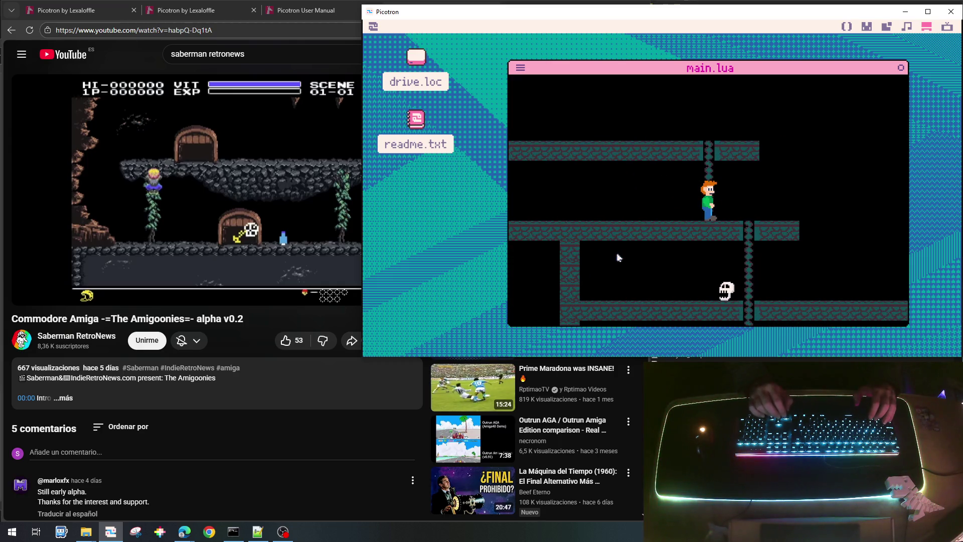
key(z)
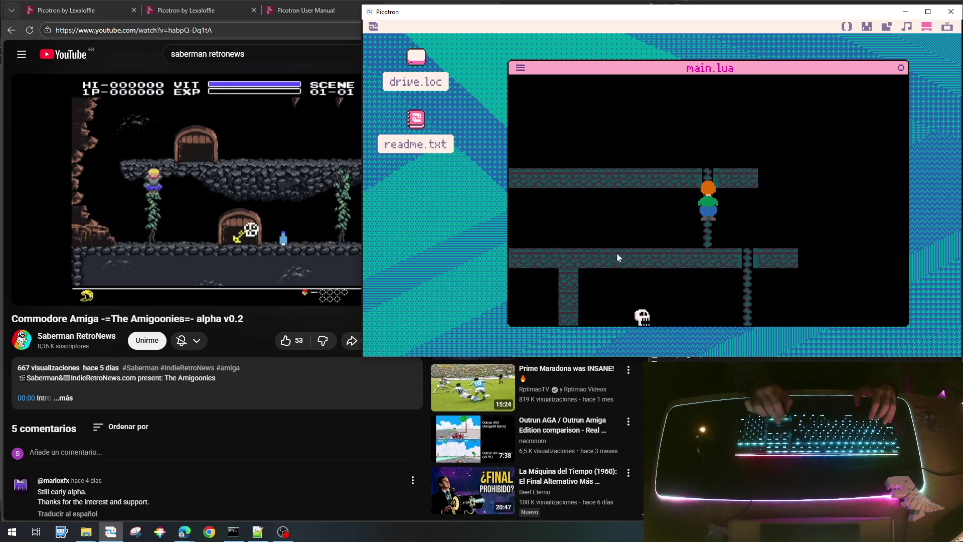
key(Right)
key(Left)
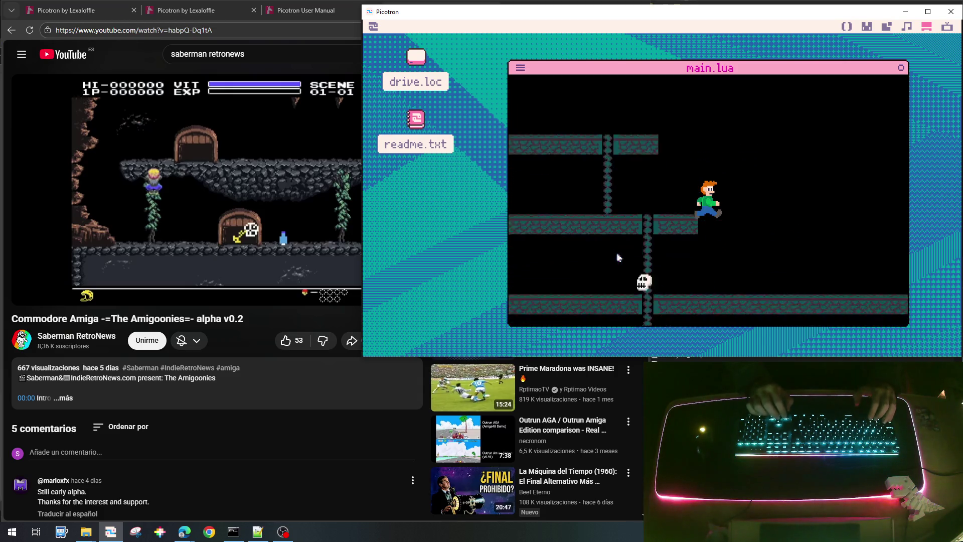
key(Right)
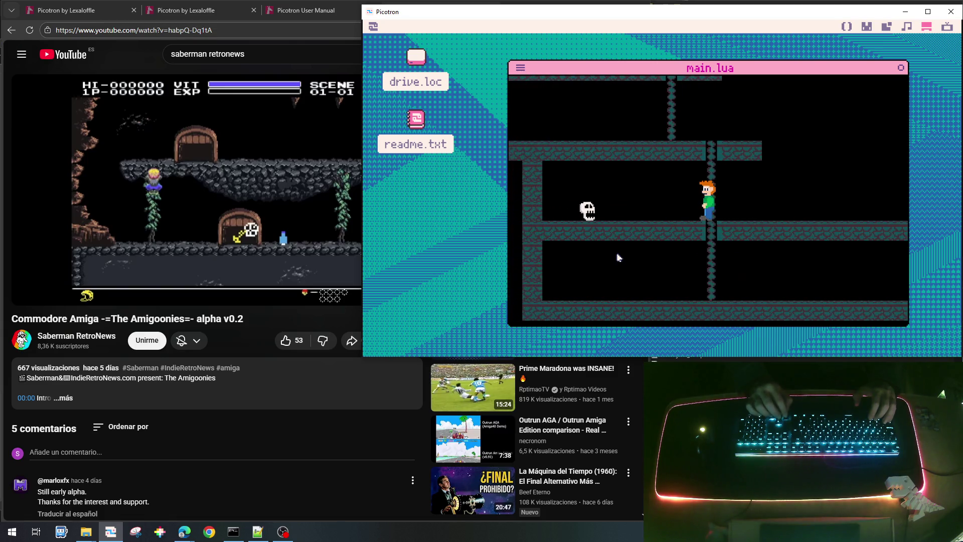
key(Right)
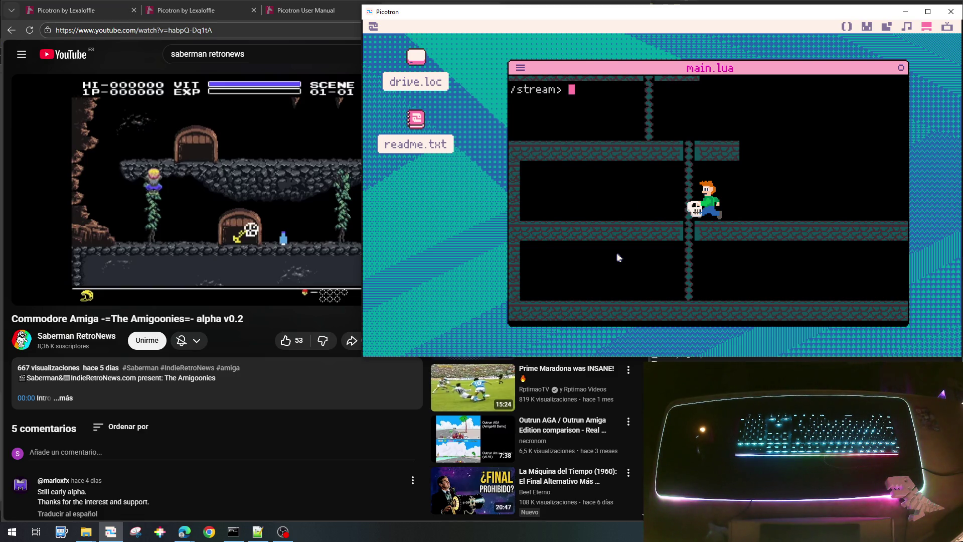
key(Up)
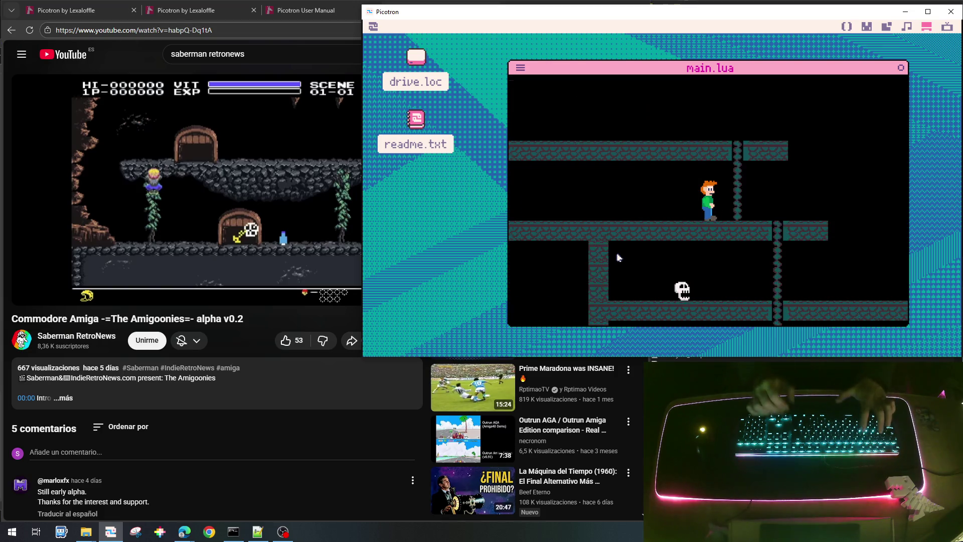
key(Down)
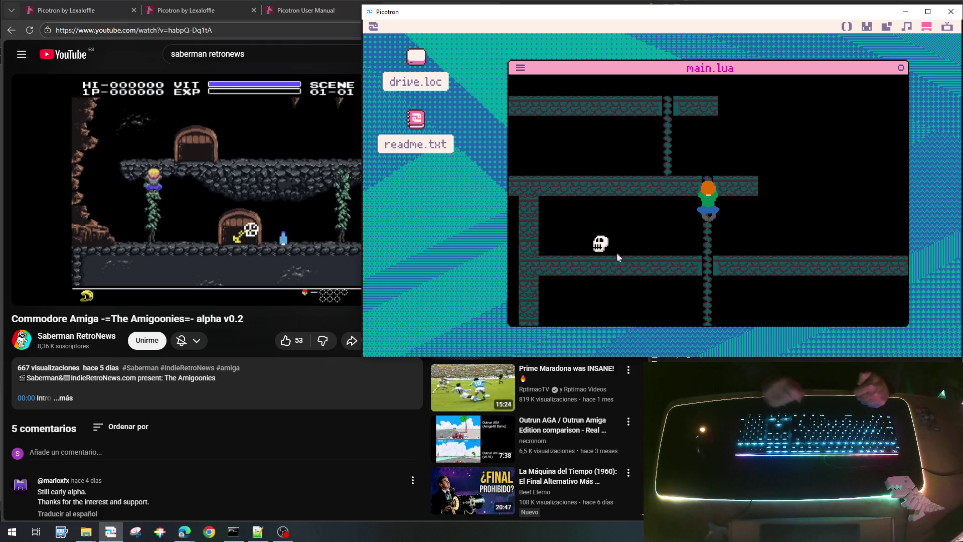
key(Up)
key(Left)
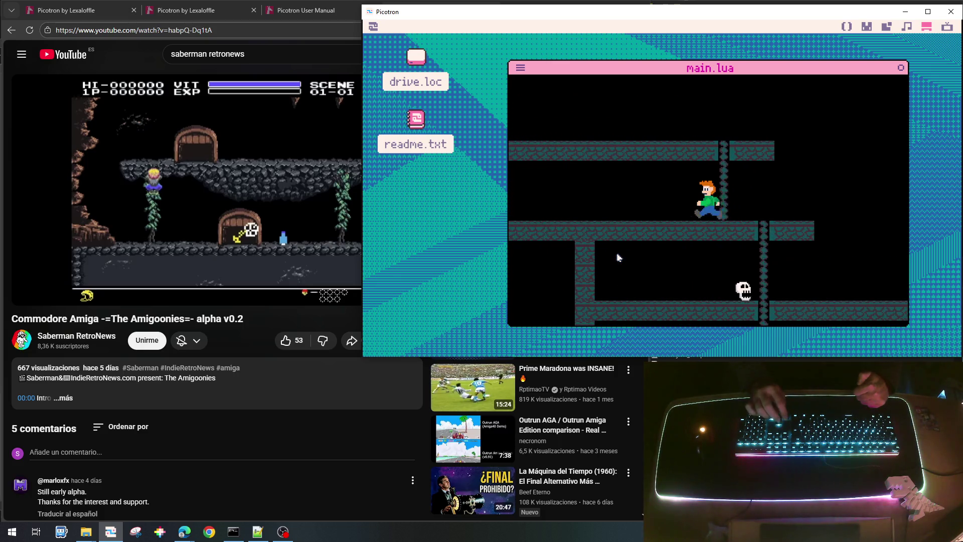
key(Right)
key(Escape)
scroll(677, 199, up, 3)
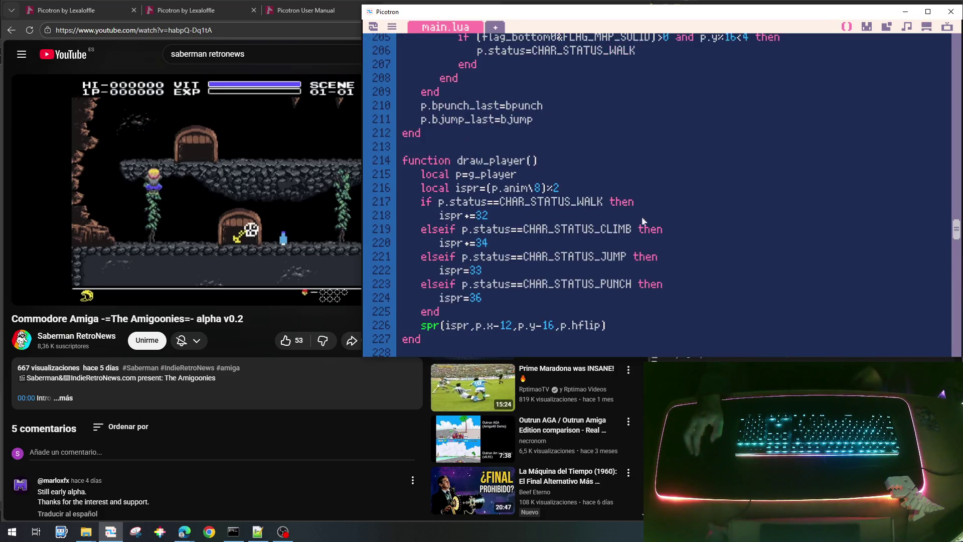
scroll(584, 124, down, 2)
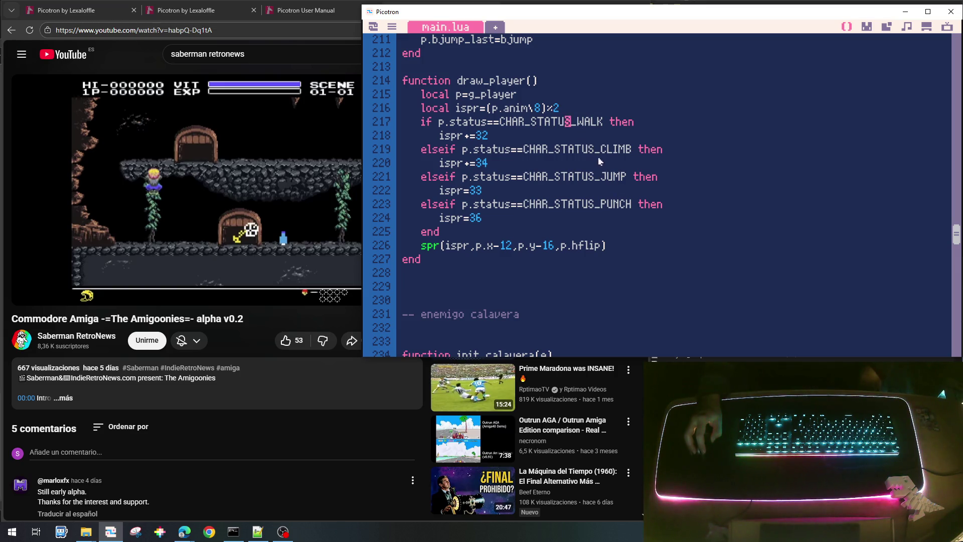
click(612, 175)
drag(613, 175, 652, 206)
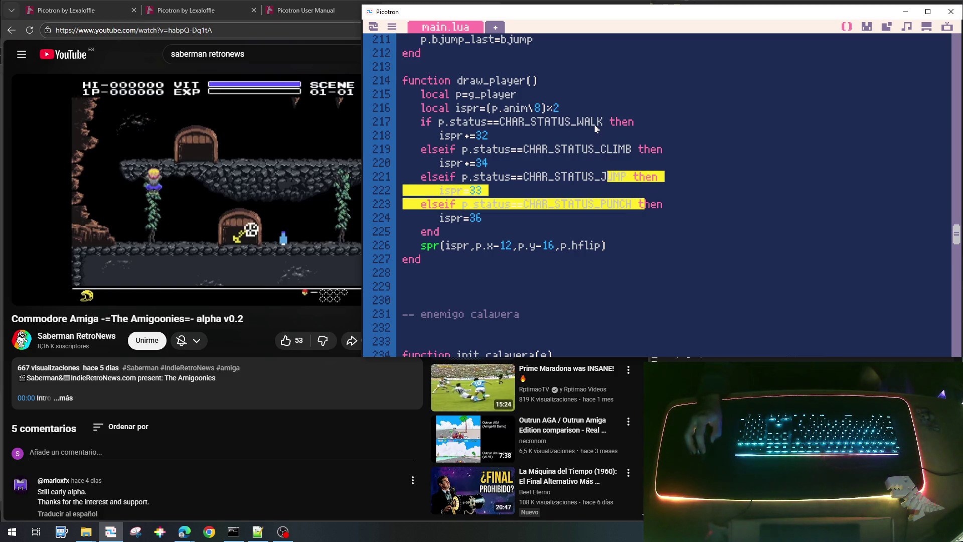
click(580, 176)
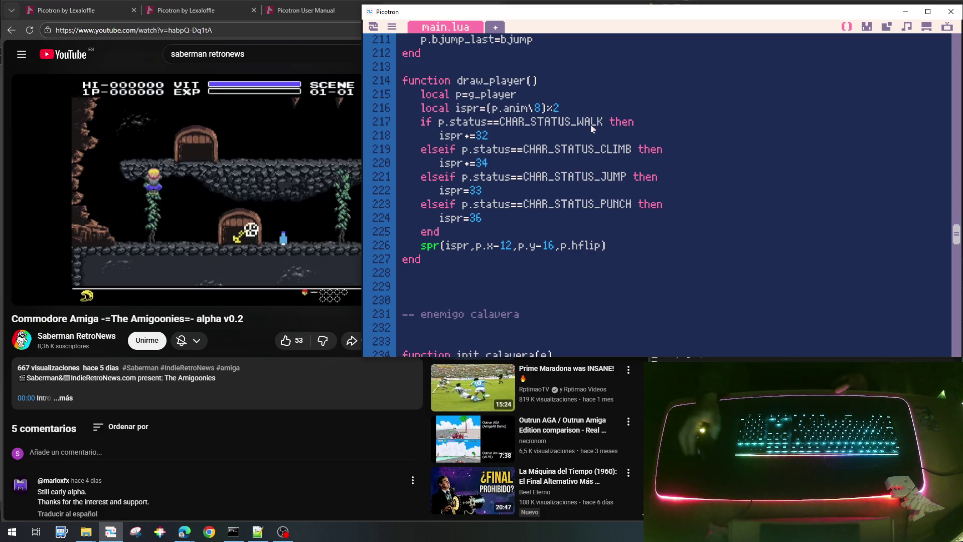
Bring the CHAR_STATUS_JUMP block into view and highlight its horizontal movement line.
scroll(579, 176, down, 15)
scroll(579, 176, down, 5)
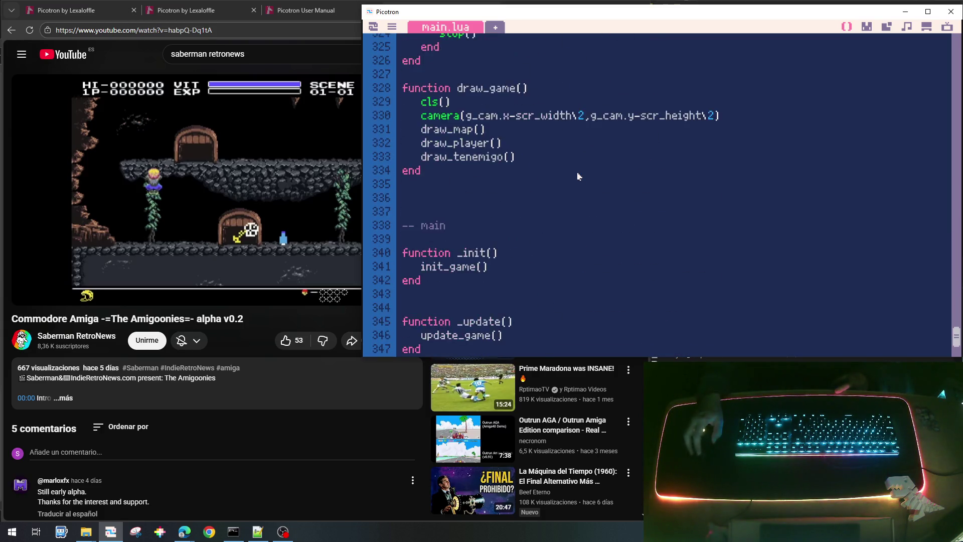
scroll(579, 195, up, 7)
scroll(578, 200, up, 12)
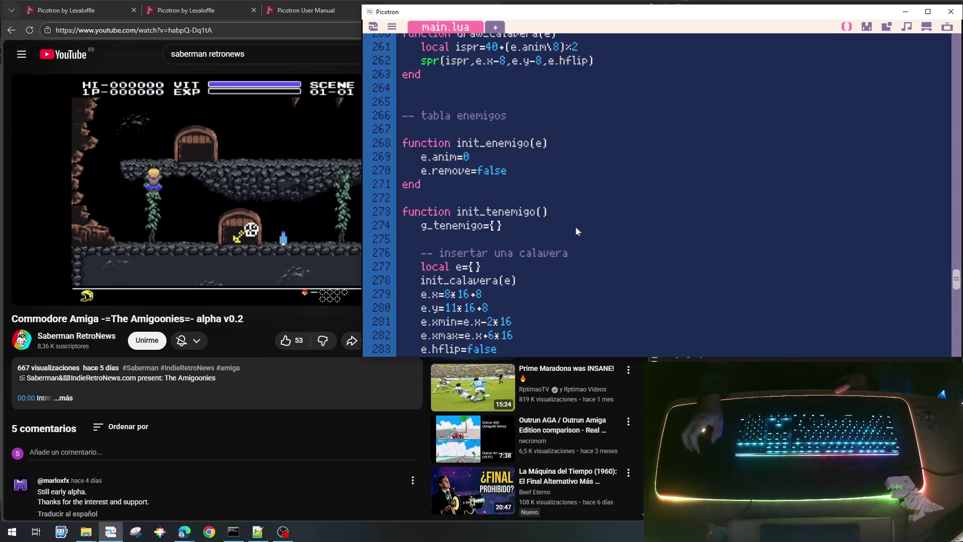
scroll(577, 233, up, 5)
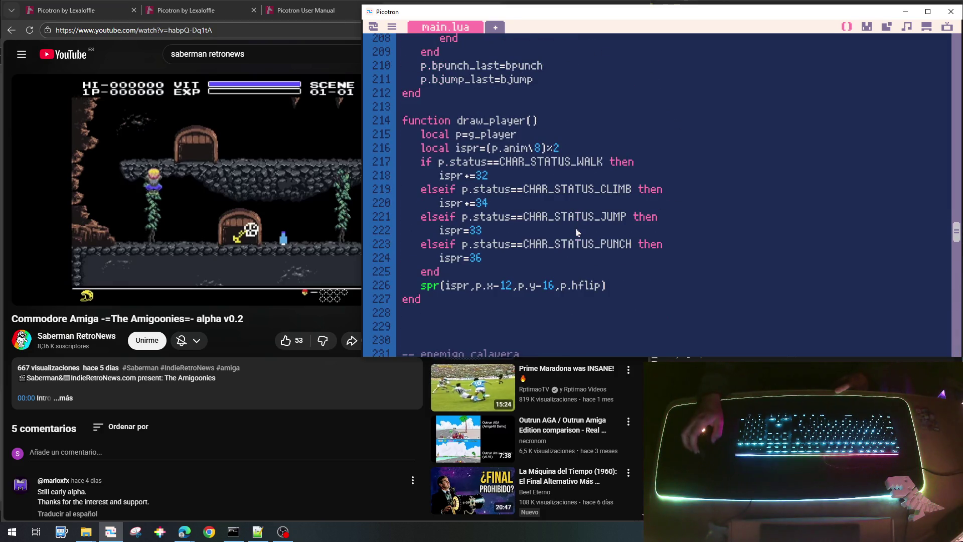
scroll(574, 249, up, 3)
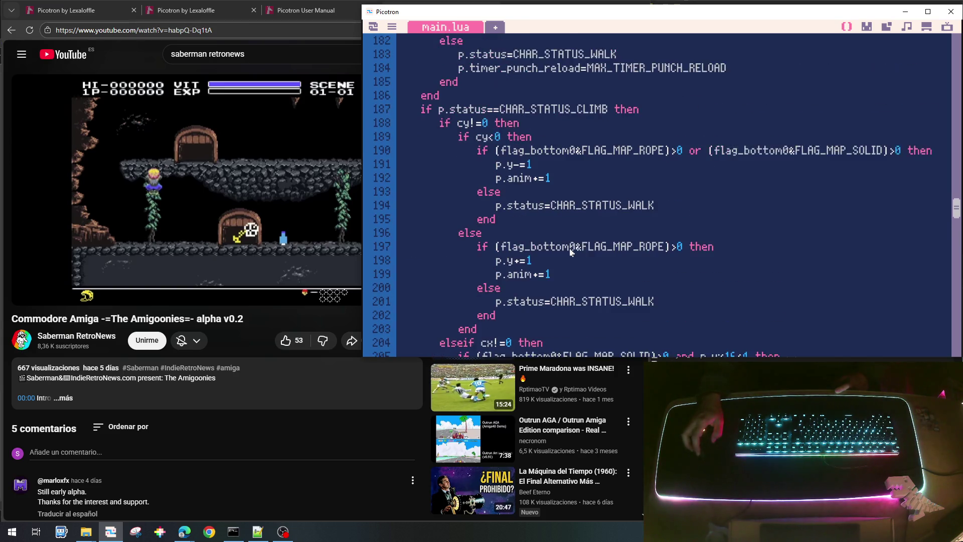
scroll(571, 252, up, 2)
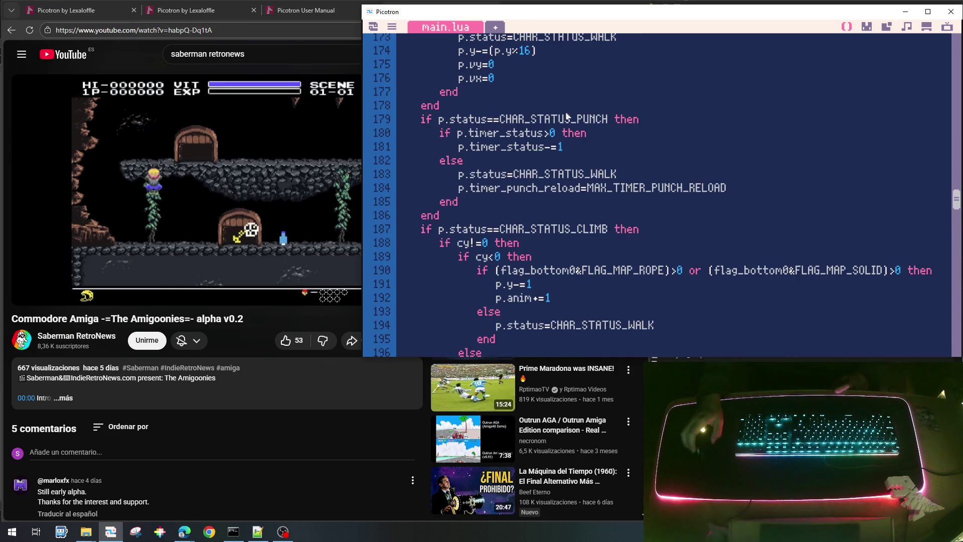
scroll(562, 246, down, 1)
scroll(563, 249, up, 6)
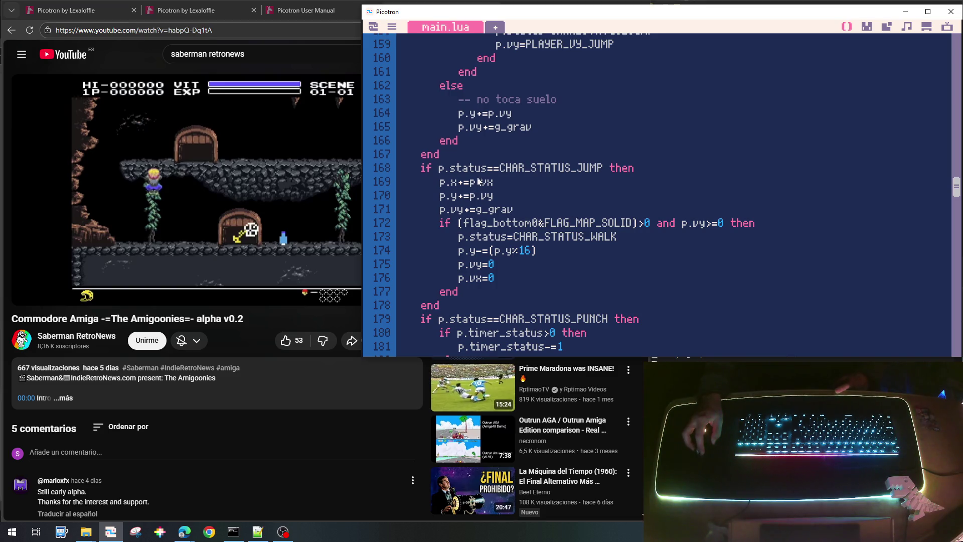
mouse_move(439, 183)
mouse_down()
mouse_move(493, 185)
mouse_move(440, 211)
mouse_move(447, 223)
mouse_move(758, 227)
mouse_up()
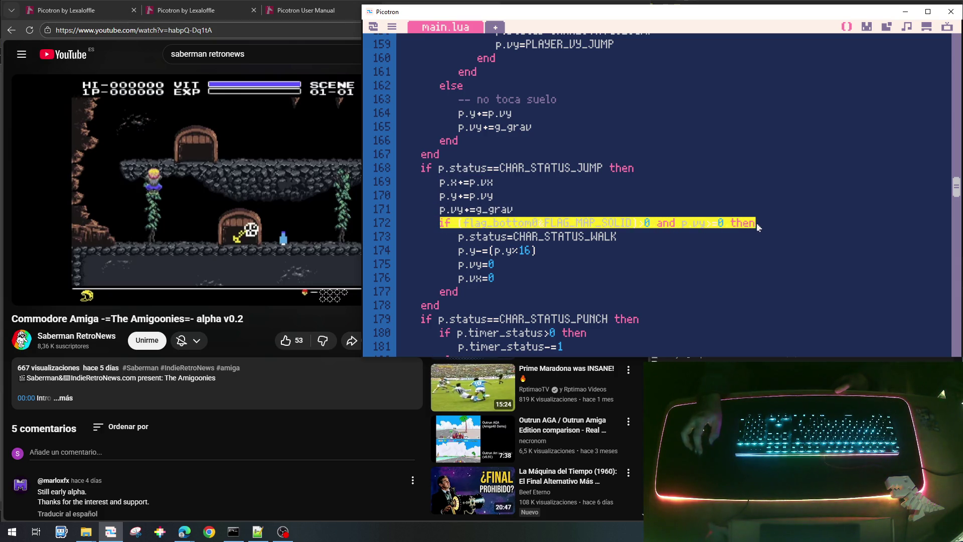
click(742, 247)
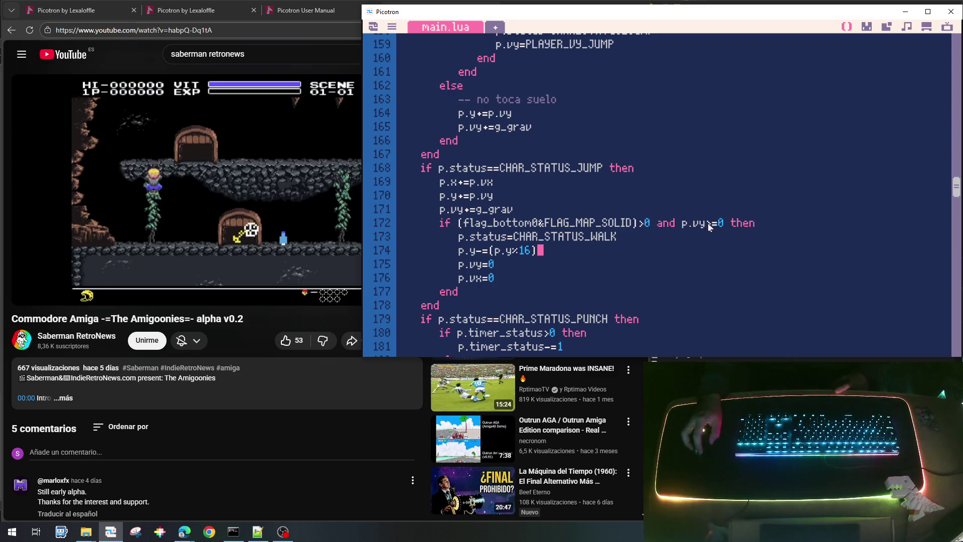
mouse_move(623, 236)
mouse_down()
mouse_move(519, 248)
mouse_move(522, 237)
mouse_move(507, 249)
mouse_move(459, 250)
mouse_up()
click(515, 268)
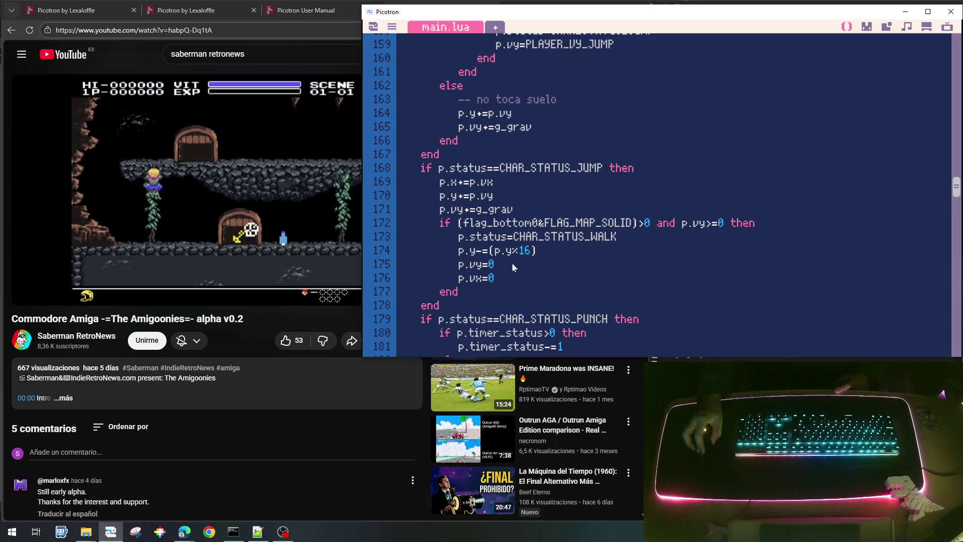
mouse_move(502, 278)
mouse_down()
mouse_move(463, 264)
mouse_move(560, 264)
mouse_up()
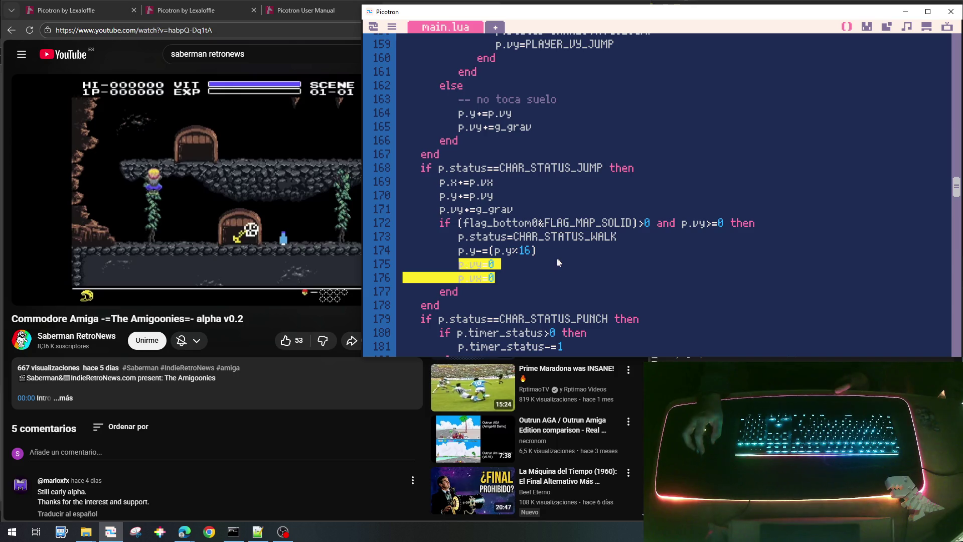
click(560, 264)
drag(633, 238, 519, 243)
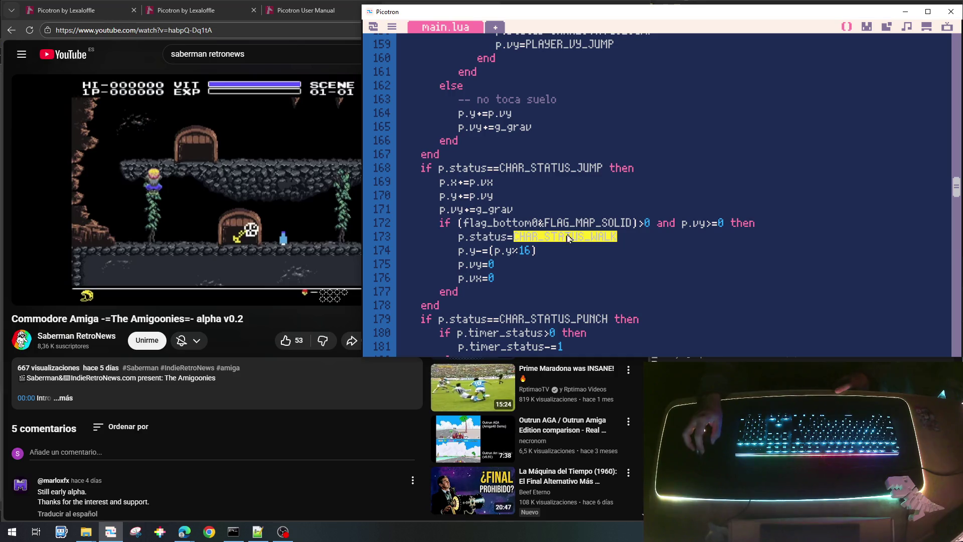
click(594, 240)
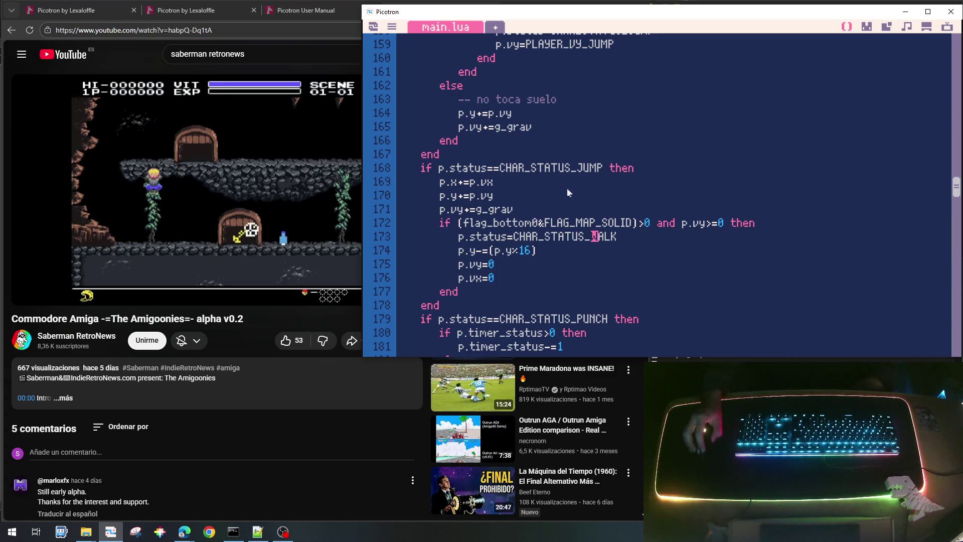
scroll(618, 188, up, 6)
scroll(618, 188, up, 12)
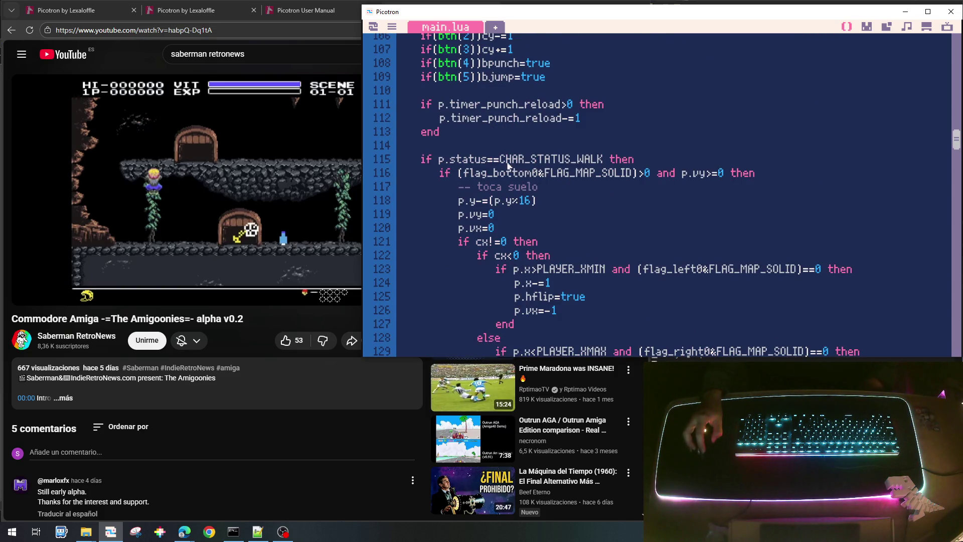
drag(504, 165, 602, 162)
scroll(647, 217, down, 3)
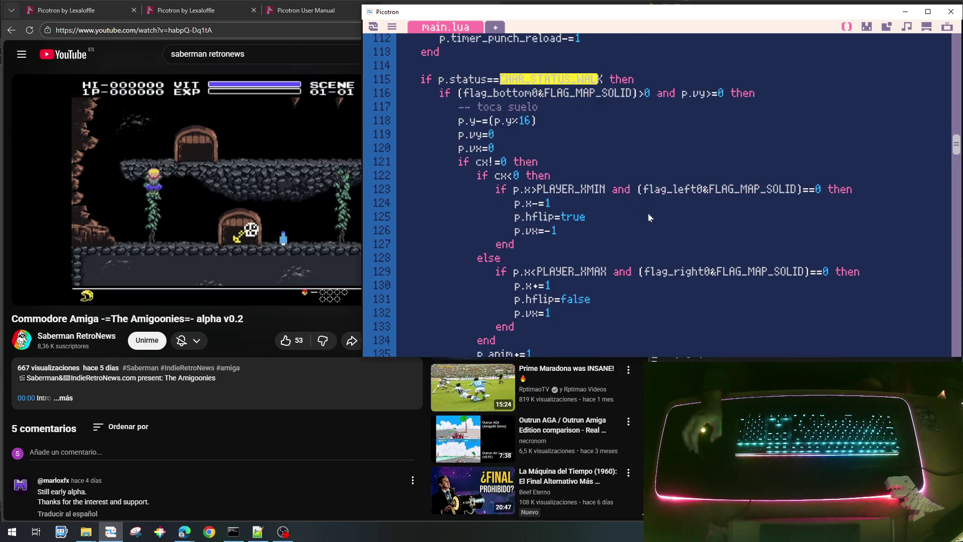
scroll(646, 218, down, 2)
scroll(667, 178, down, 3)
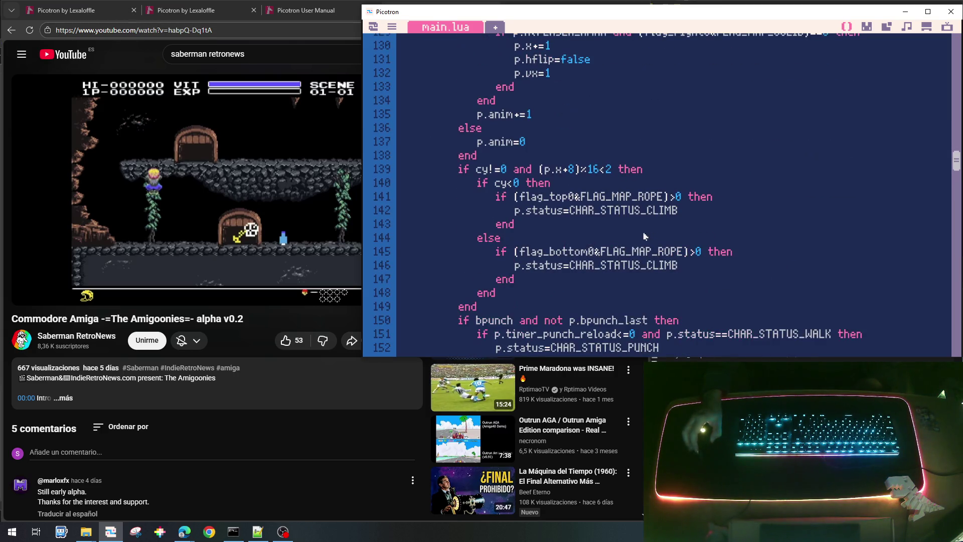
drag(682, 212, 519, 215)
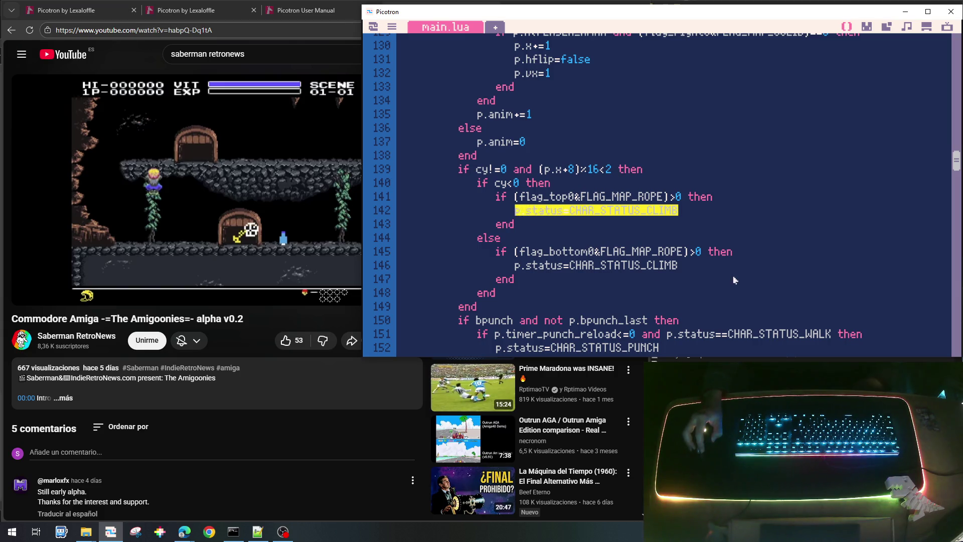
scroll(675, 274, down, 3)
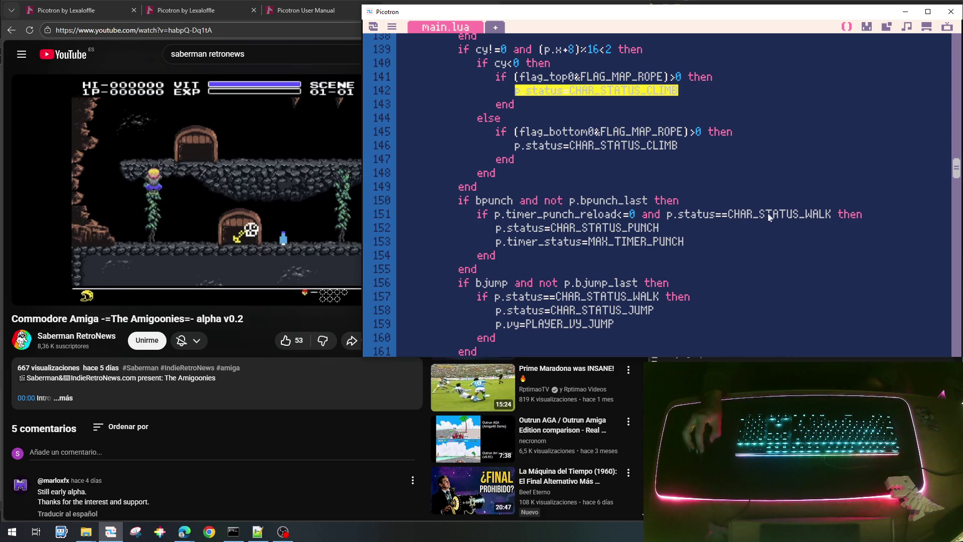
drag(662, 229, 507, 228)
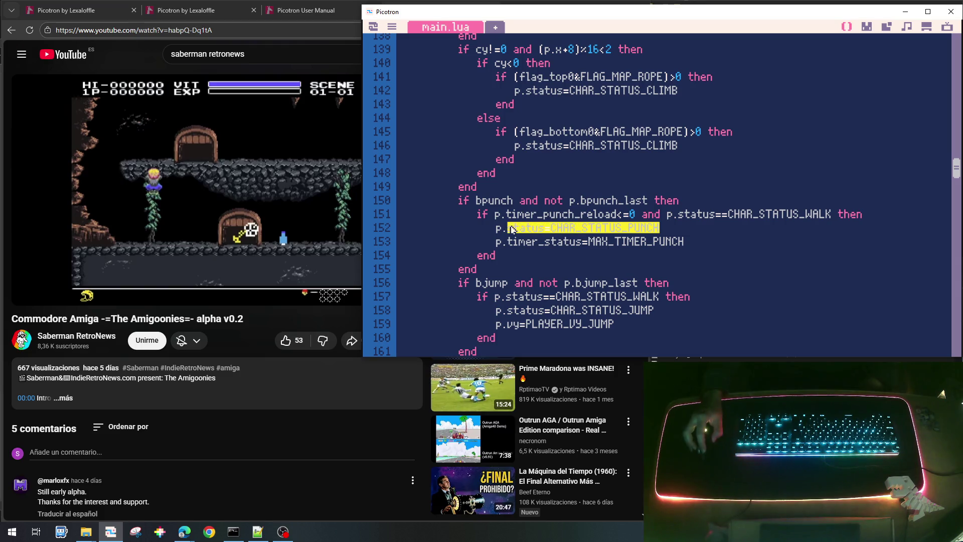
click(692, 241)
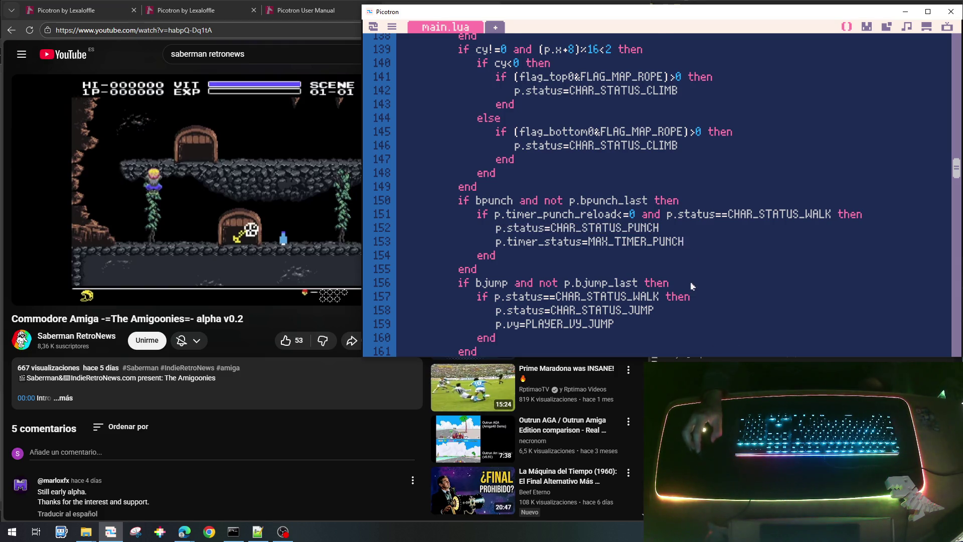
scroll(687, 239, down, 2)
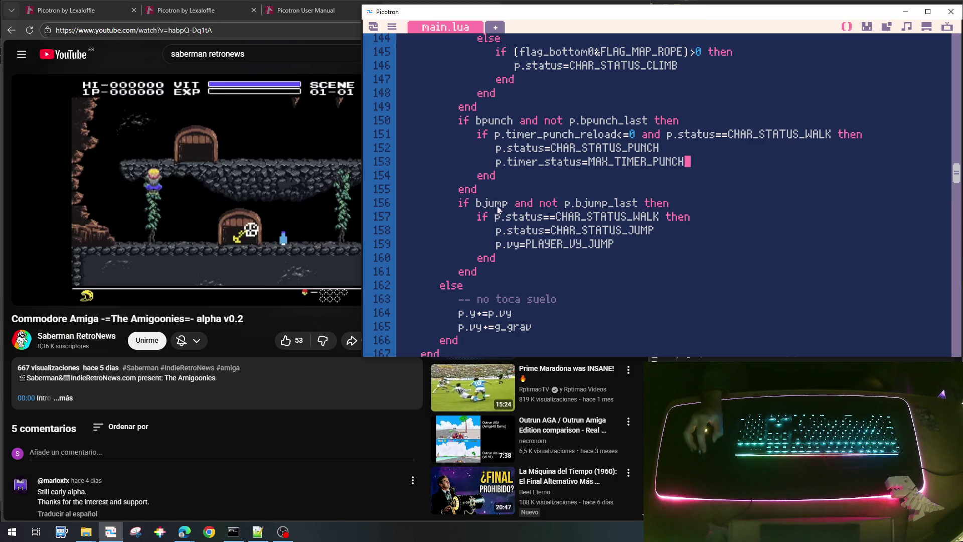
drag(656, 230, 515, 232)
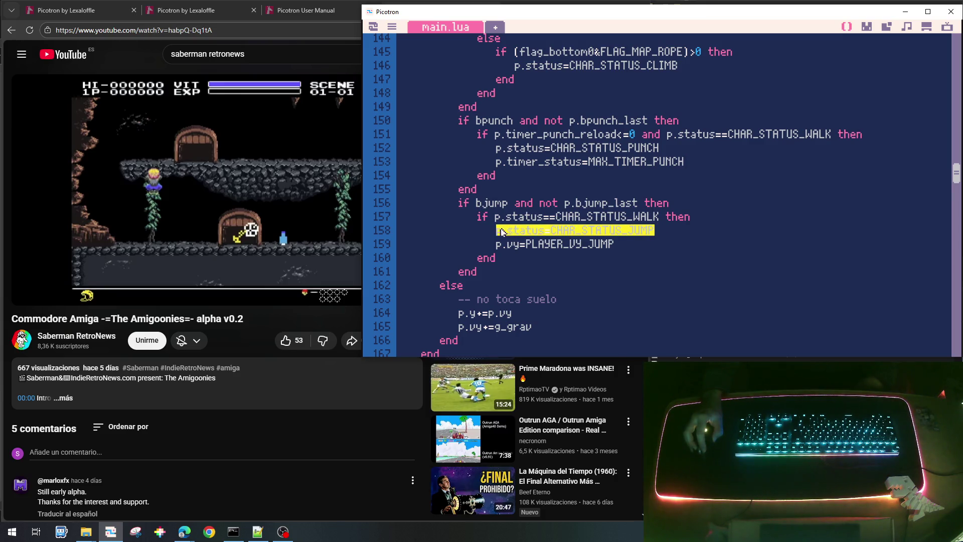
drag(619, 245, 496, 247)
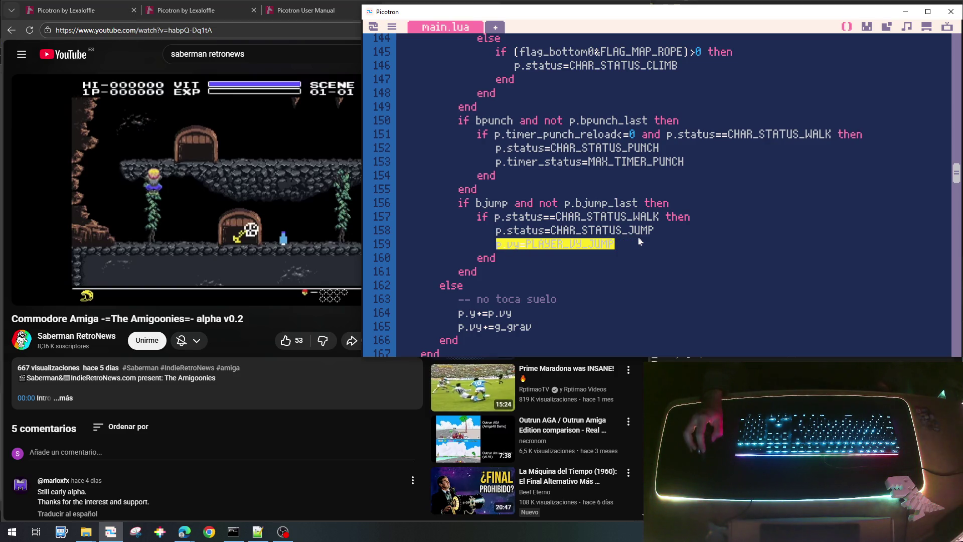
scroll(640, 242, down, 1)
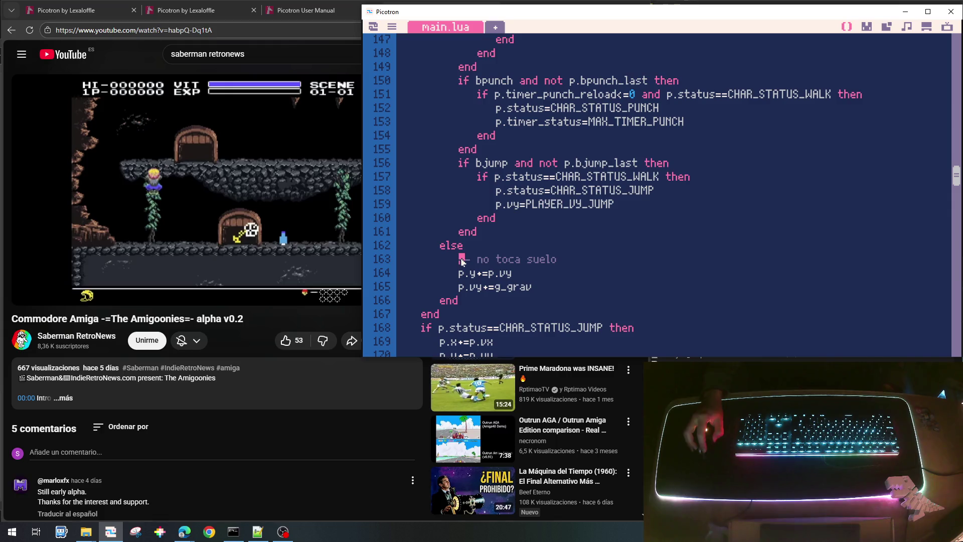
Extend the 'no toca suelo' comment to describe falling vertically.
click(566, 261)
text(:cae)
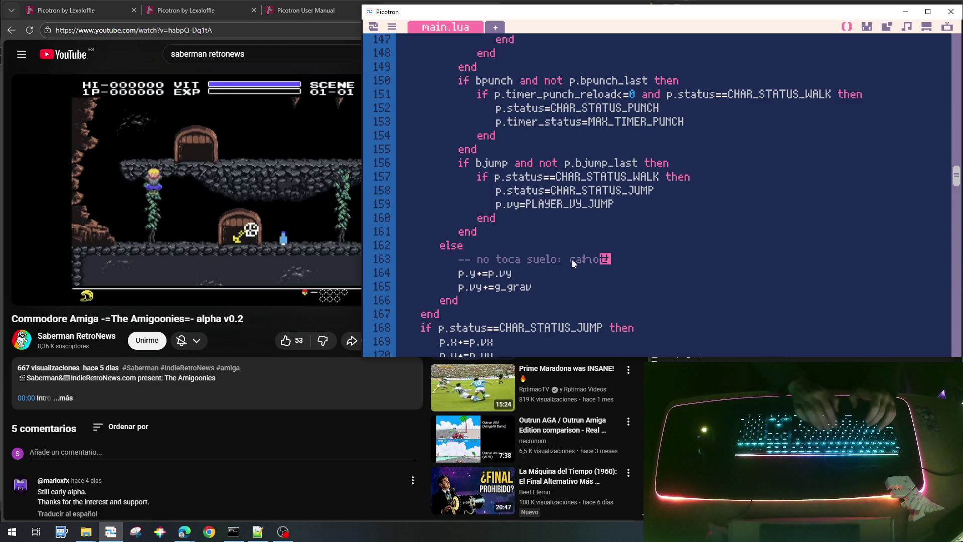
text(da)
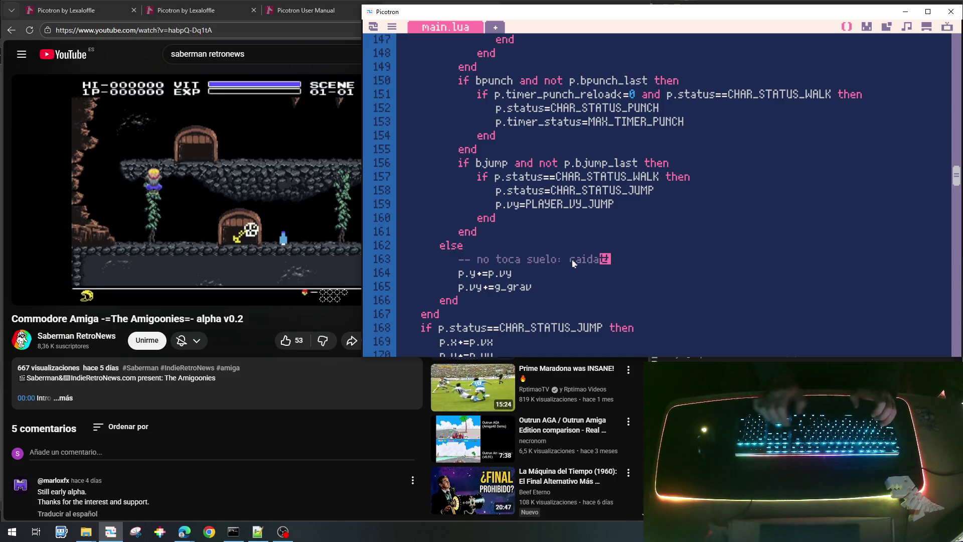
key(BackSpace)
key(BackSpace)
key(BackSpace)
text(ew)
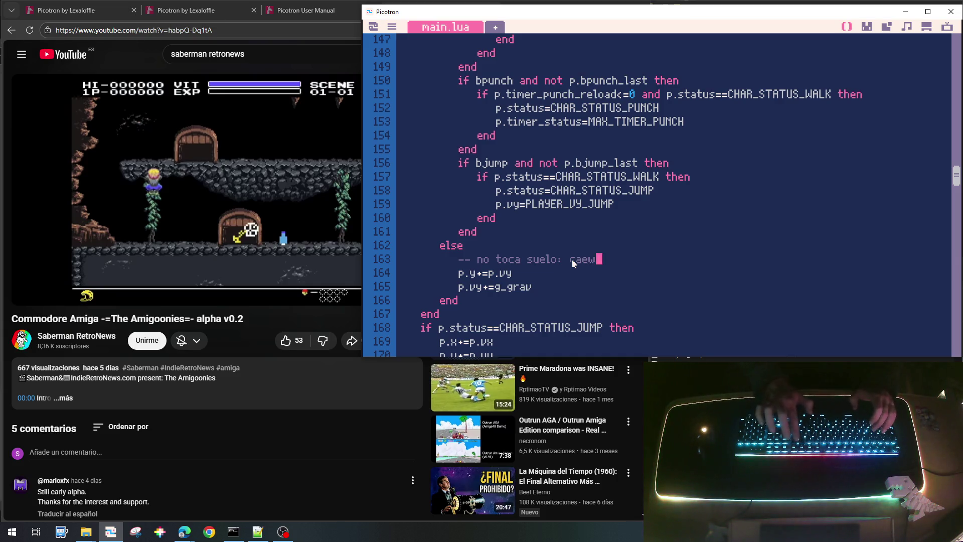
key(BackSpace)
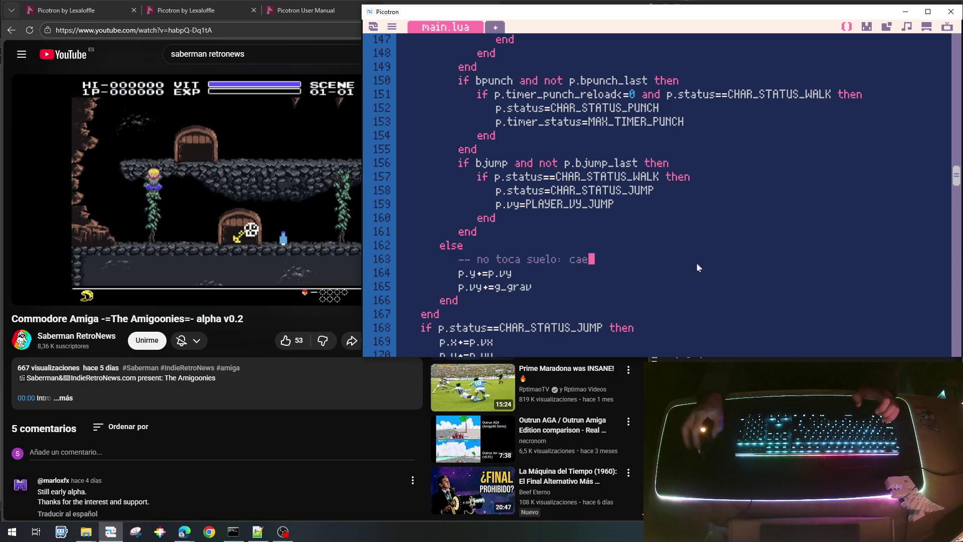
text( vert)
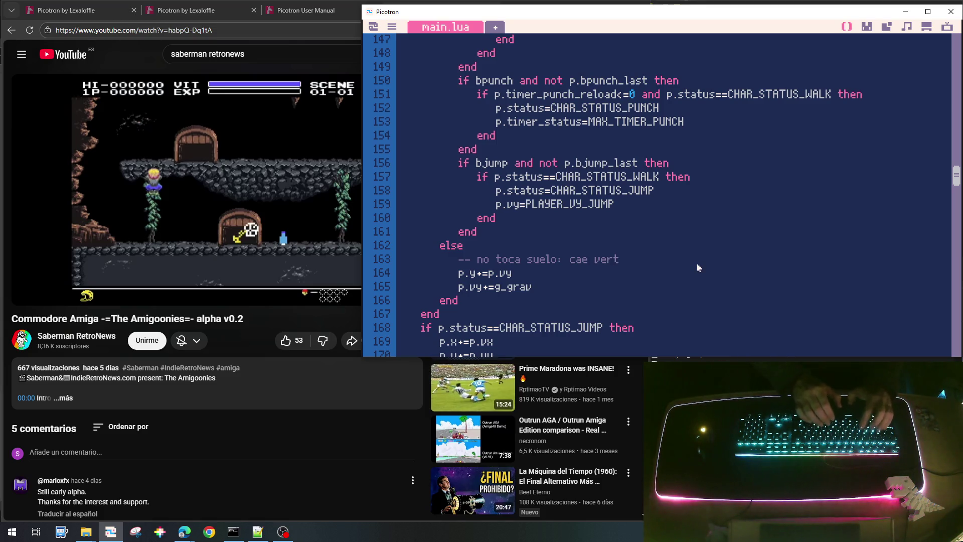
text(icalmente)
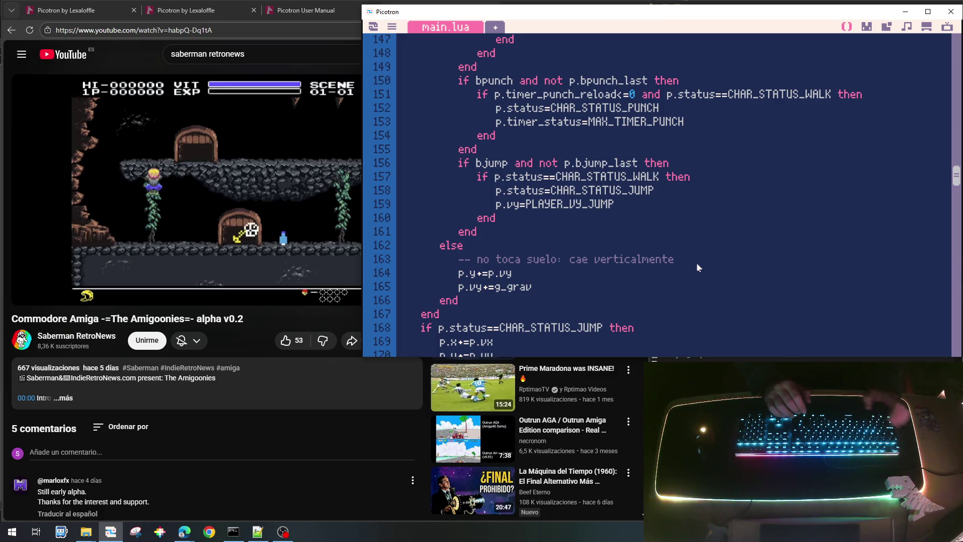
Add '-- salto' to the jump block and '-- subir o bajar por la cuerda' under the climb check.
scroll(698, 266, down, 1)
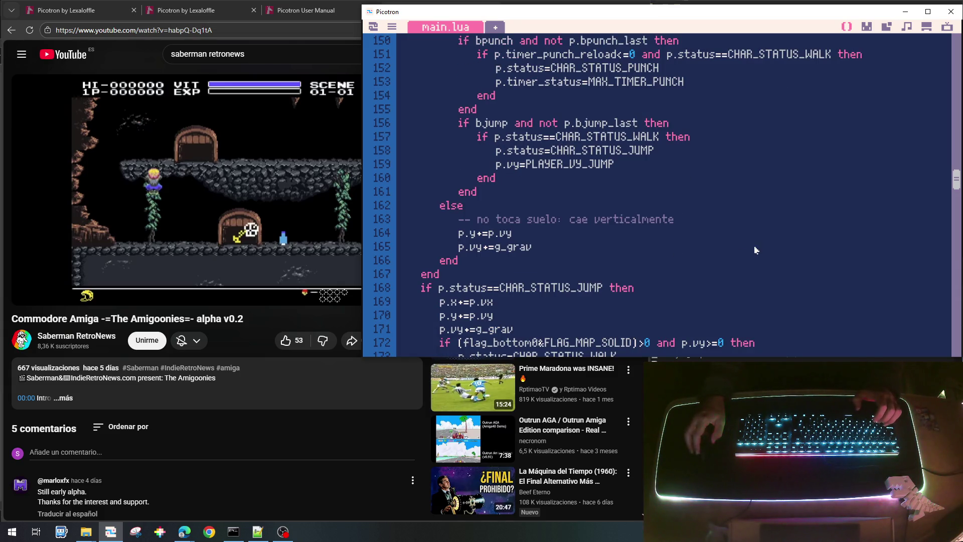
scroll(680, 255, down, 1)
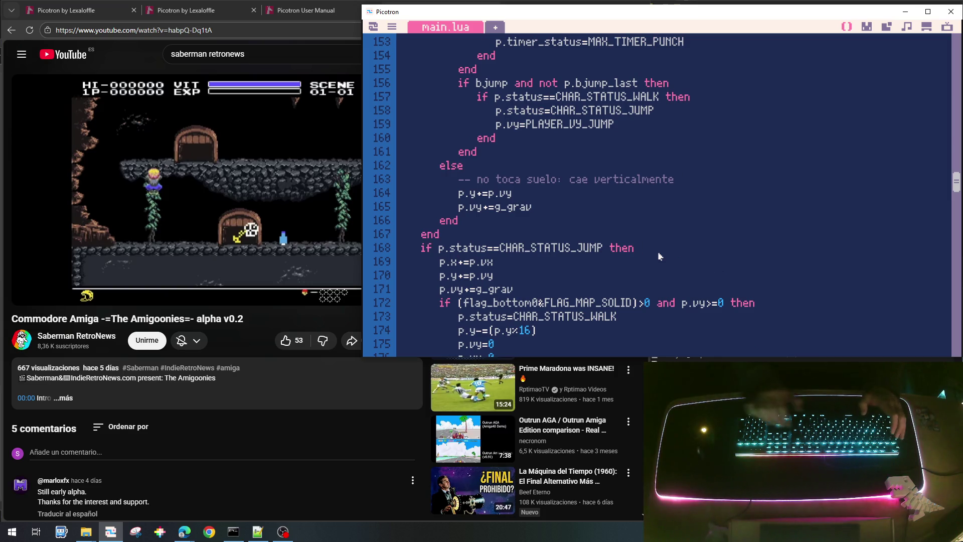
key(Return)
text(-- salto)
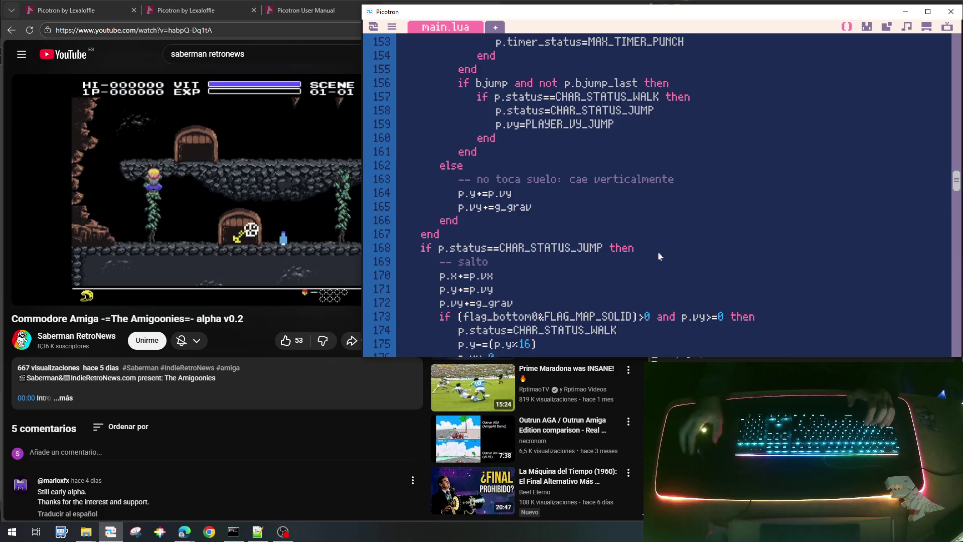
scroll(652, 257, down, 9)
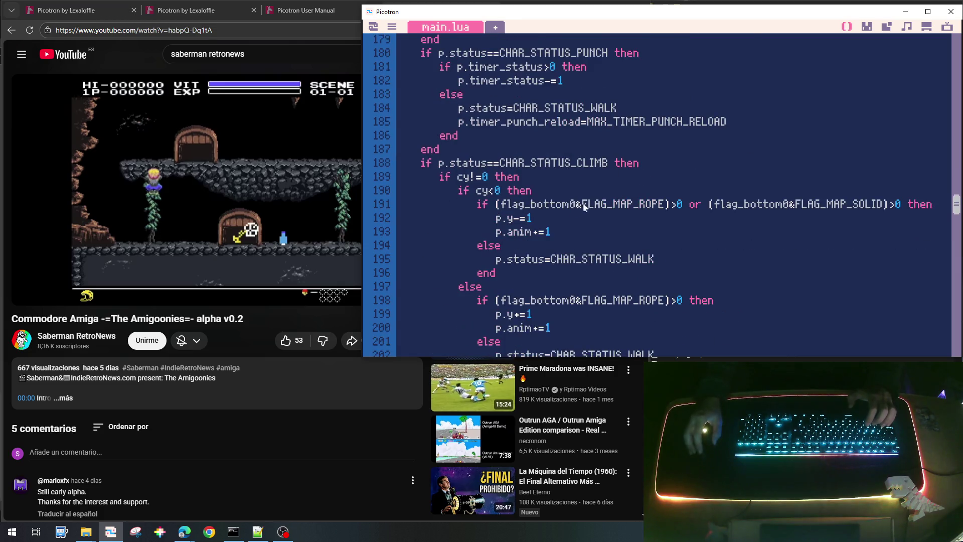
click(647, 166)
key(Return)
text(-- subir o bajar por la cuerda)
Add '-- golpear' under the punch check and save the cart.
scroll(652, 150, up, 2)
click(656, 140)
key(Return)
text(-- golpear)
key(ctrl+s)
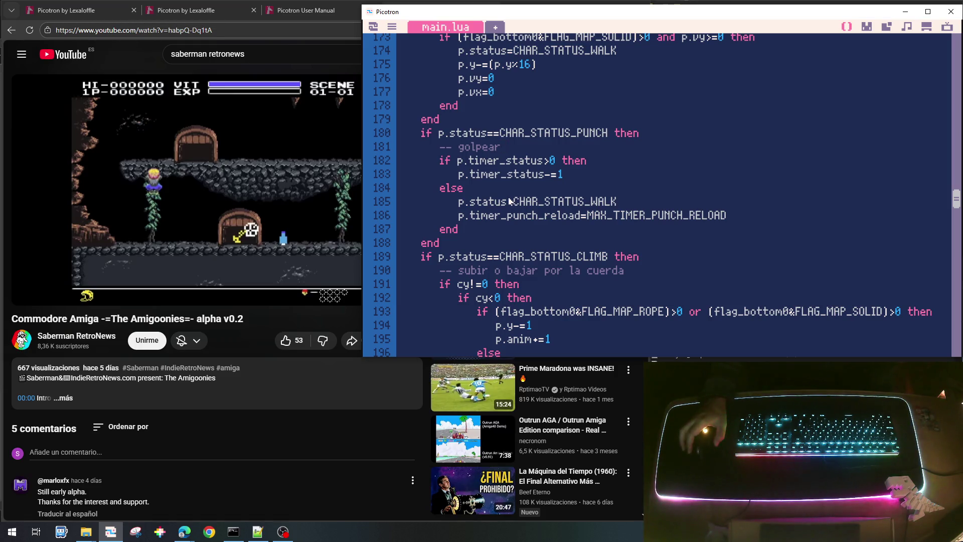
key(ctrl+s)
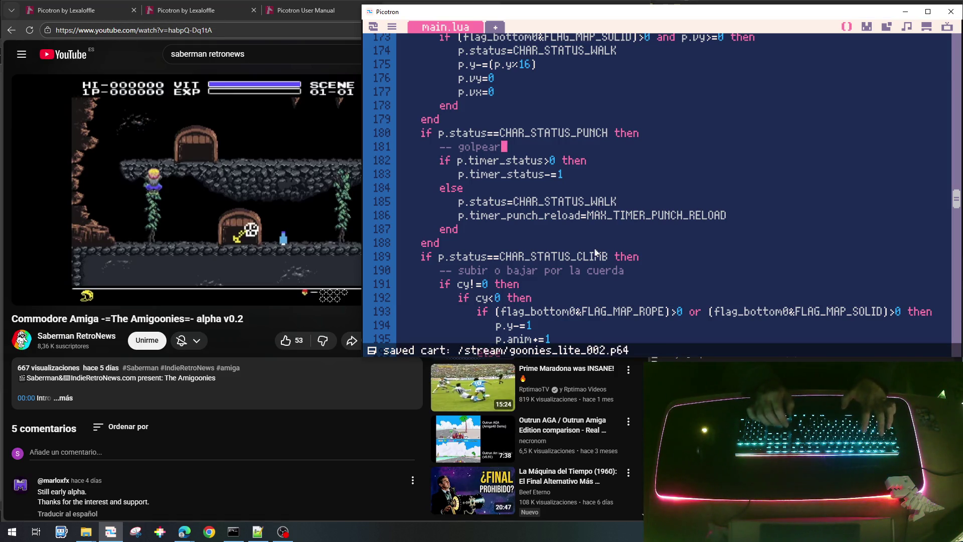
Run the cart and climb down the ropes until the player hits the skull, then stop.
key(ctrl+r)
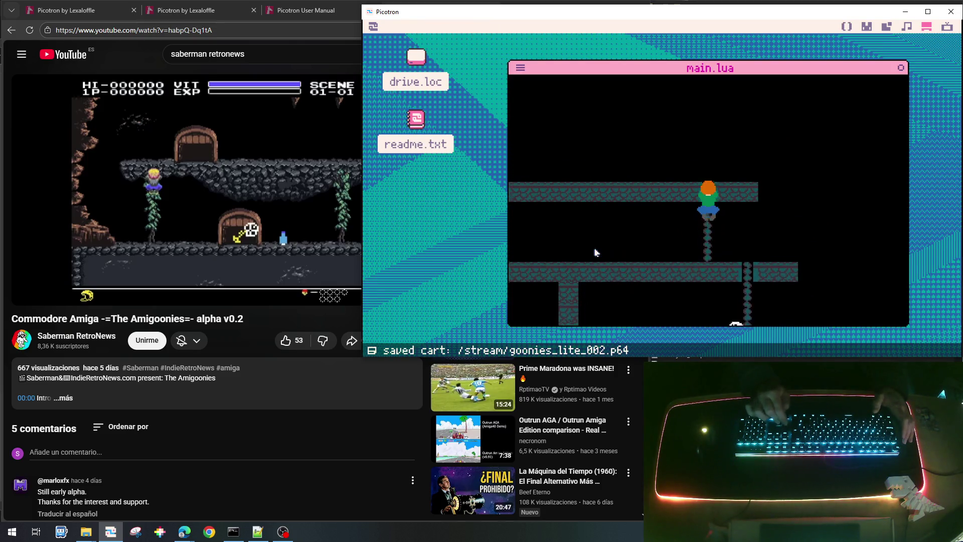
key(Down)
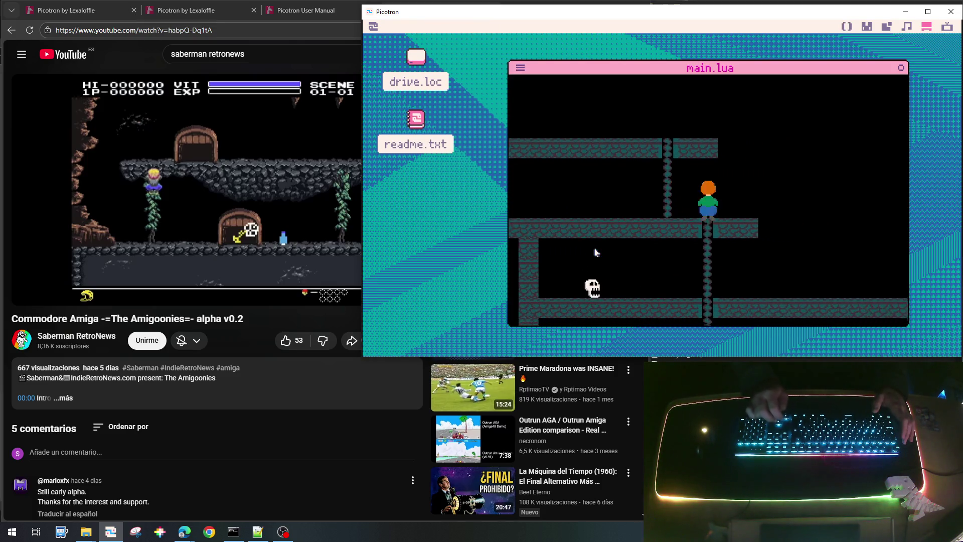
key(Down)
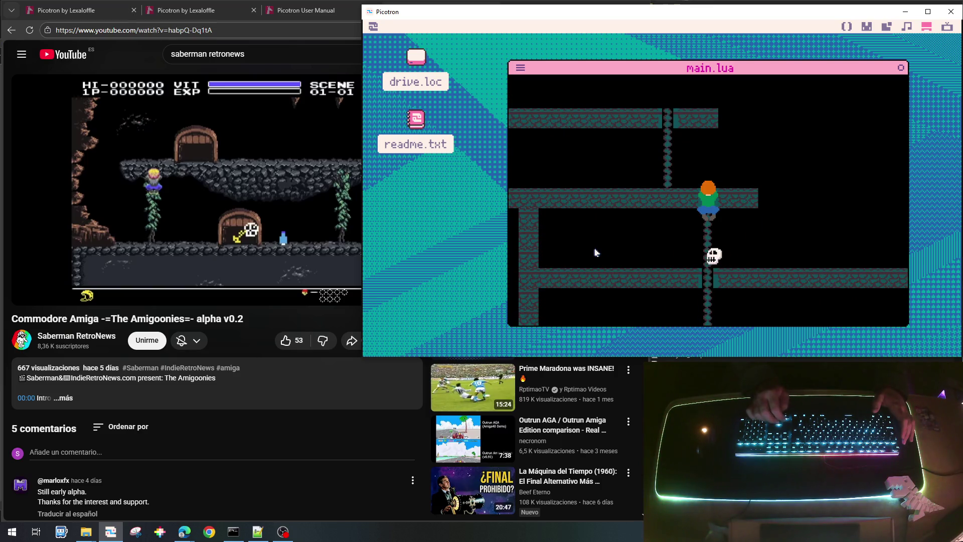
key(Down)
key(Right)
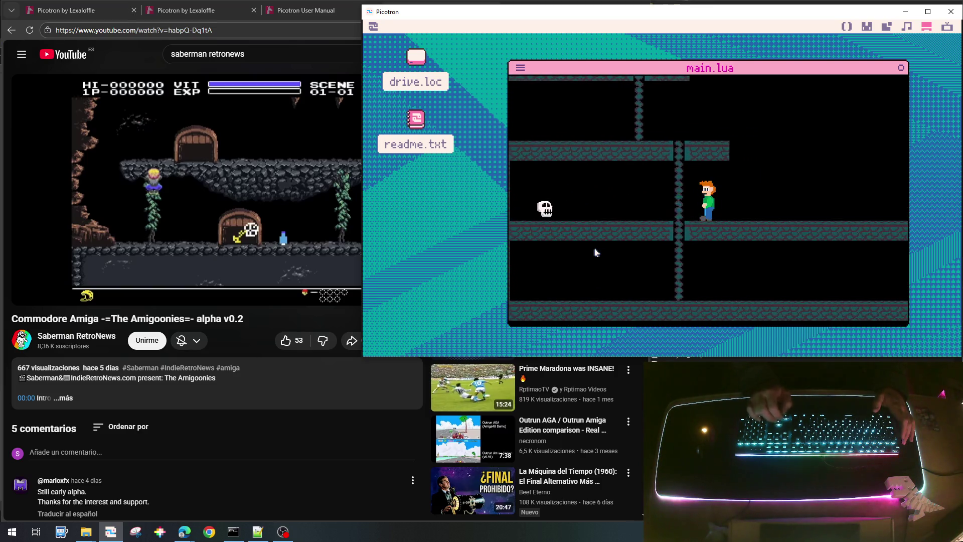
key(Left)
key(Down)
key(Down)
key(Left)
key(Down)
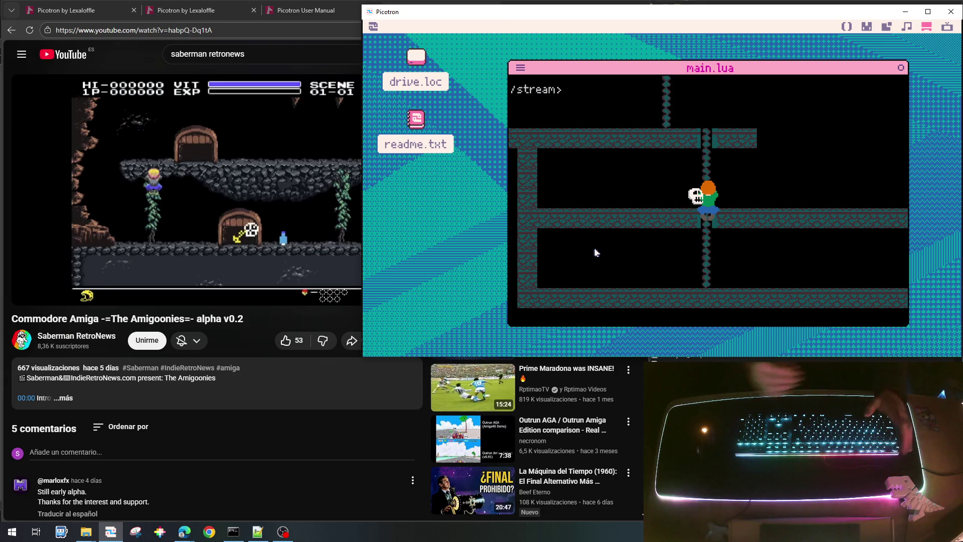
key(Escape)
Scroll to init_enemigo and highlight its function body.
scroll(595, 252, up, 20)
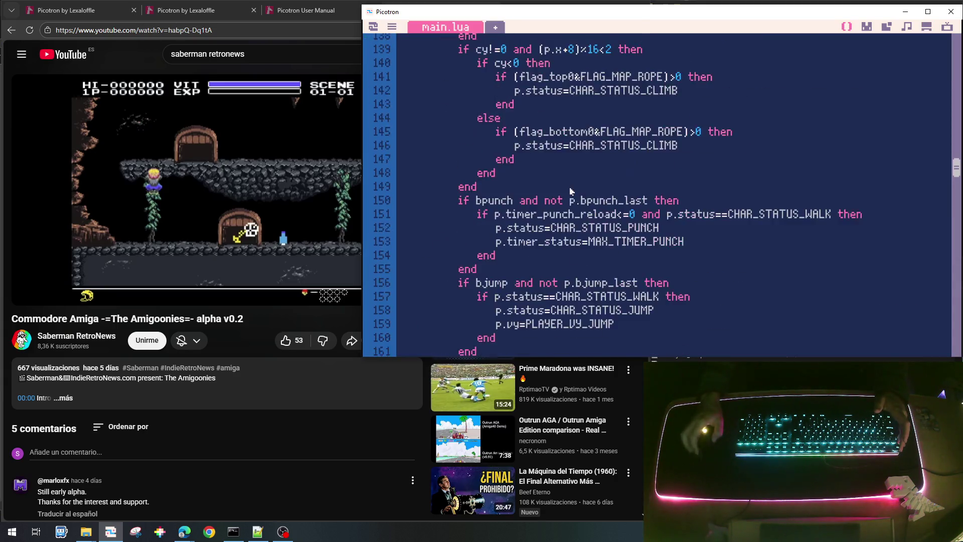
scroll(570, 193, up, 12)
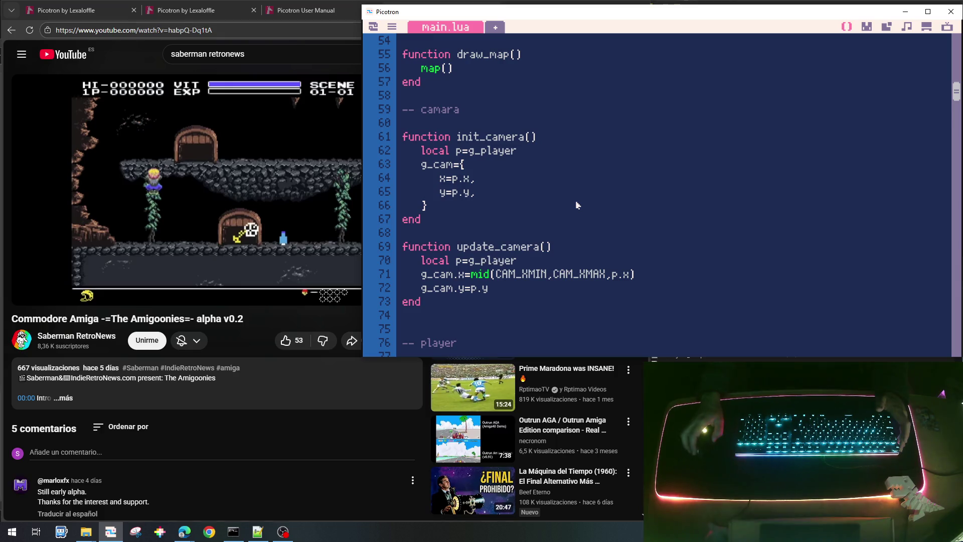
scroll(575, 203, down, 20)
scroll(581, 208, down, 11)
scroll(502, 229, down, 10)
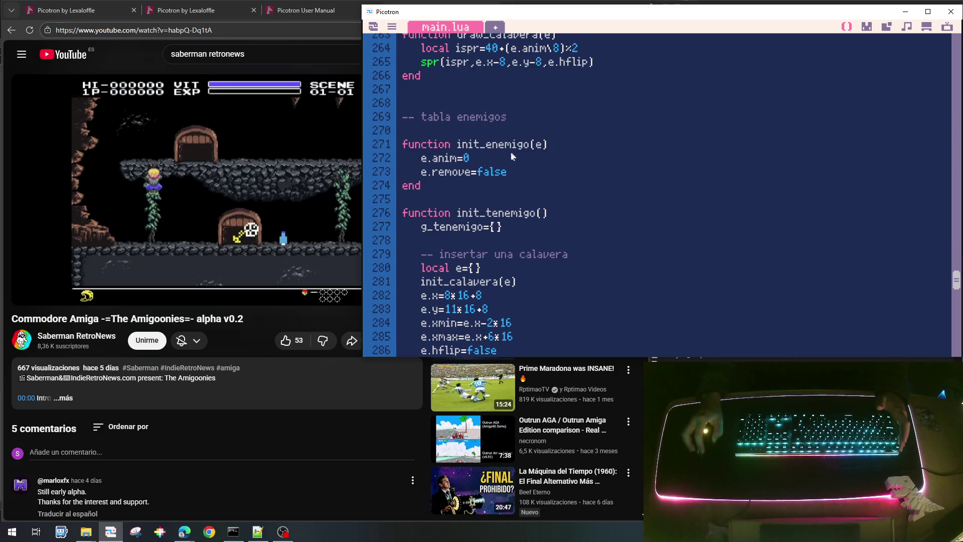
mouse_move(463, 142)
mouse_down()
mouse_move(489, 173)
mouse_move(535, 180)
mouse_up()
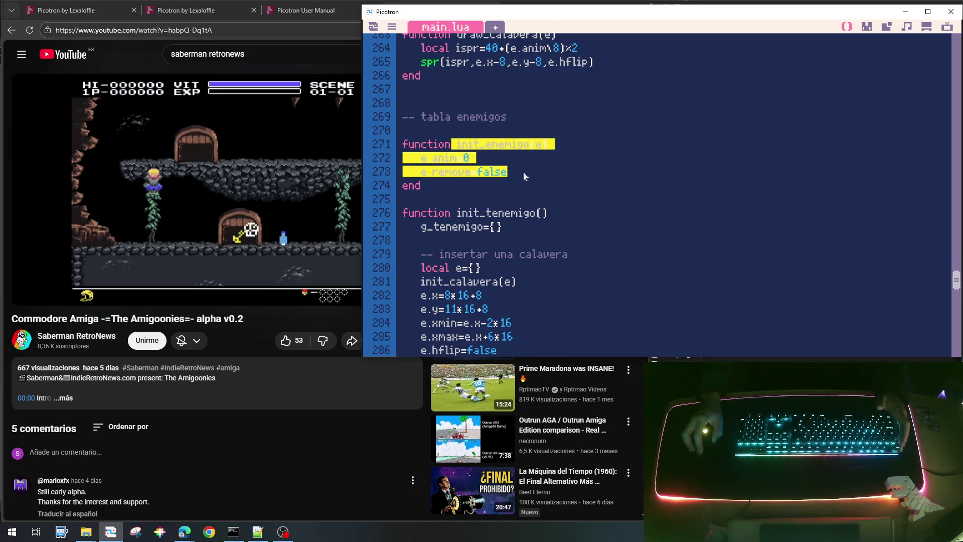
Highlight the g_tenemigo={} initialisation, then move on to update_calavera.
scroll(526, 180, down, 2)
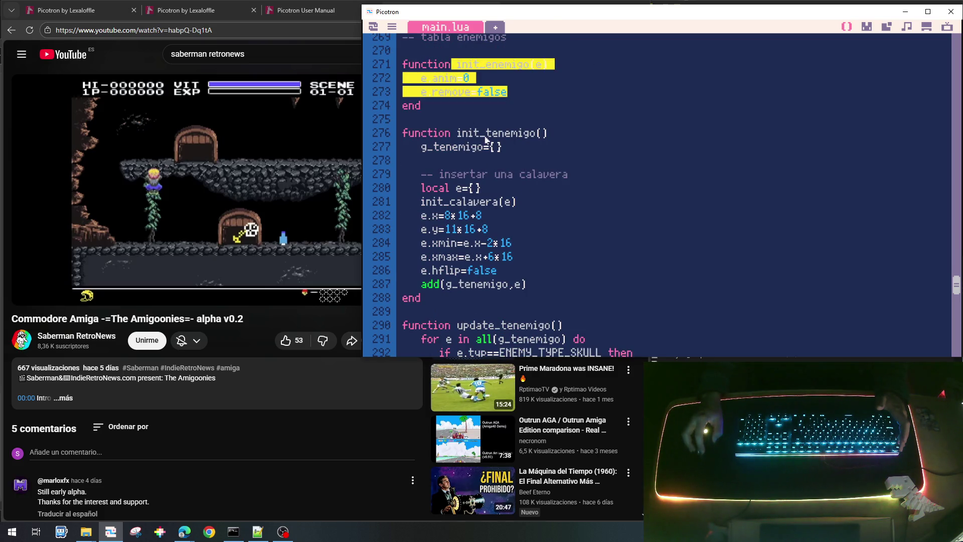
drag(521, 149, 422, 148)
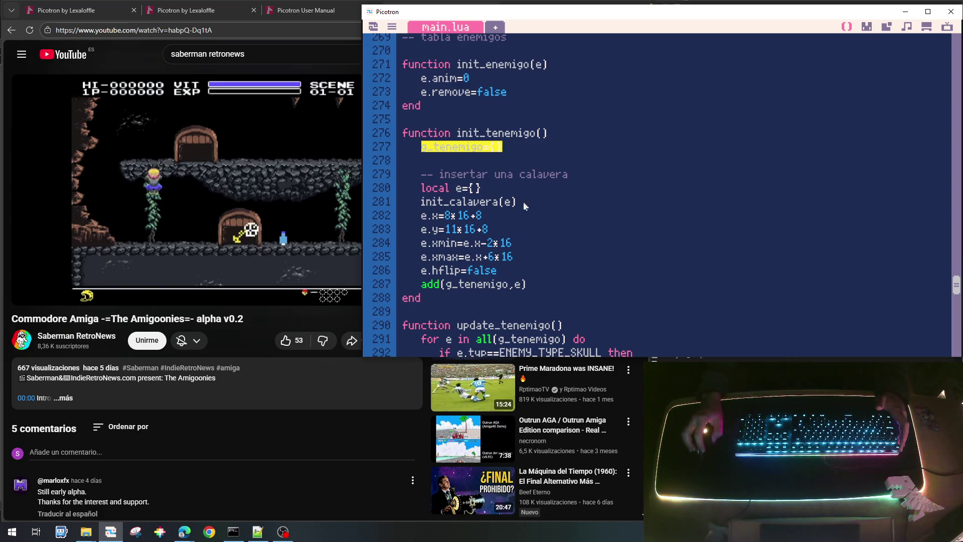
scroll(560, 278, down, 3)
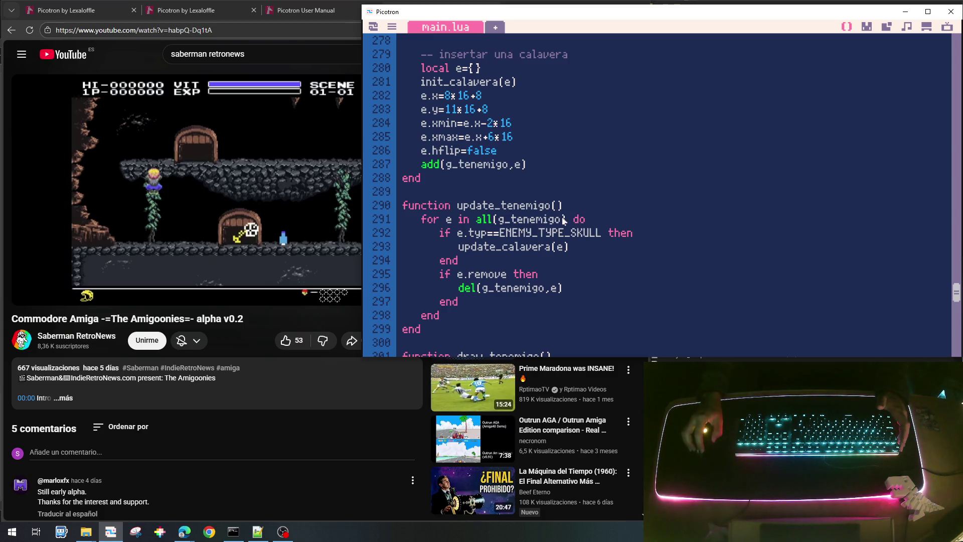
scroll(547, 248, down, 4)
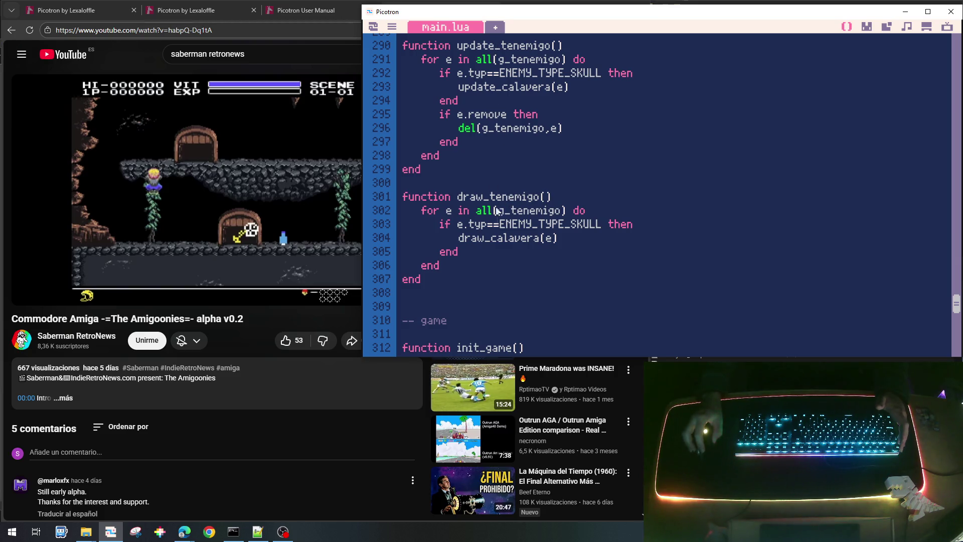
scroll(521, 228, up, 20)
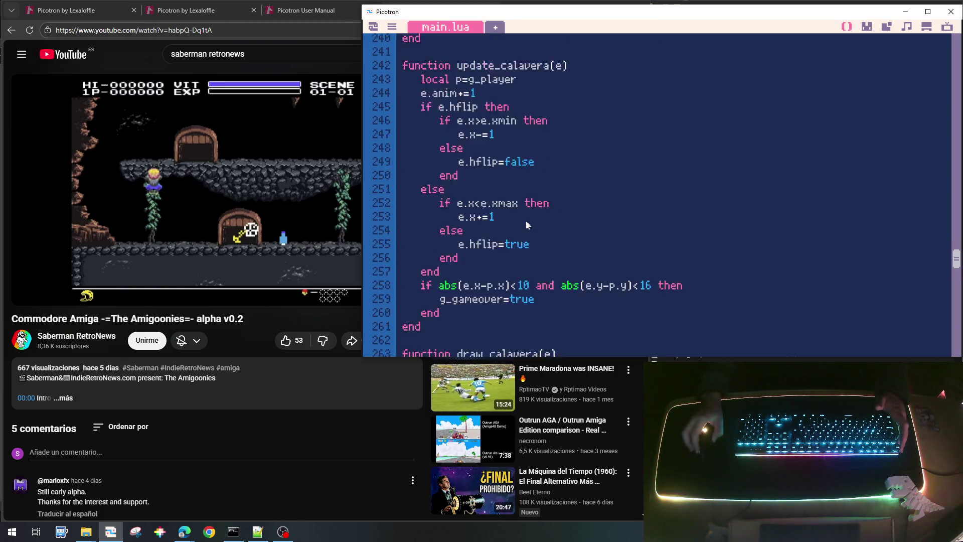
scroll(528, 229, down, 2)
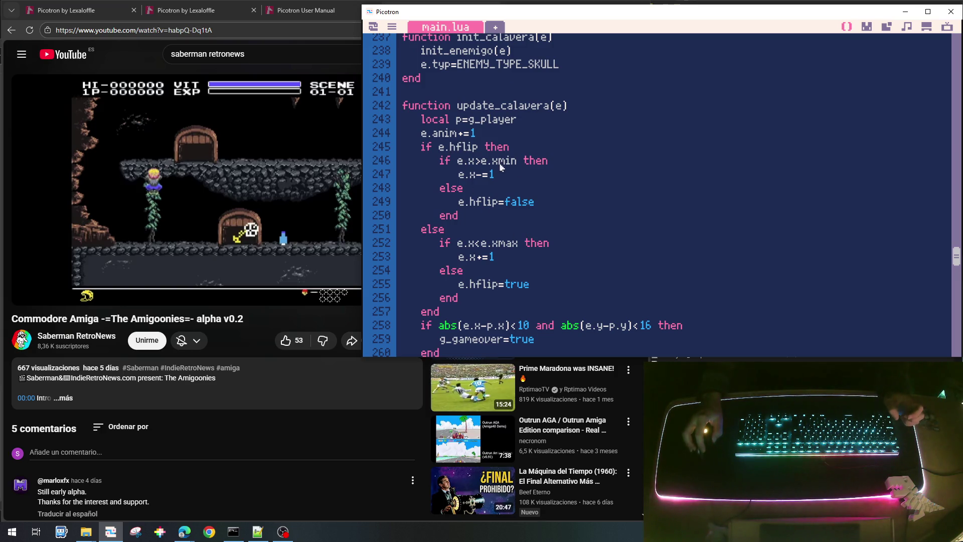
drag(477, 160, 519, 163)
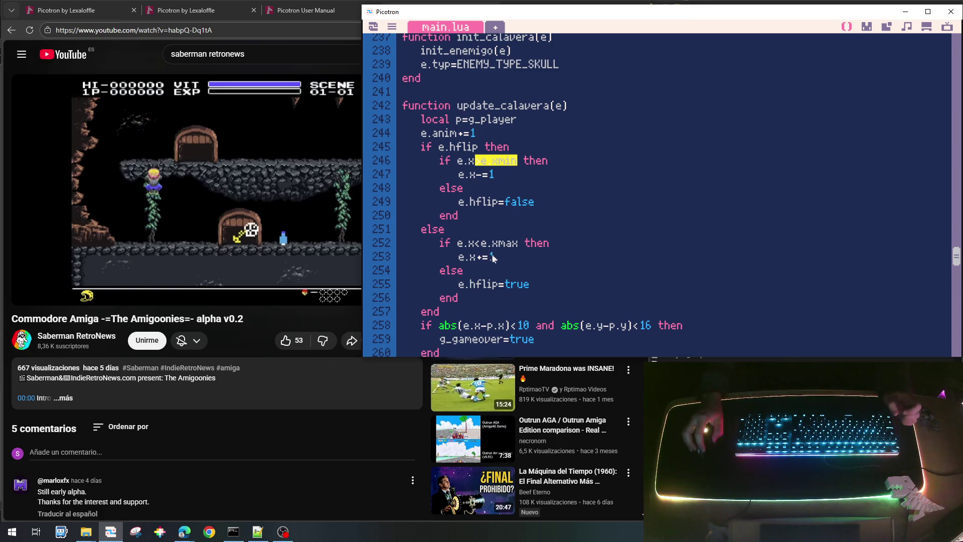
scroll(541, 307, down, 1)
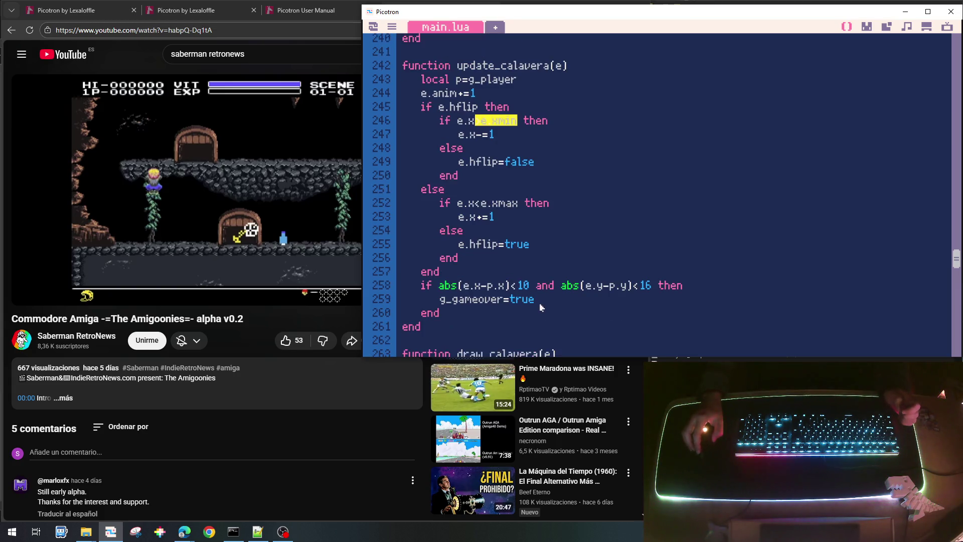
mouse_move(454, 316)
mouse_down()
mouse_move(584, 284)
mouse_move(424, 300)
mouse_move(440, 300)
mouse_up()
click(541, 304)
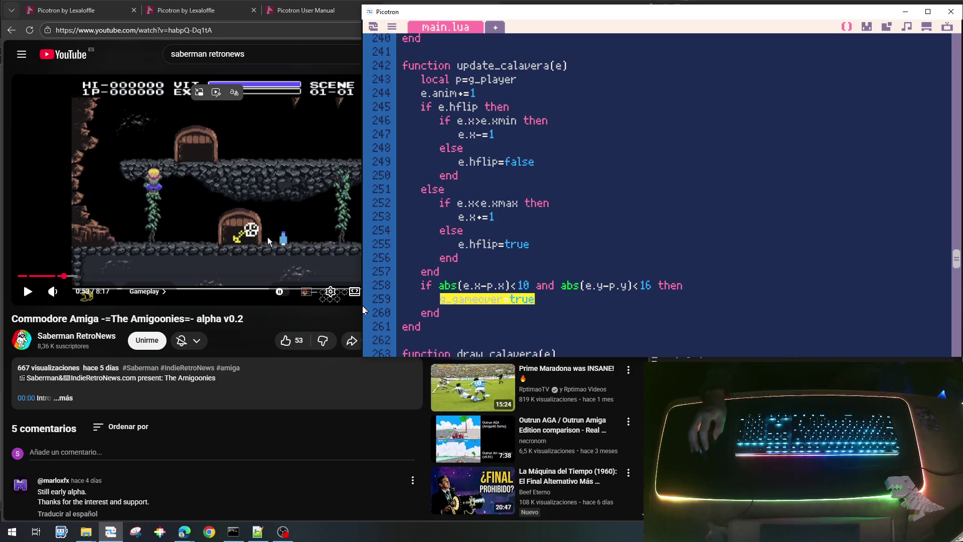
key(Up)
key(Up)
key(Up)
scroll(505, 273, up, 3)
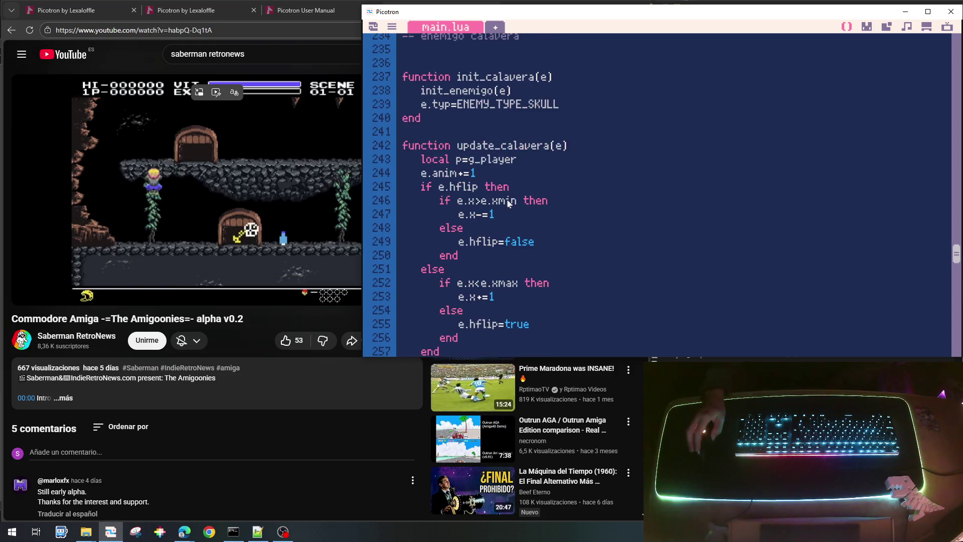
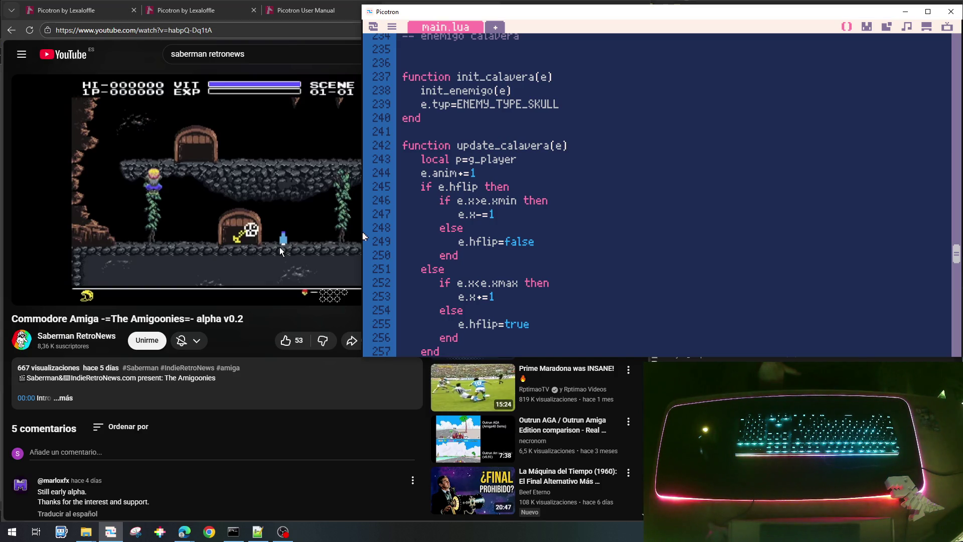
Play the Amigoonies alpha video, pause on the skull enemy scene, and open a new browser tab.
click(260, 185)
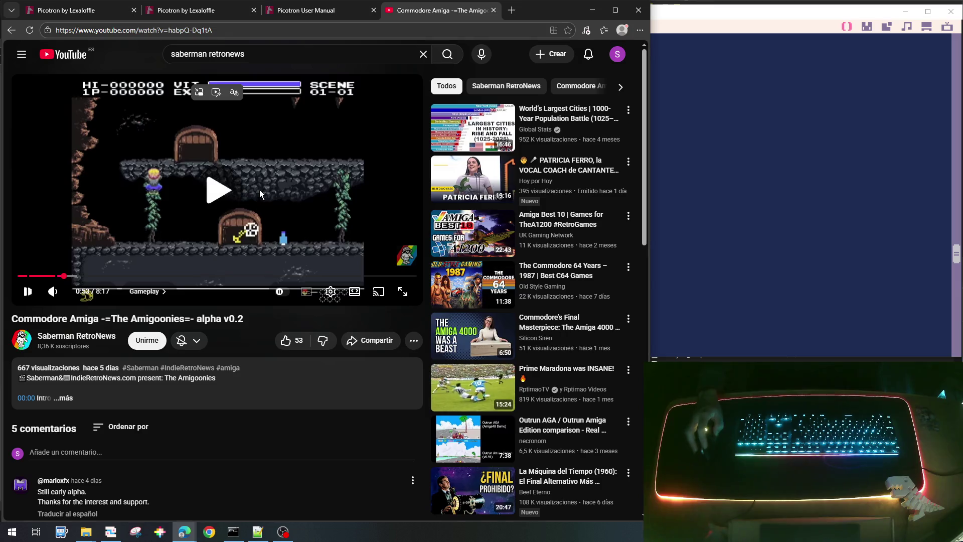
click(259, 185)
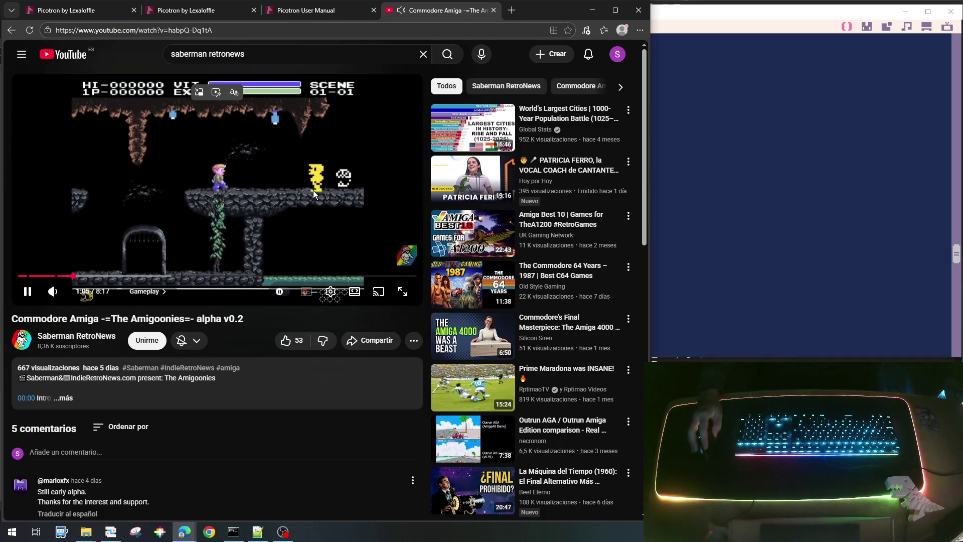
click(313, 191)
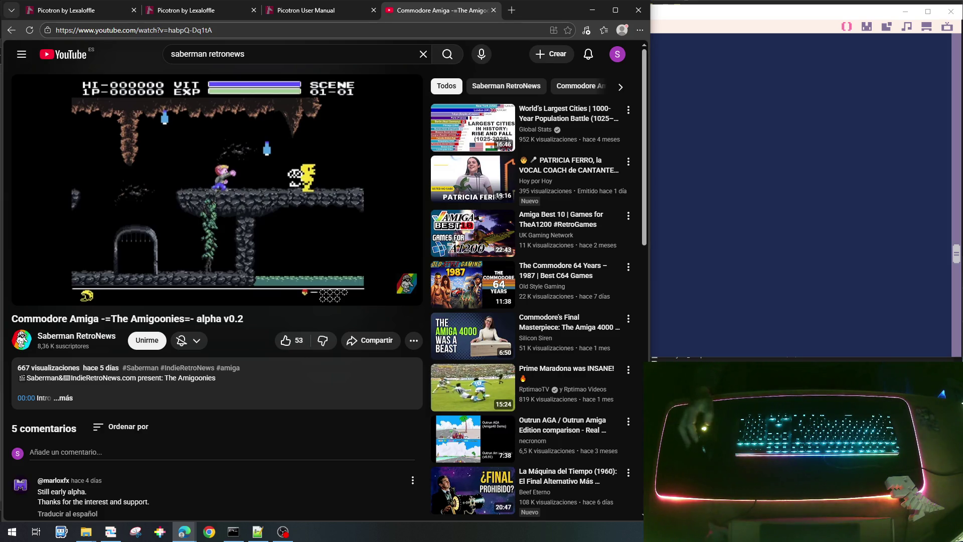
mouse_move(279, 165)
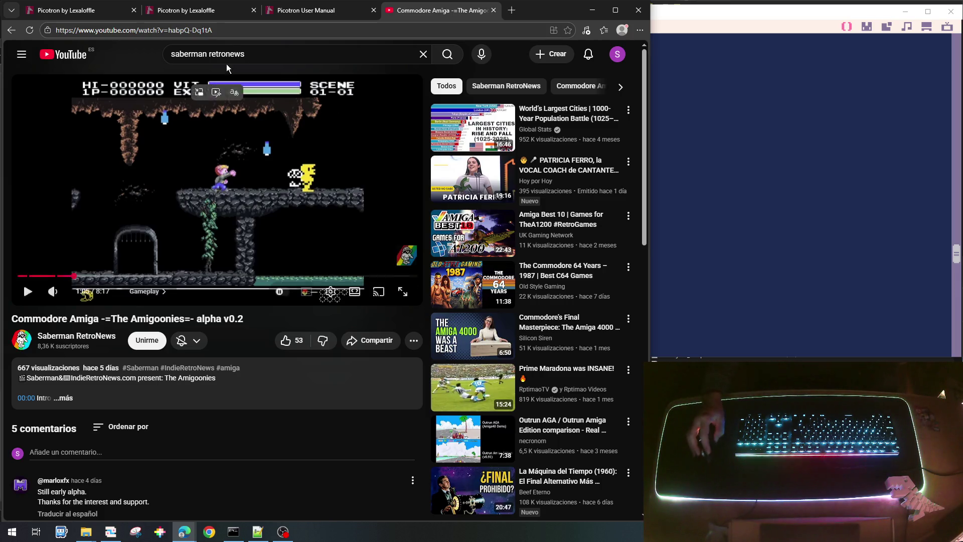
click(512, 10)
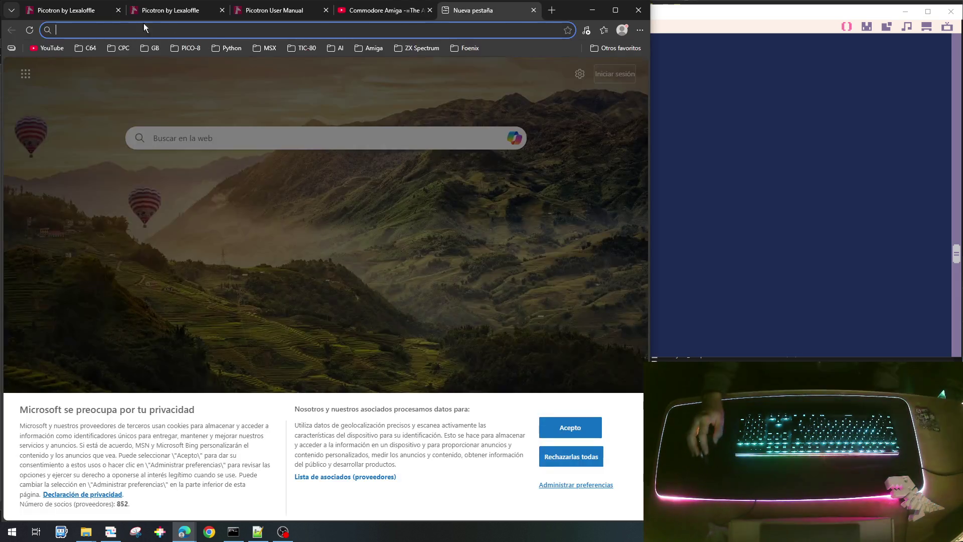
Search YouTube for 'msx goonies' and open the Goonies MSX Konami 1986 gameplay video.
click(28, 48)
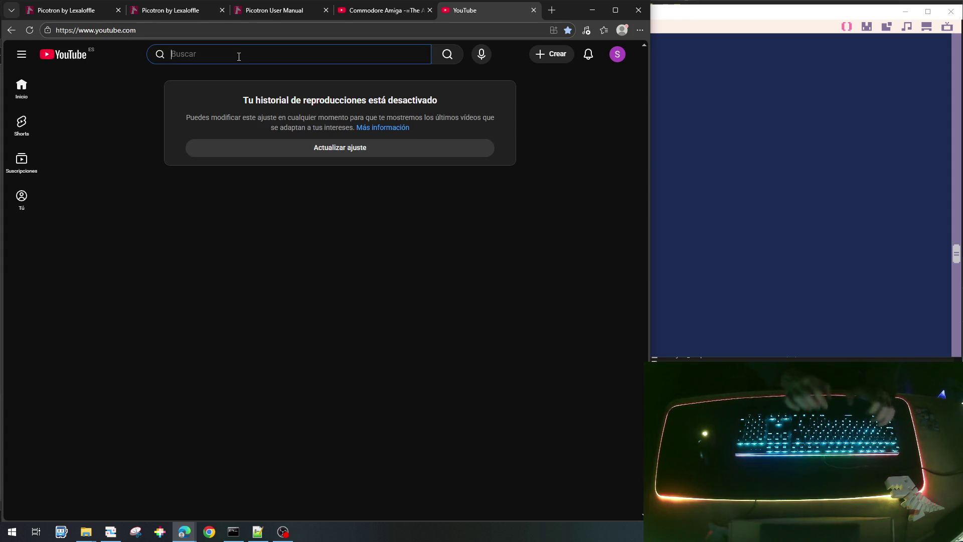
text(msx goonies)
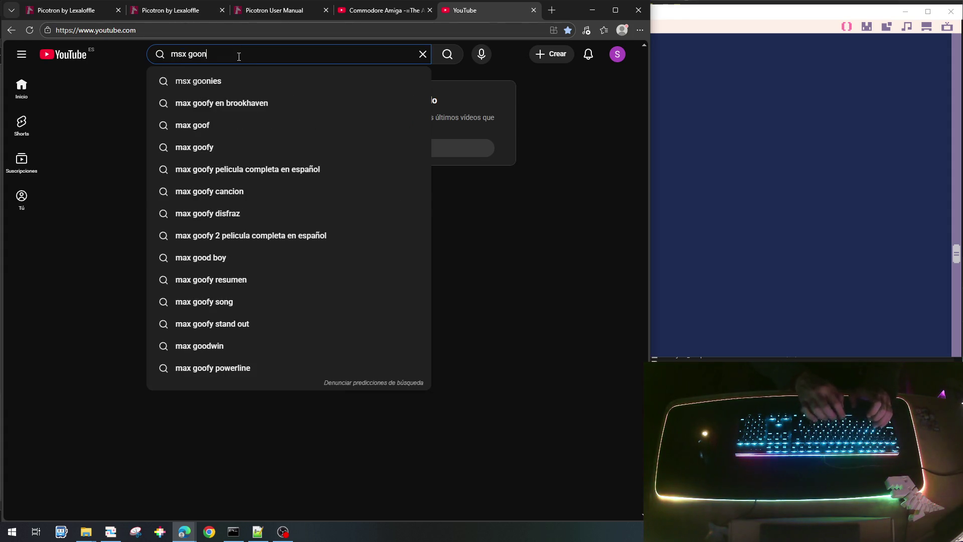
key(Return)
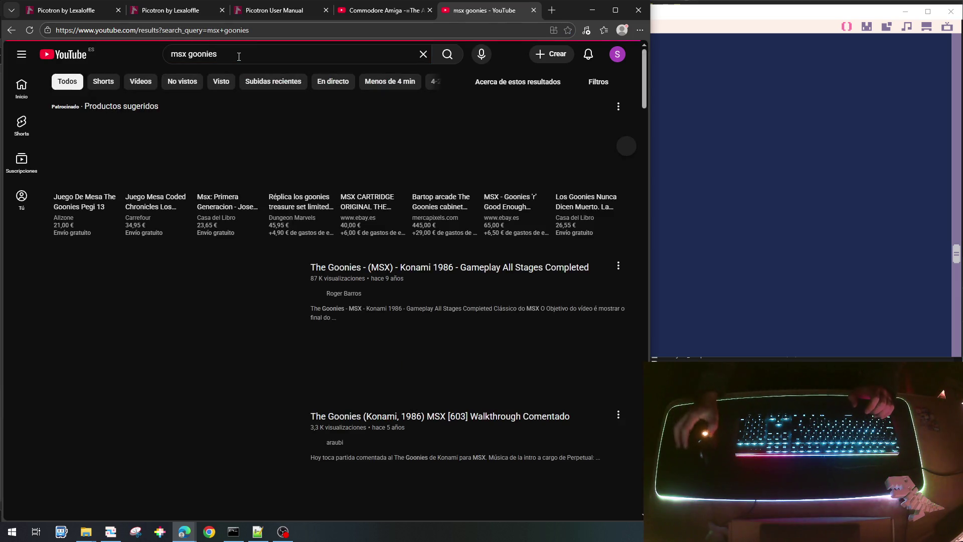
scroll(432, 282, down, 1)
click(414, 223)
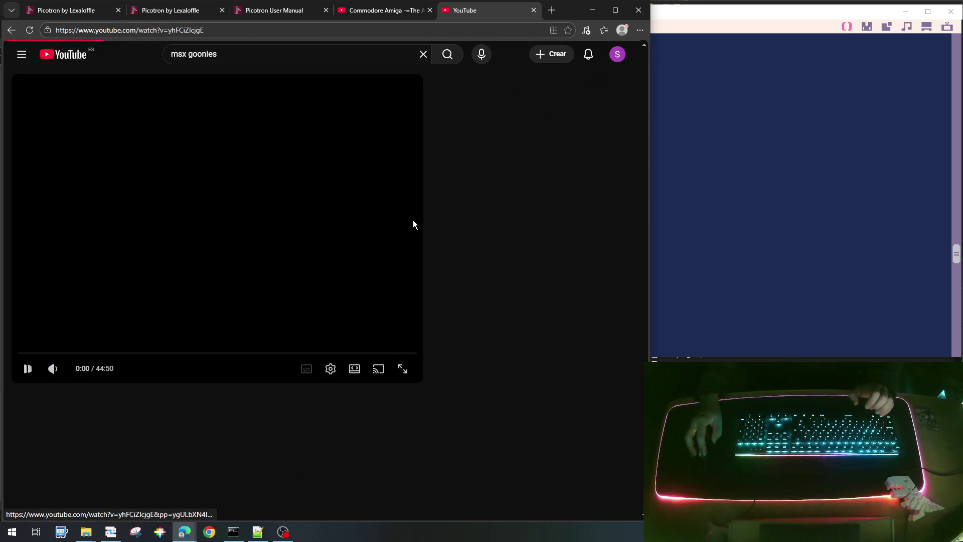
Jump the MSX video to 1:41, watch the skull stage, and pause at 2:07.
click(33, 354)
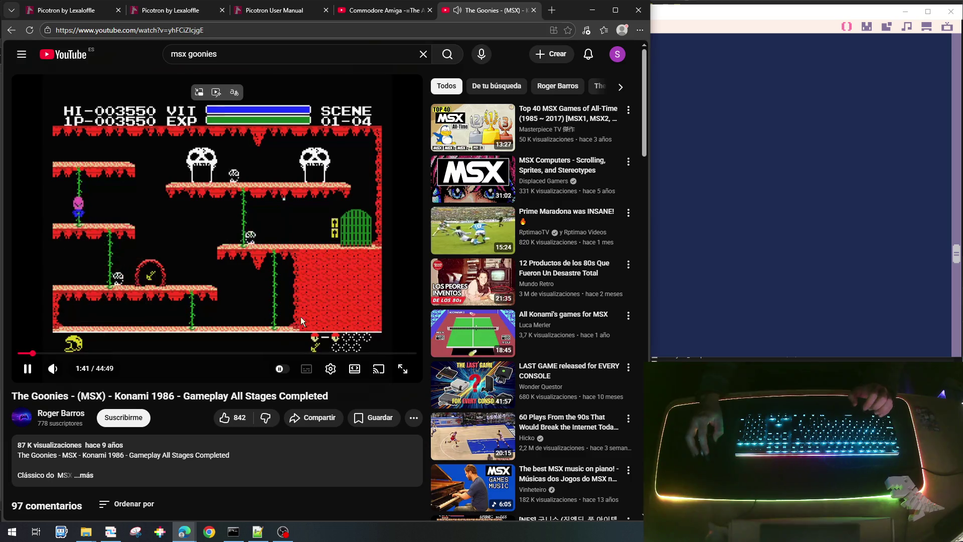
click(360, 289)
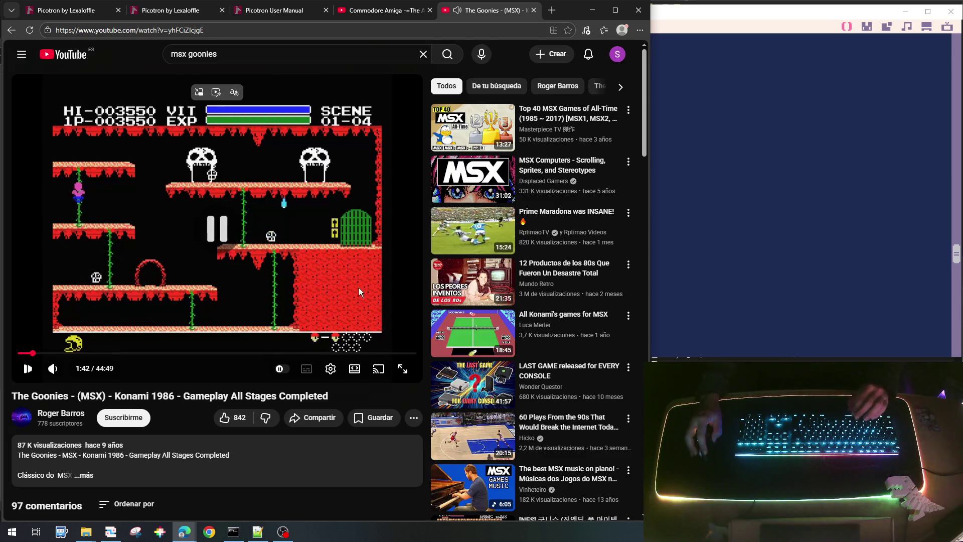
click(307, 254)
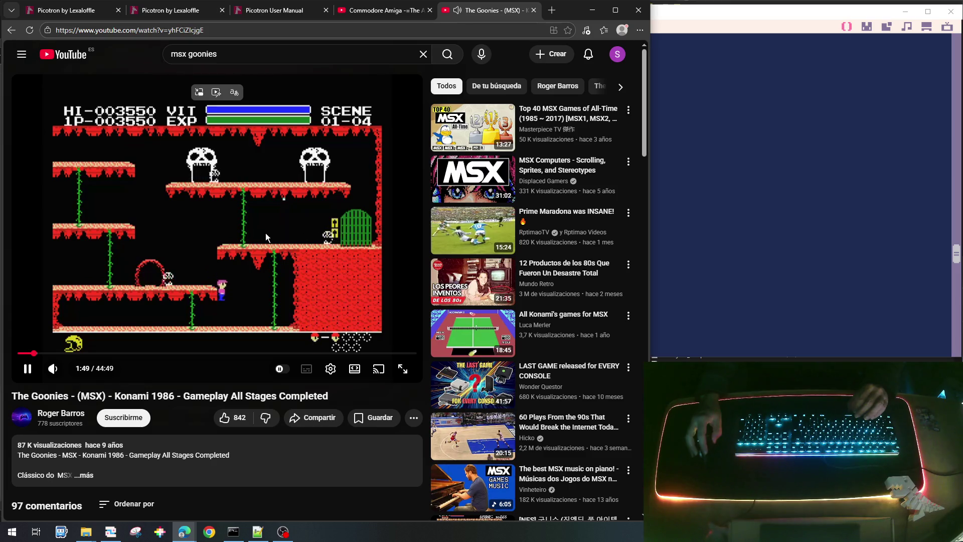
mouse_move(509, 344)
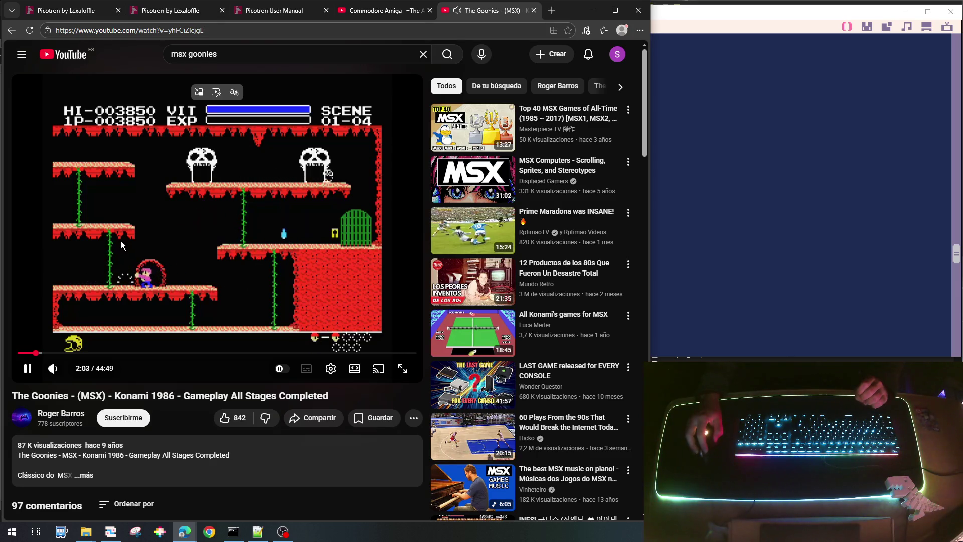
click(224, 313)
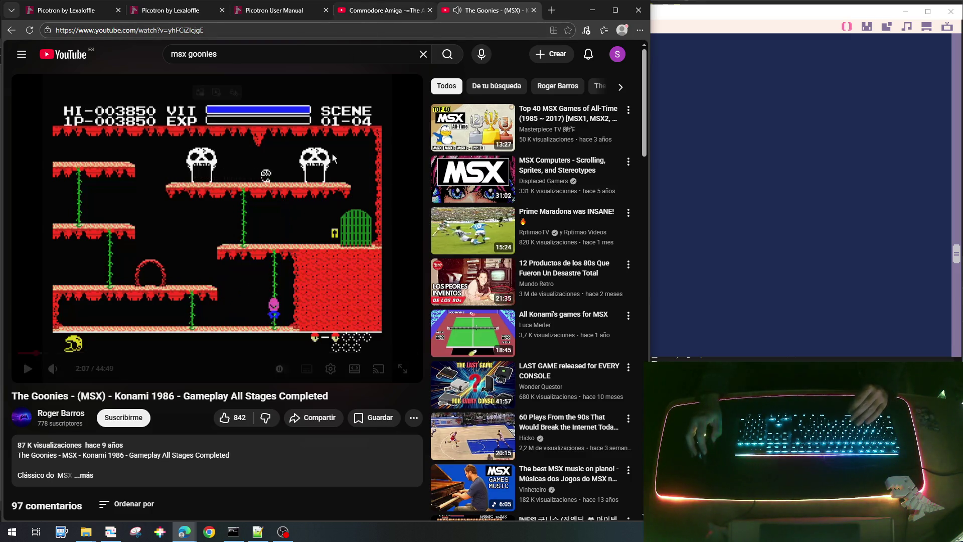
Switch back to the Amigoonies video tab, then bring the Picotron code editor forward.
click(385, 12)
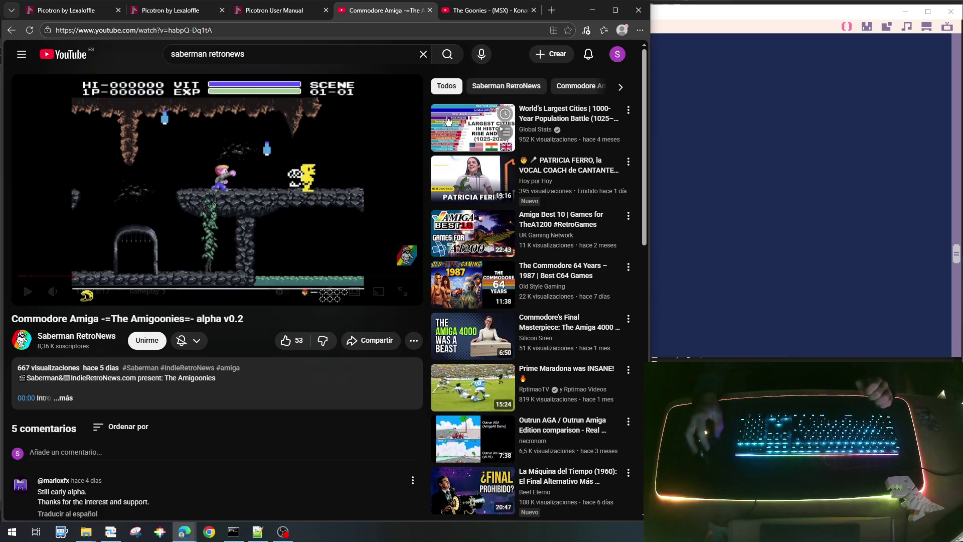
click(693, 12)
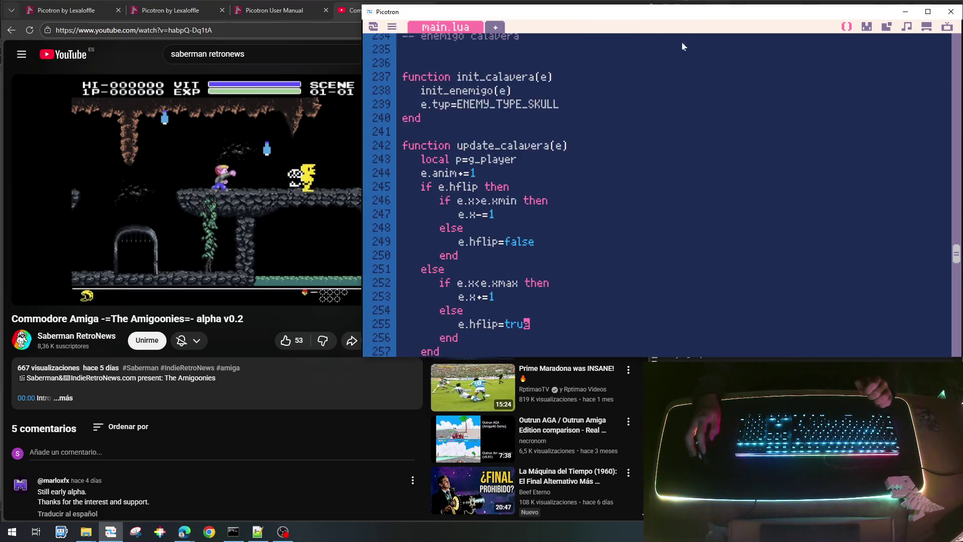
In the sprite editor, alternate between skull sprites 040 and 041 to preview the jaw animation.
click(861, 28)
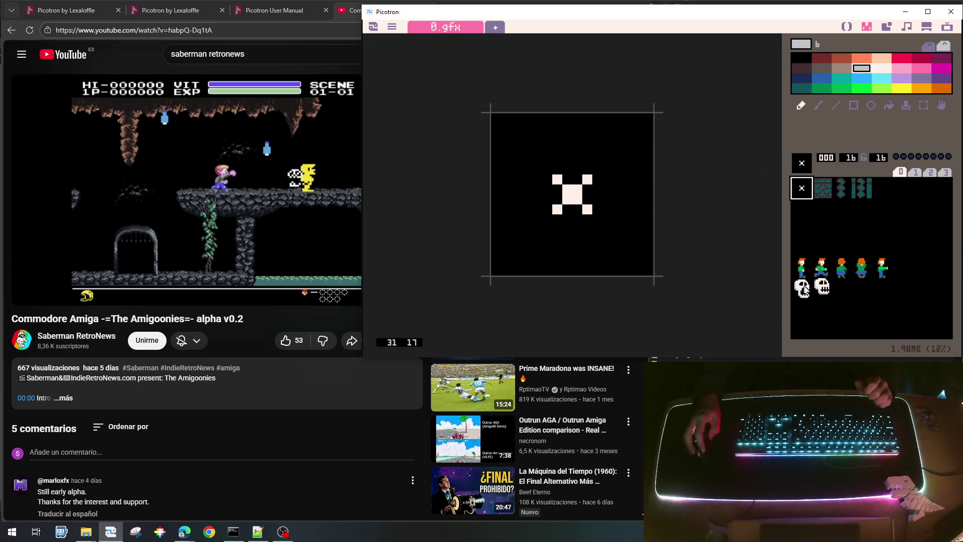
click(802, 287)
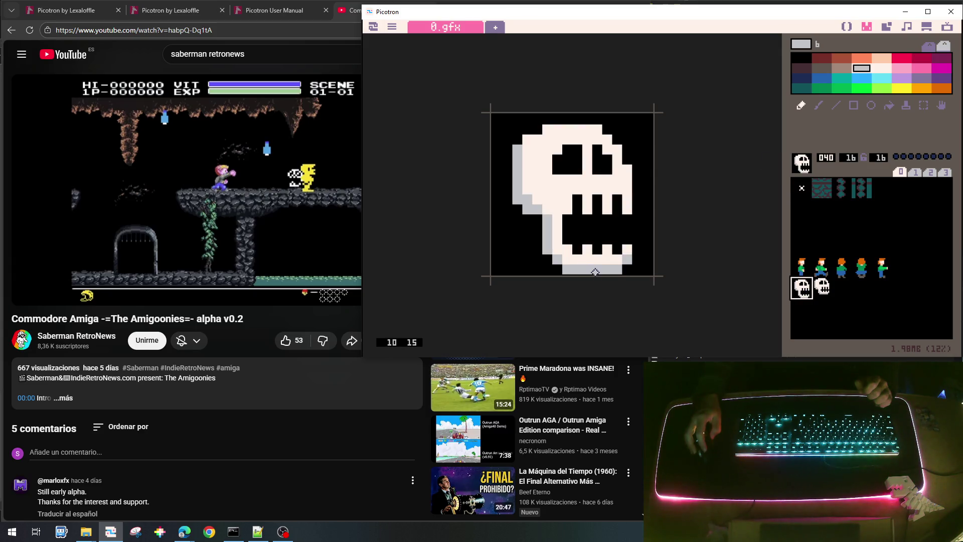
click(821, 291)
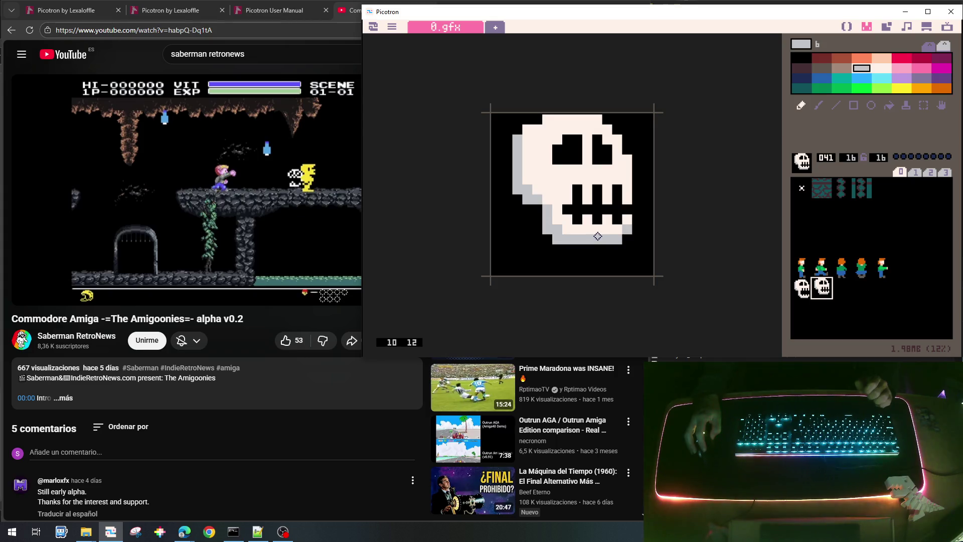
click(802, 287)
click(822, 287)
click(801, 288)
click(821, 287)
click(802, 287)
click(821, 287)
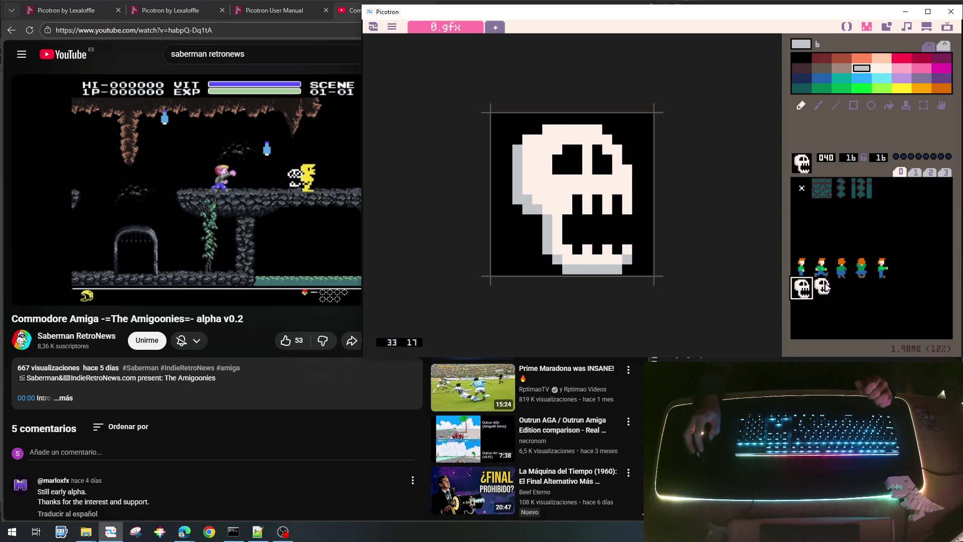
click(798, 289)
click(818, 288)
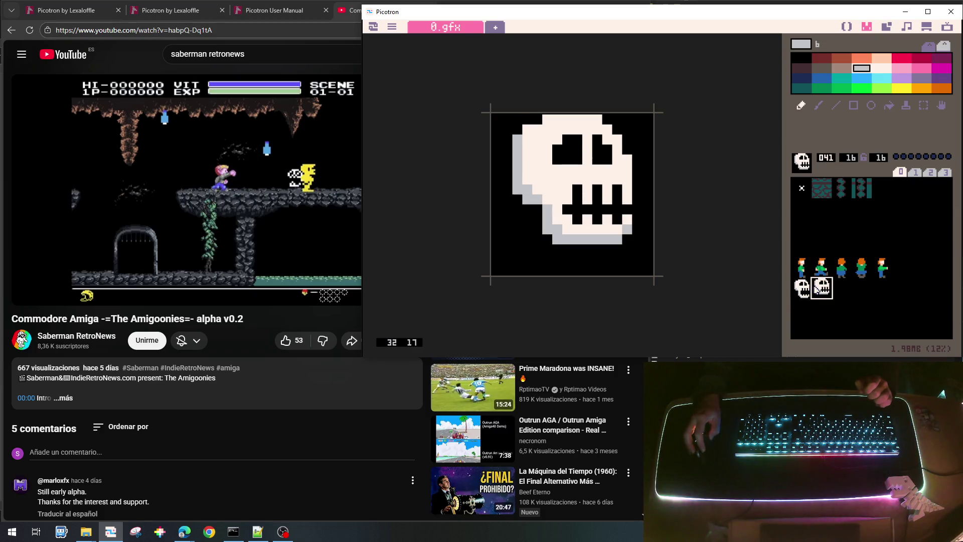
click(802, 289)
click(822, 286)
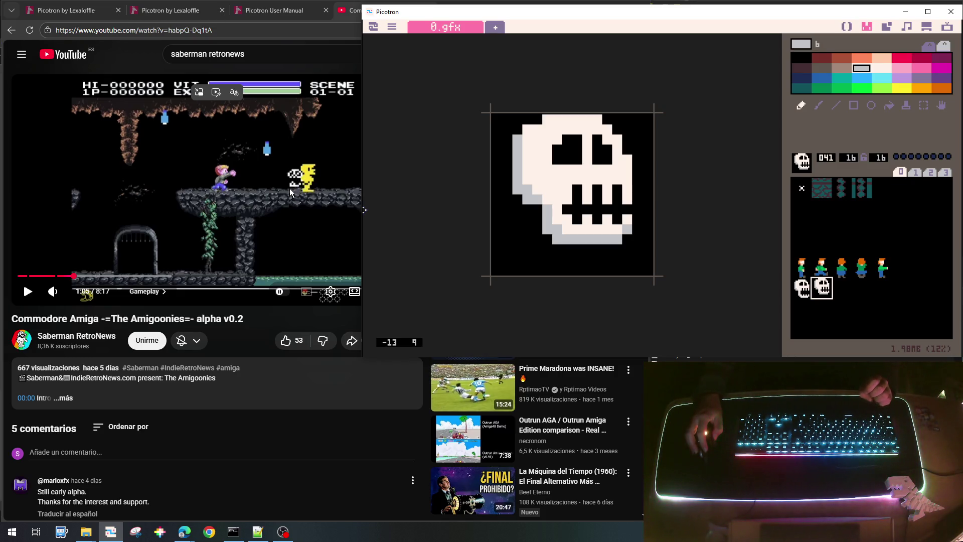
Compare the two skull frames once more, end on open-jaw sprite 040, and return to the browser.
click(803, 289)
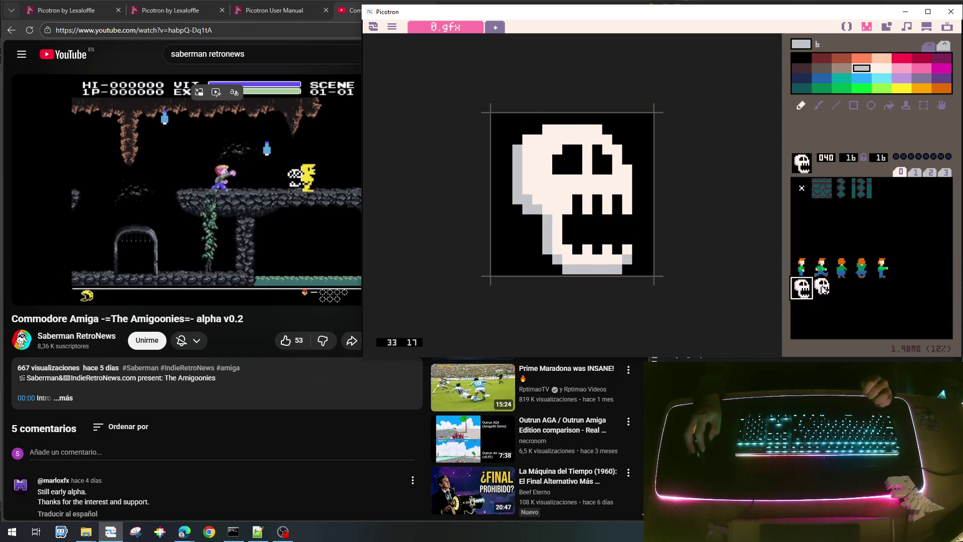
click(823, 289)
click(803, 288)
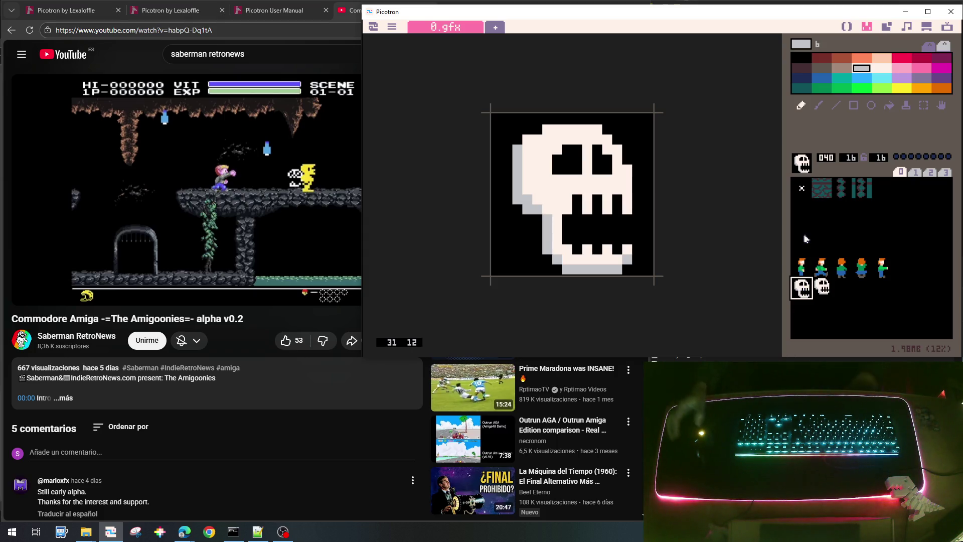
click(75, 335)
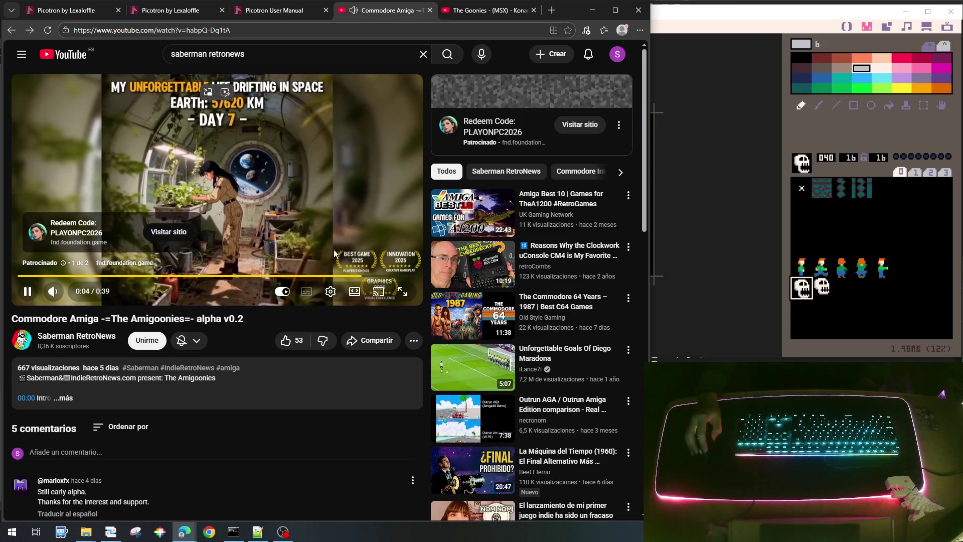
Skip the ad, jump the Amiga video to its gameplay near 0:48, and pause it.
click(376, 261)
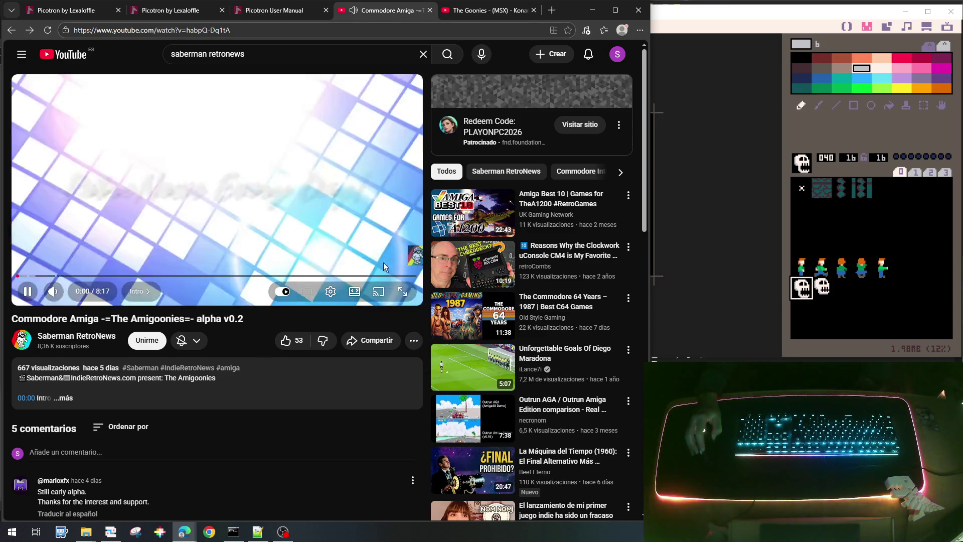
click(61, 276)
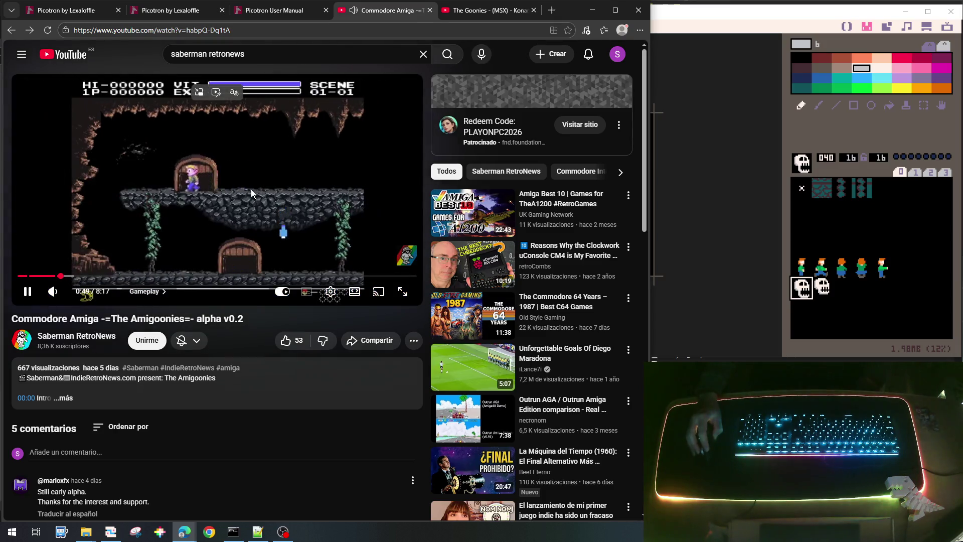
click(261, 189)
click(290, 203)
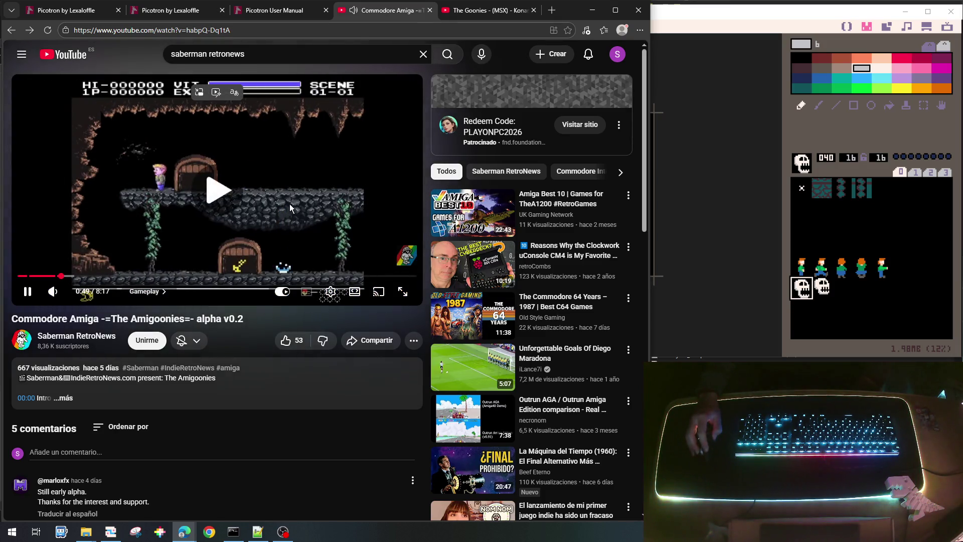
click(289, 203)
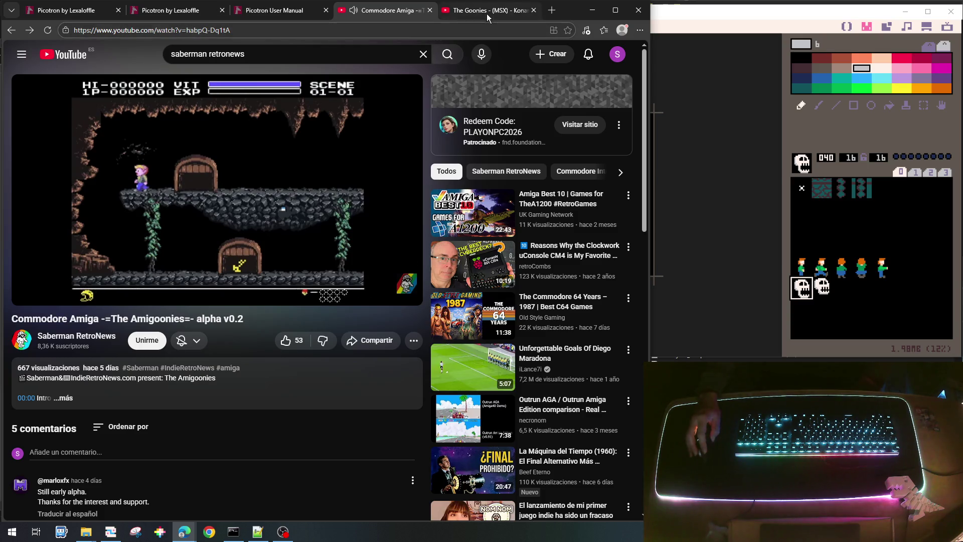
Switch to the Goonies (MSX) tab, paused at 2:07 on the scene 01-04 skull stage.
click(486, 13)
click(407, 14)
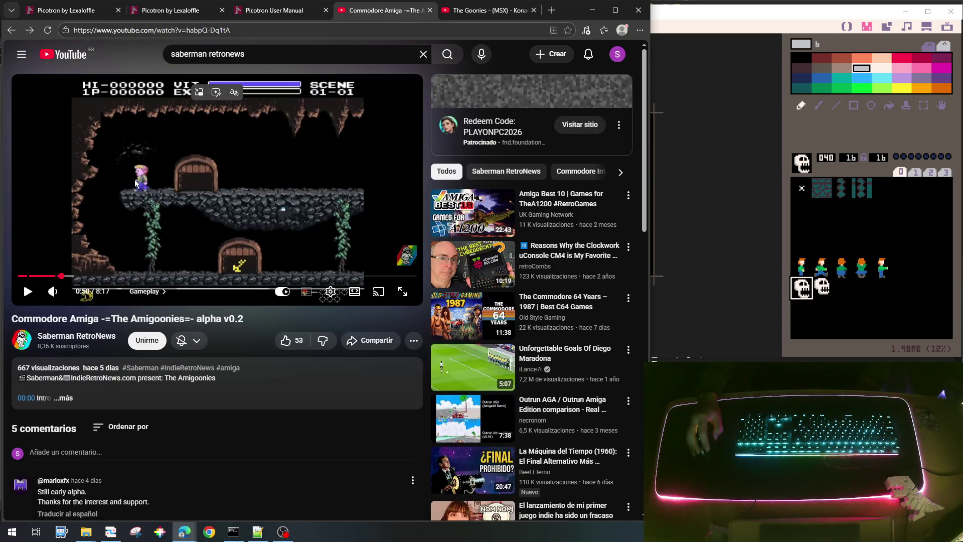
click(500, 9)
mouse_move(241, 276)
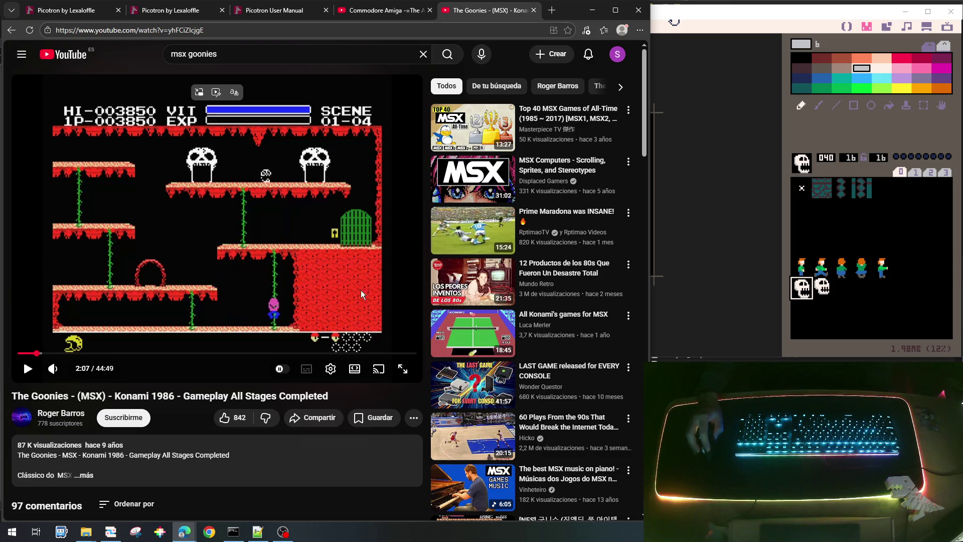
Resume the MSX Goonies gameplay and pause it at 2:35 in scene 02-03 with skull enemies.
key(space)
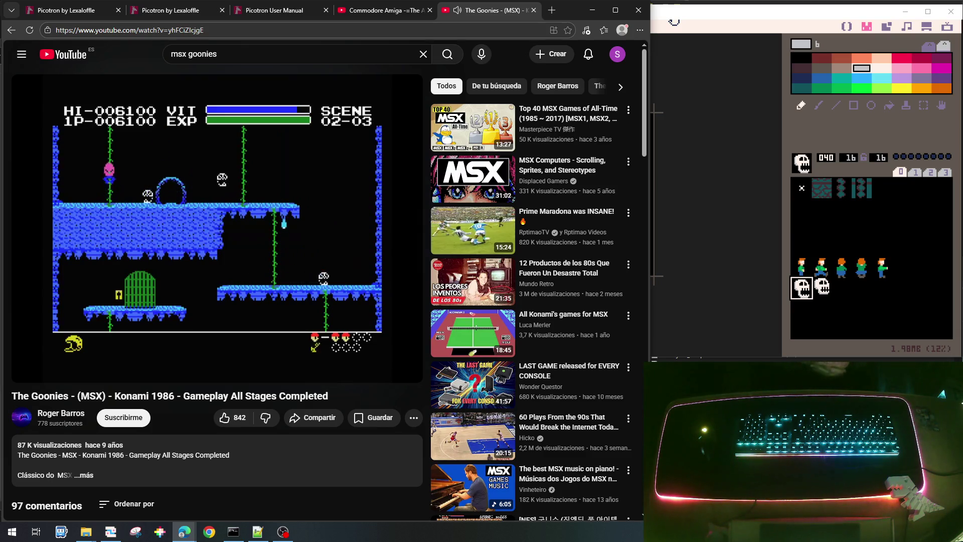
click(389, 173)
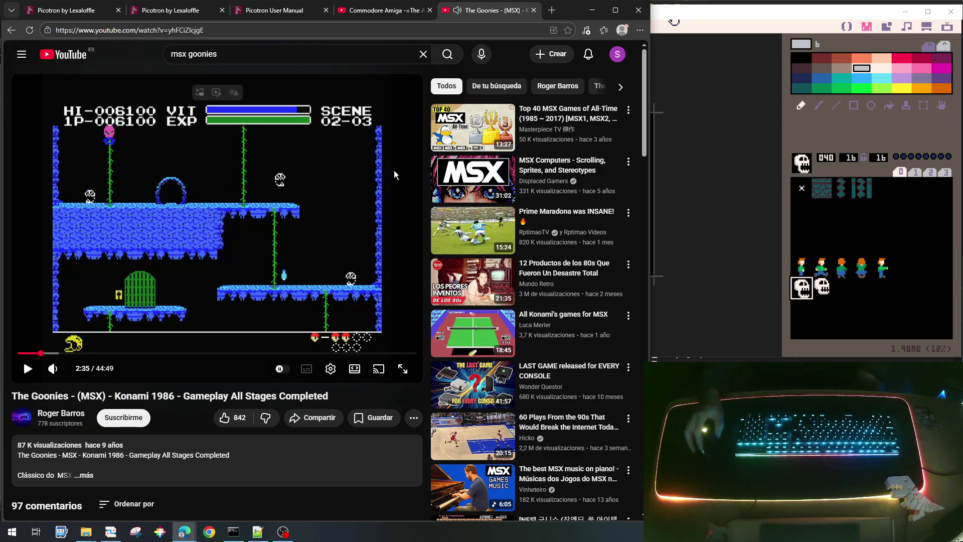